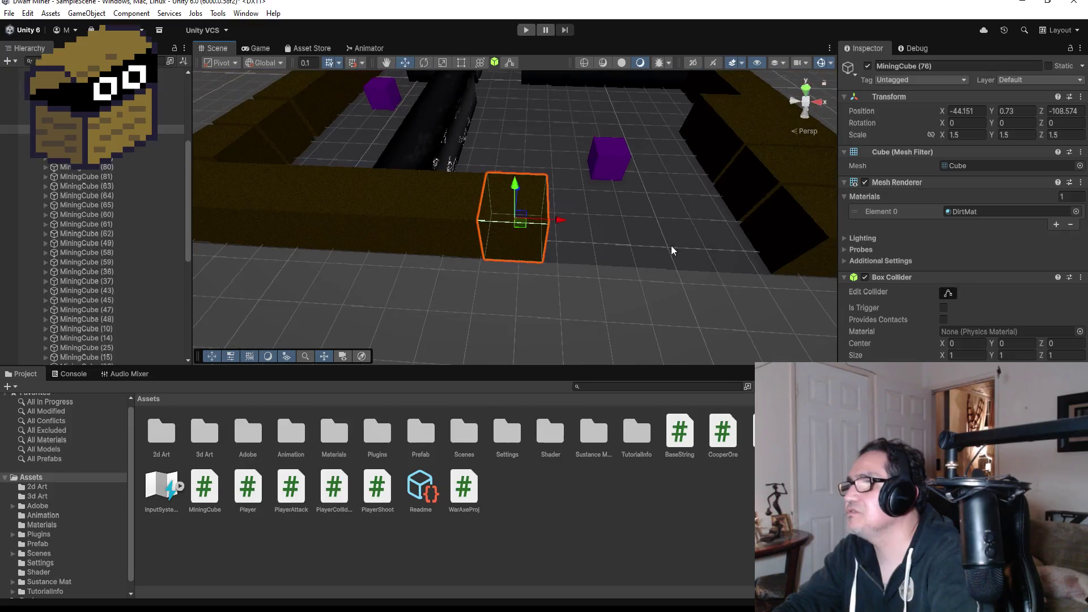
# Vertex-snap MiningCube (82) along X to -42.651, flush against the adjacent dirt block.
pyautogui.moveTo(590, 251); pyautogui.dragTo(622, 244)
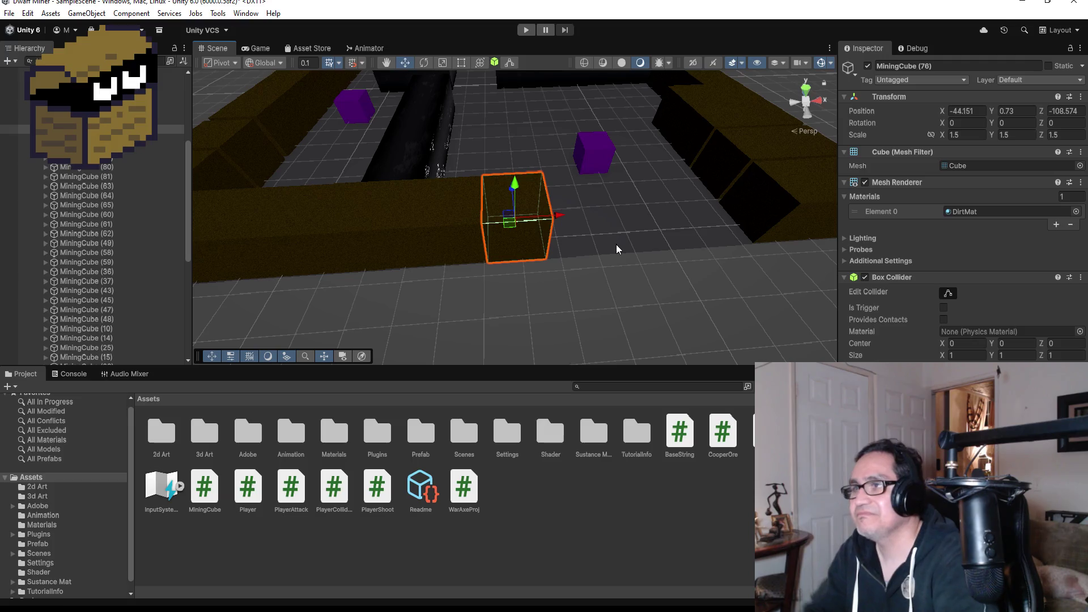
pyautogui.click(91, 129)
pyautogui.press('Up')
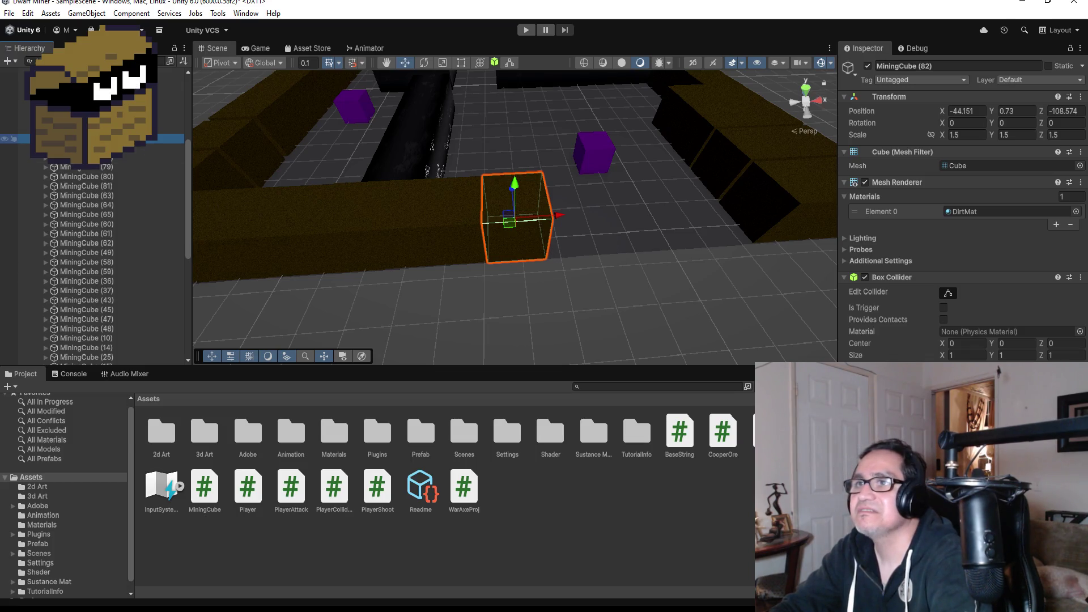
pyautogui.click(129, 176)
pyautogui.click(130, 138)
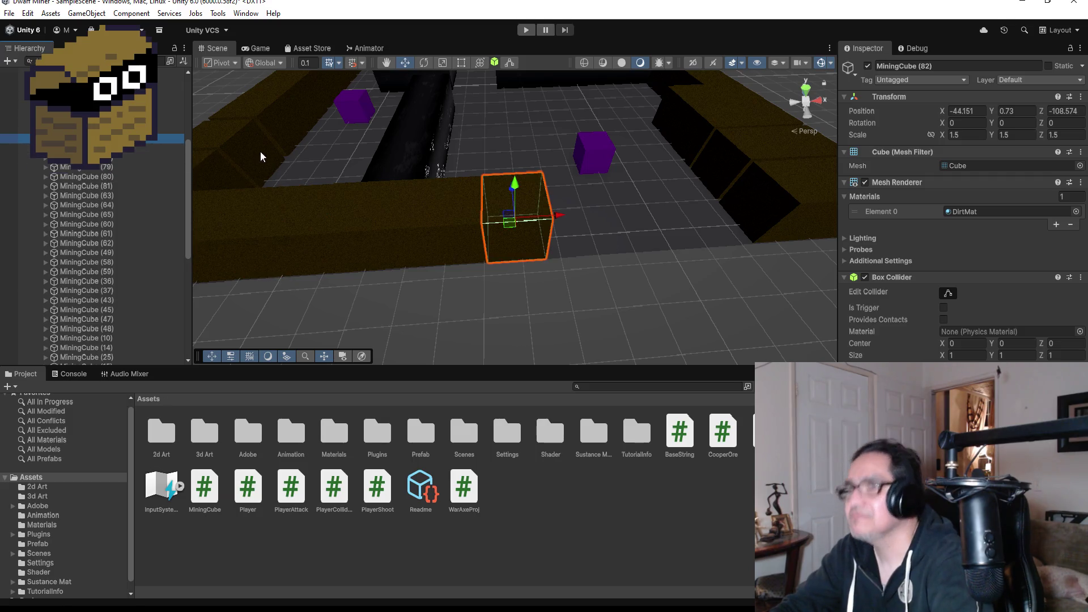
pyautogui.moveTo(630, 234)
pyautogui.mouseDown()
pyautogui.moveTo(617, 136)
pyautogui.moveTo(598, 152)
pyautogui.mouseUp()
pyautogui.press('v')
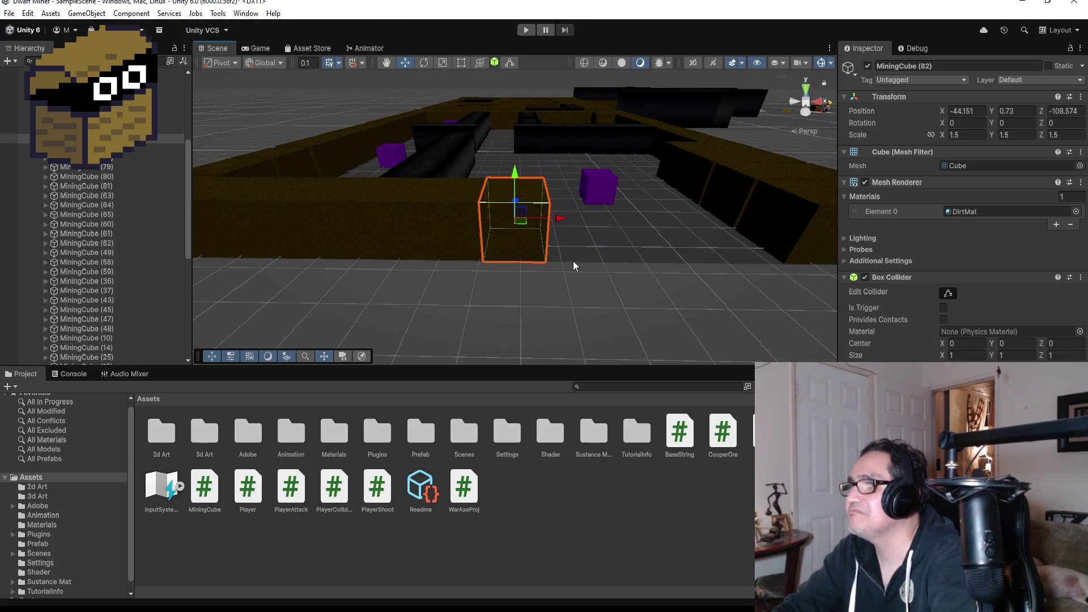
pyautogui.moveTo(558, 215)
pyautogui.mouseDown()
pyautogui.moveTo(589, 215)
pyautogui.moveTo(653, 243)
pyautogui.moveTo(547, 259)
pyautogui.mouseUp()
pyautogui.scroll(-5, 621, 253)
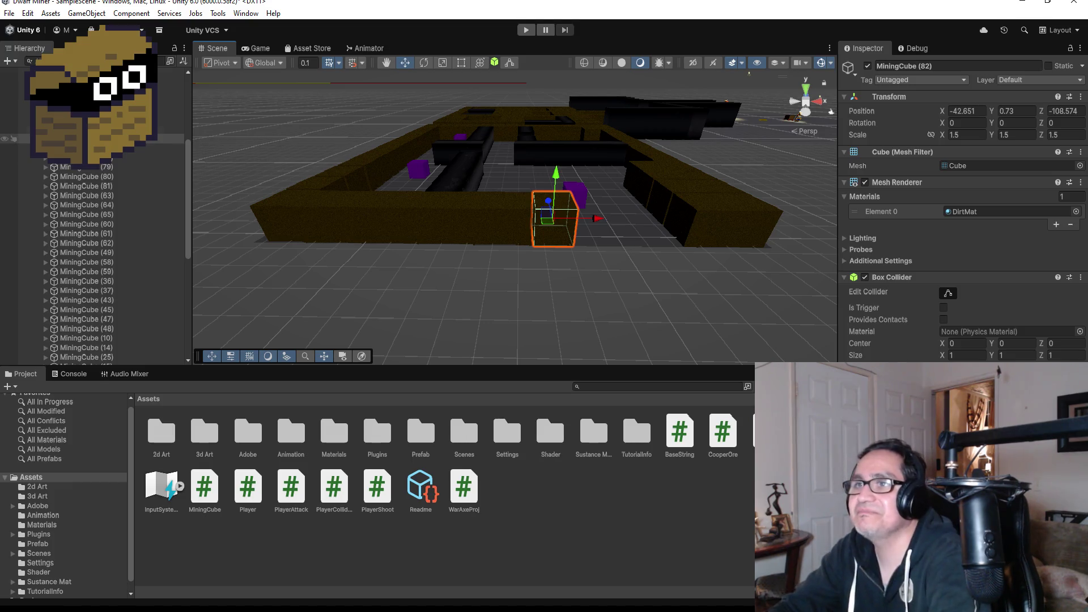
pyautogui.click(91, 138)
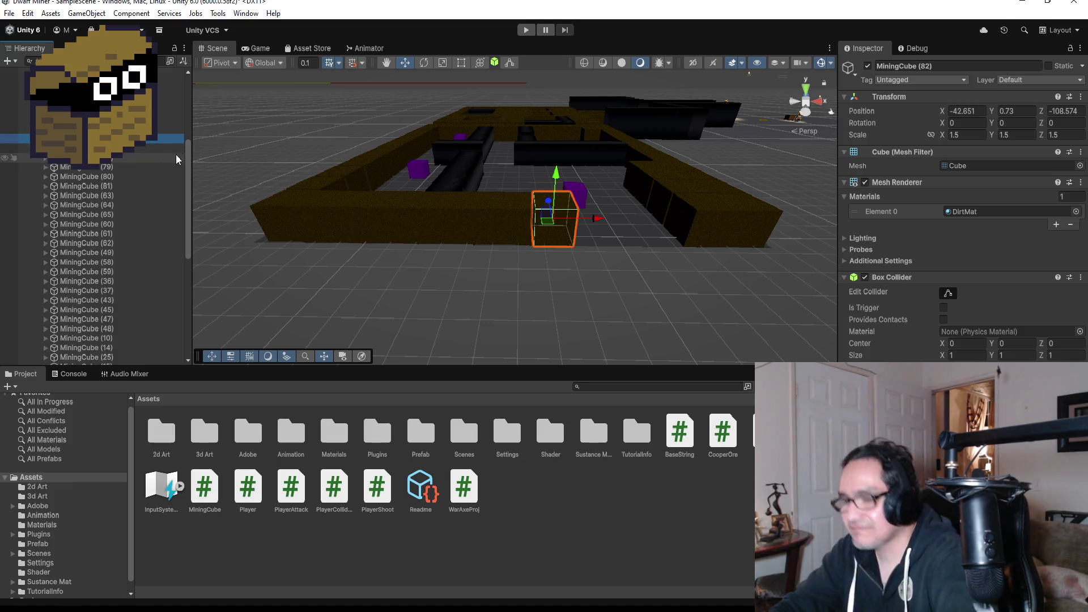
# Duplicate the cube twice, snapping MiningCube (83) and (84) flush along X.
pyautogui.hotkey('ctrl', 'd')
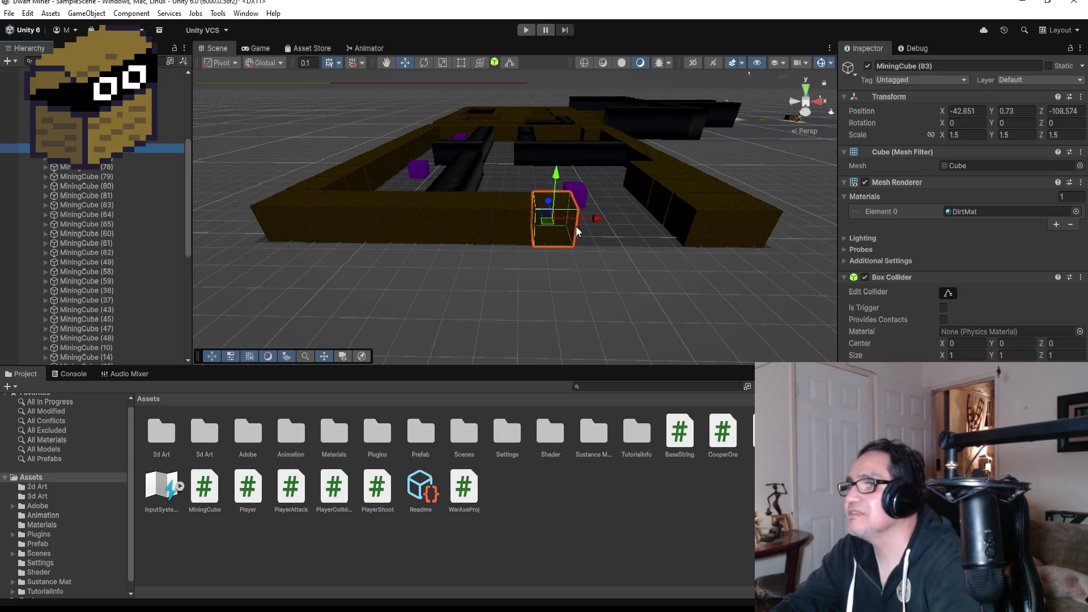
pyautogui.moveTo(591, 223); pyautogui.dragTo(650, 219)
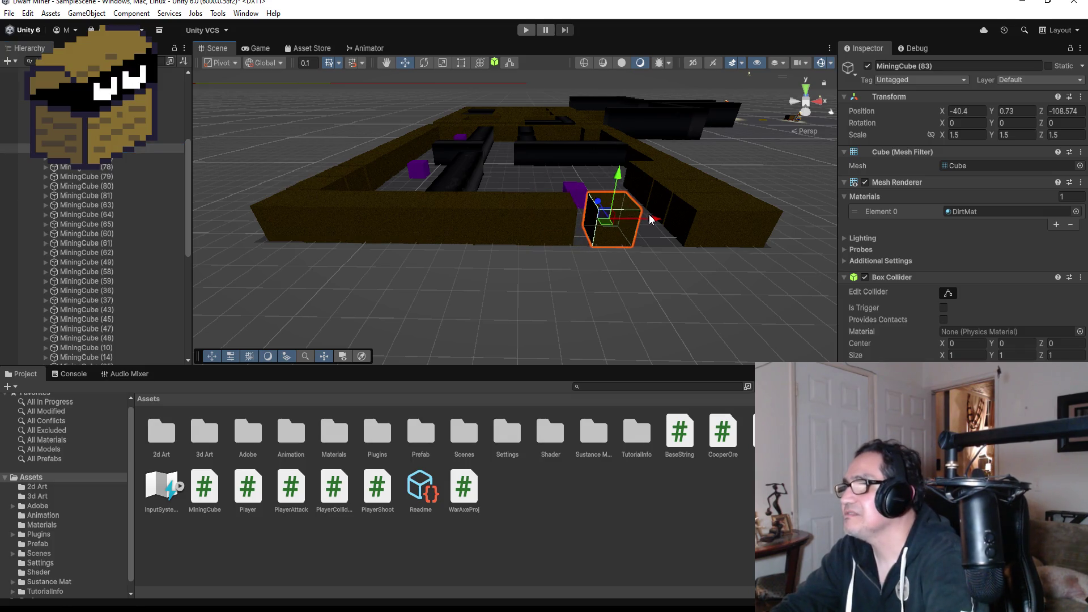
pyautogui.press('f')
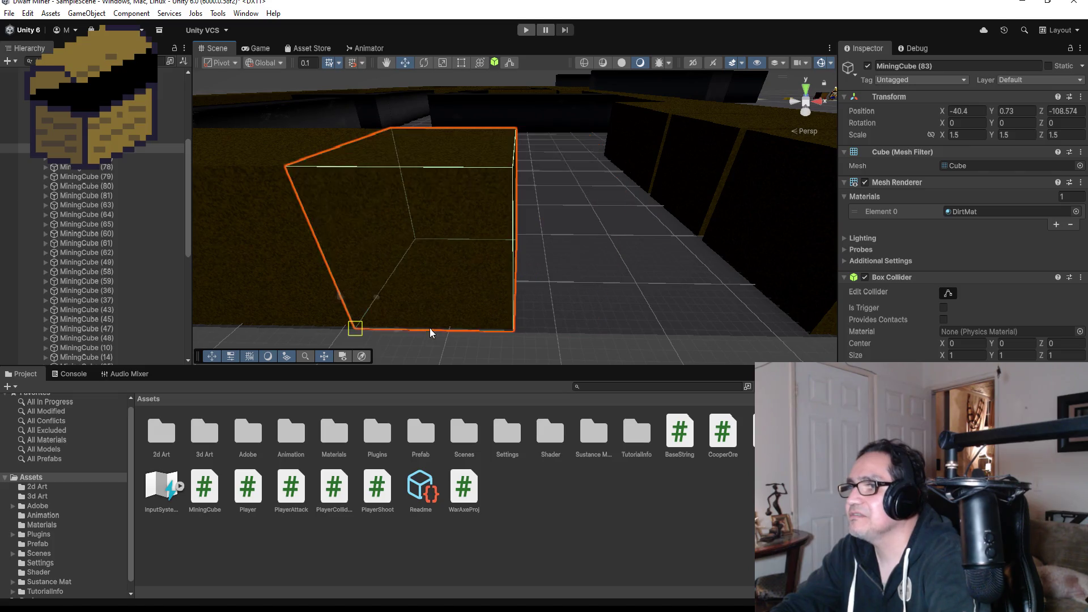
pyautogui.scroll(-5, 453, 300)
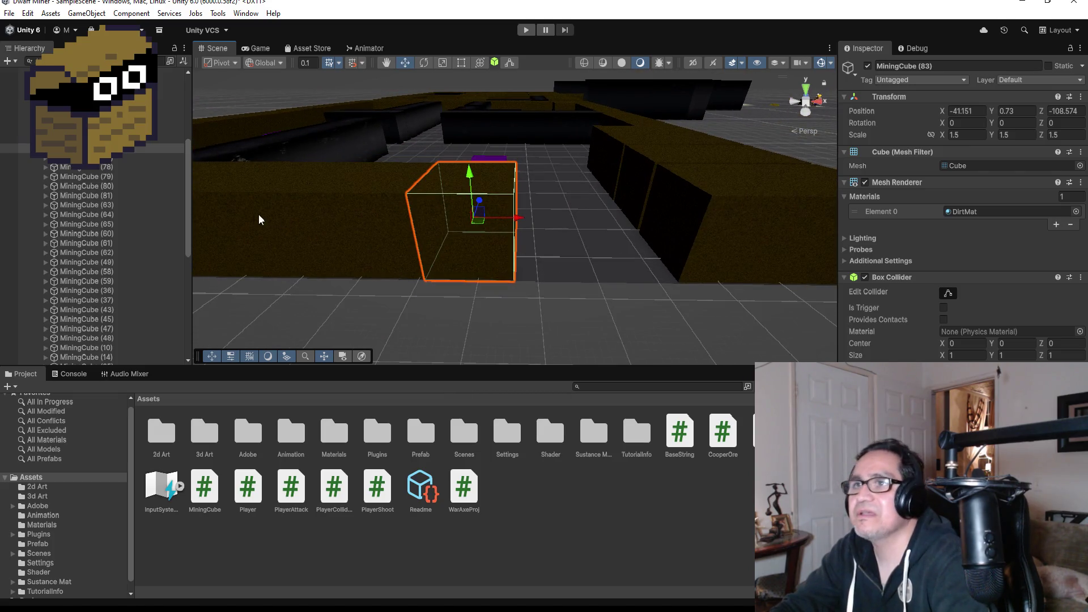
pyautogui.click(90, 148)
pyautogui.hotkey('ctrl', 'd')
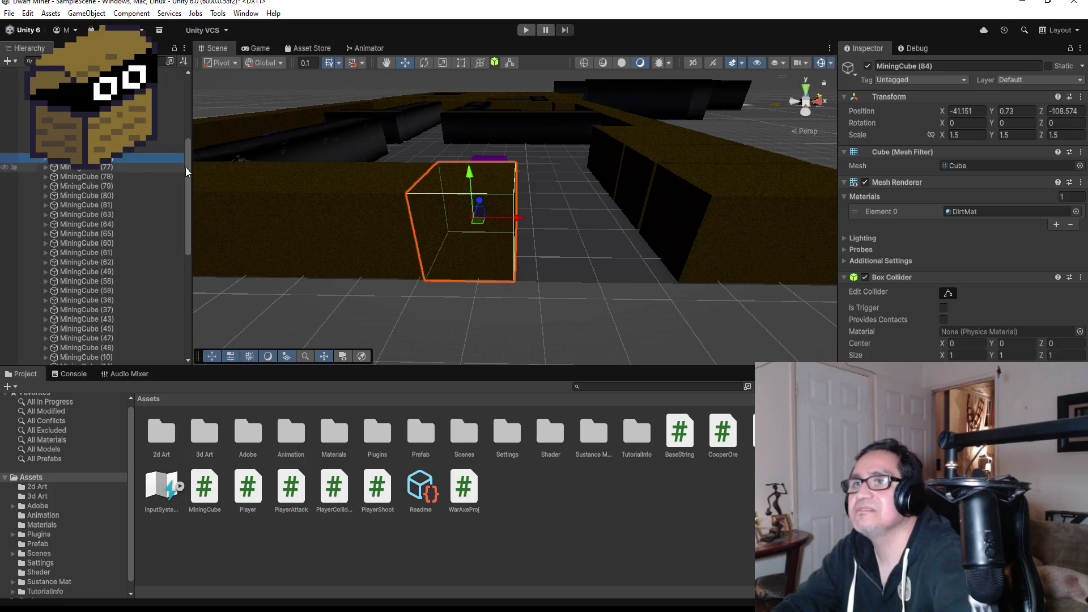
pyautogui.moveTo(515, 223); pyautogui.dragTo(624, 217)
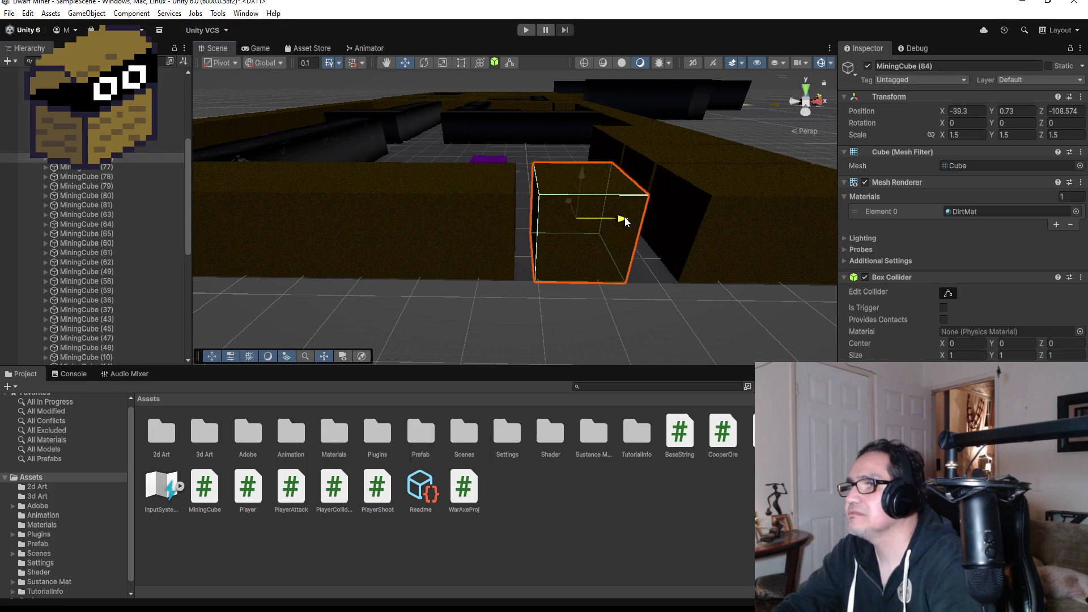
pyautogui.moveTo(535, 281); pyautogui.dragTo(514, 282)
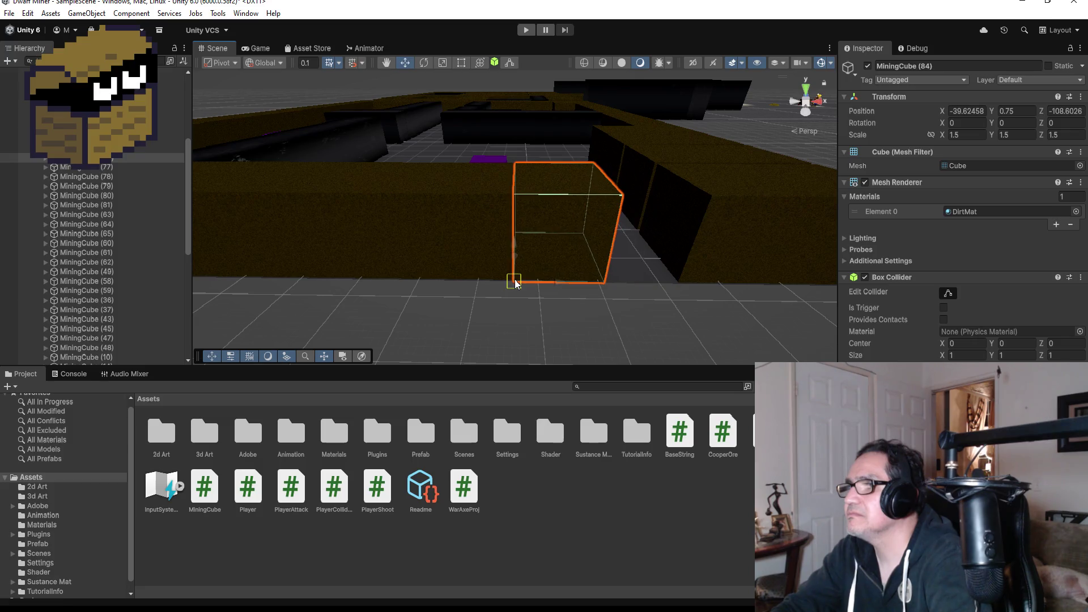
pyautogui.scroll(3, 638, 261)
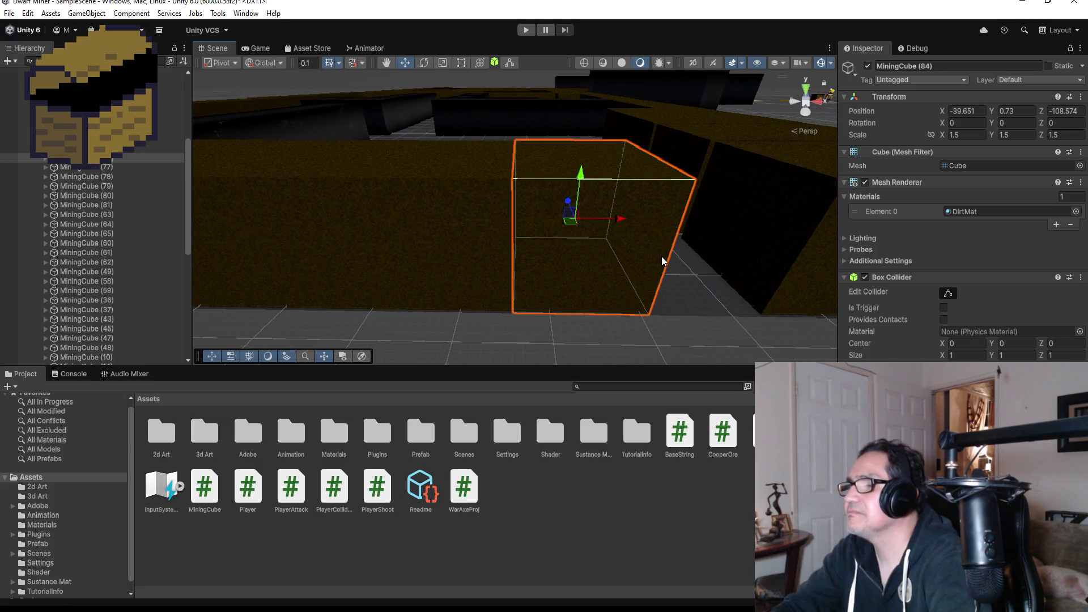
pyautogui.scroll(-3, 657, 261)
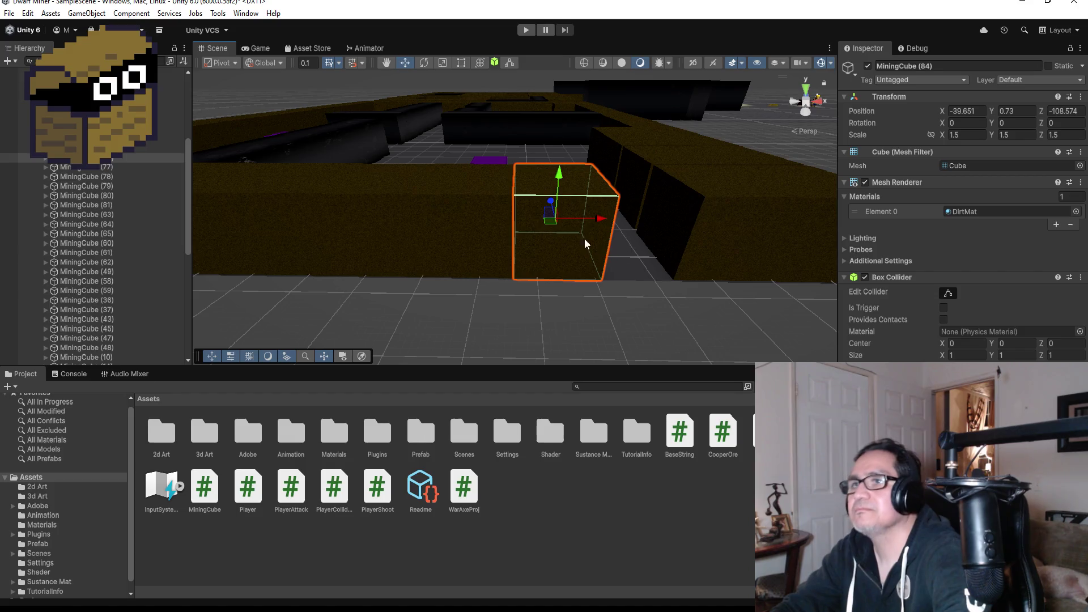
# Add a third copy, MiningCube (85), flush at X -38.151 to finish the wall.
pyautogui.hotkey('ctrl', 'd')
pyautogui.moveTo(603, 223); pyautogui.dragTo(699, 221)
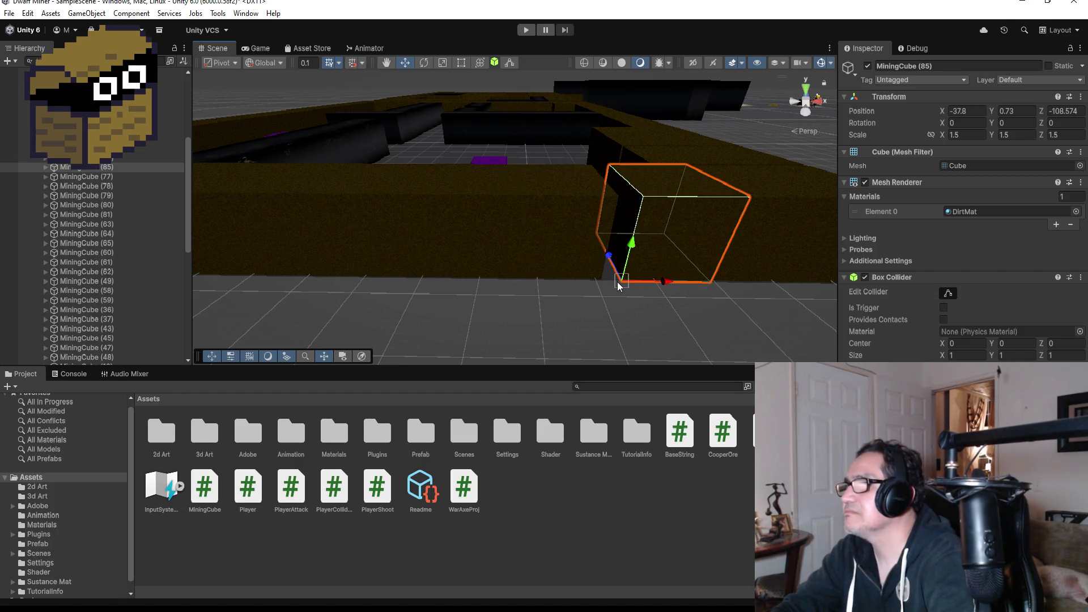
pyautogui.scroll(-3, 617, 281)
pyautogui.moveTo(525, 157)
pyautogui.mouseDown()
pyautogui.moveTo(626, 293)
pyautogui.moveTo(486, 190)
pyautogui.moveTo(383, 185)
pyautogui.mouseUp()
pyautogui.scroll(-5, 383, 191)
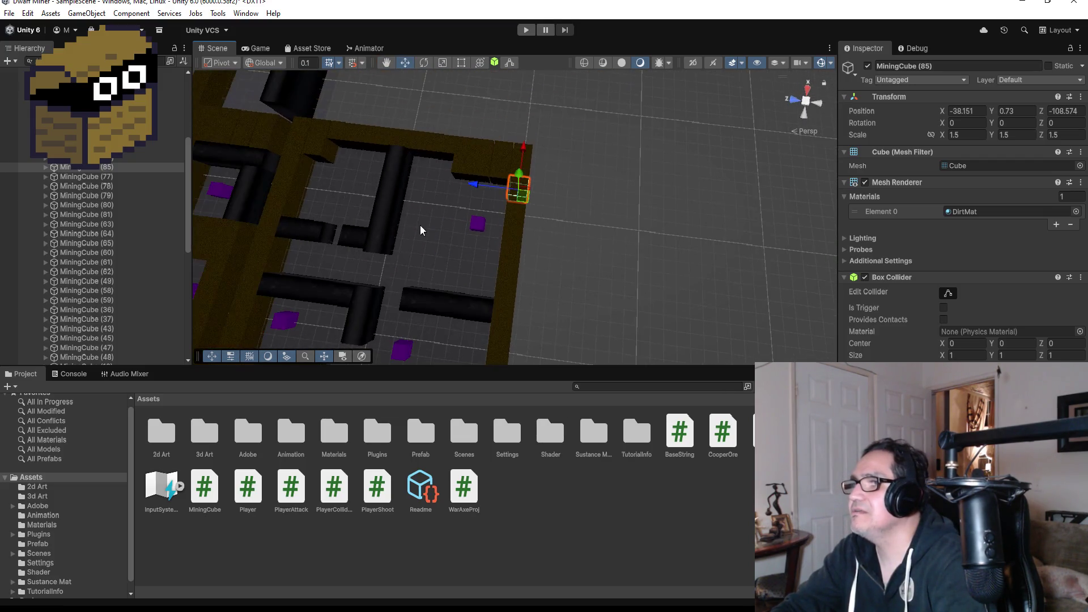
pyautogui.scroll(-3, 412, 245)
pyautogui.moveTo(413, 245)
pyautogui.mouseDown()
pyautogui.moveTo(457, 290)
pyautogui.moveTo(401, 237)
pyautogui.mouseUp()
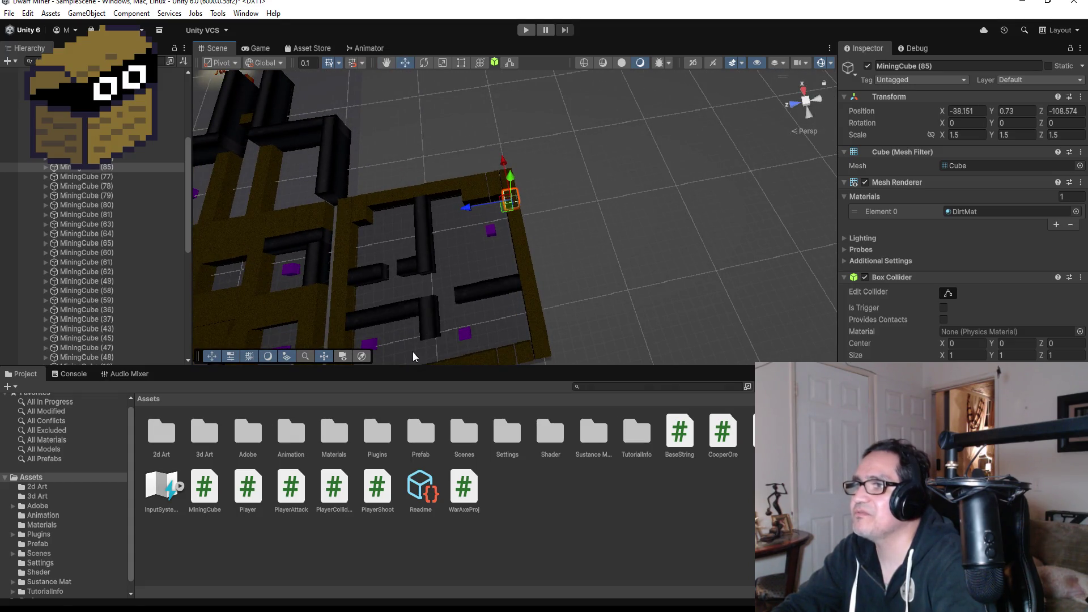
pyautogui.scroll(3, 381, 271)
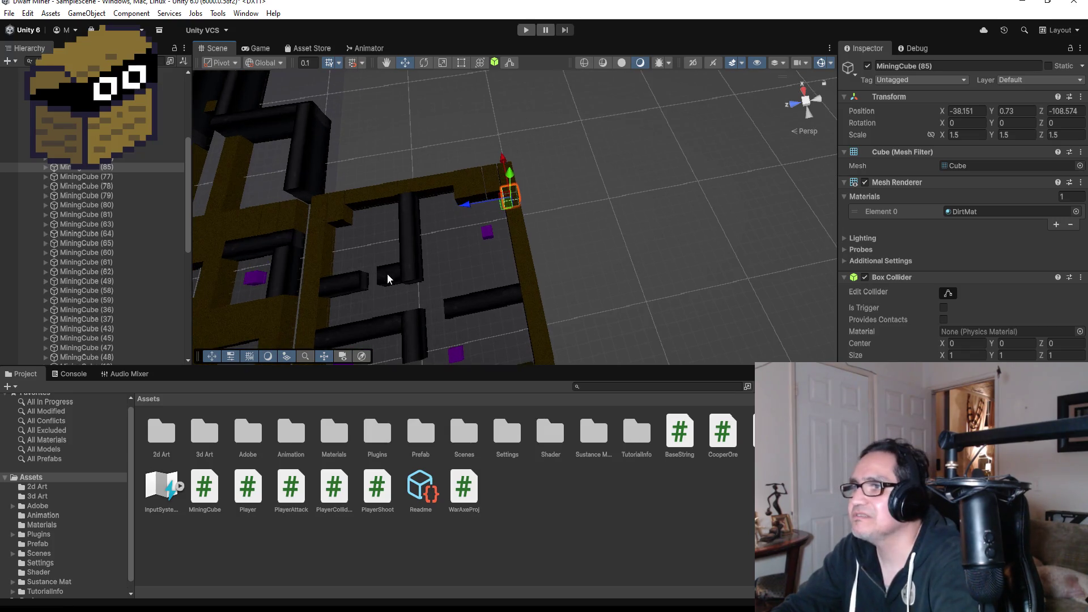
pyautogui.click(386, 273)
pyautogui.press('f')
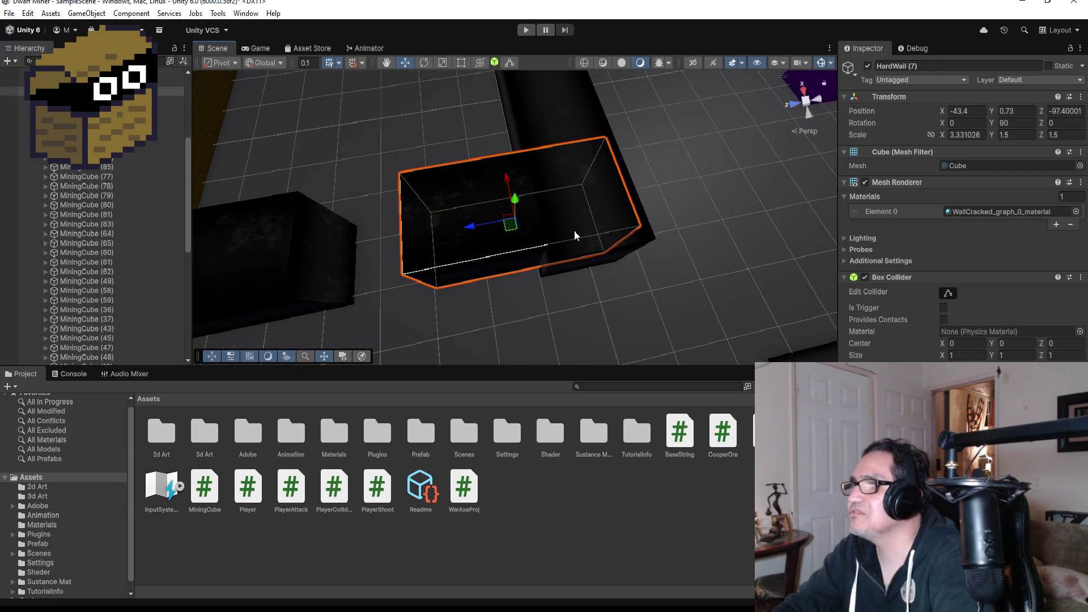
# Snap HardWall (7) along Z against its neighbour and shorten it from the left end.
pyautogui.moveTo(475, 223)
pyautogui.mouseDown()
pyautogui.moveTo(393, 226)
pyautogui.moveTo(380, 243)
pyautogui.mouseUp()
pyautogui.press('v')
pyautogui.moveTo(520, 270)
pyautogui.mouseDown()
pyautogui.moveTo(517, 280)
pyautogui.moveTo(540, 276)
pyautogui.mouseUp()
pyautogui.scroll(-4, 419, 281)
pyautogui.scroll(-2, 397, 222)
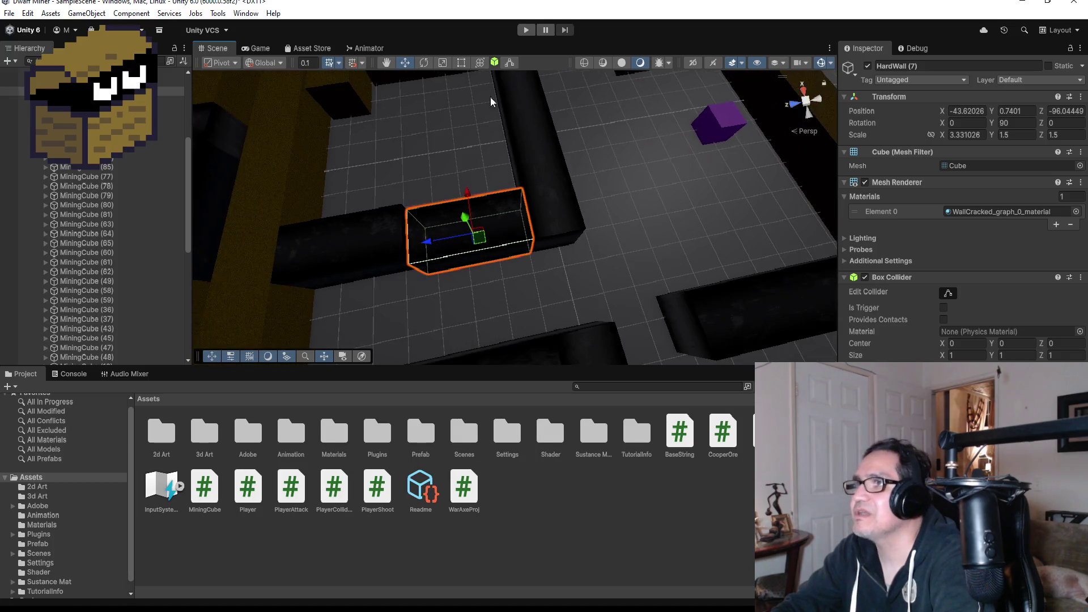
pyautogui.click(461, 62)
pyautogui.moveTo(409, 237); pyautogui.dragTo(444, 236)
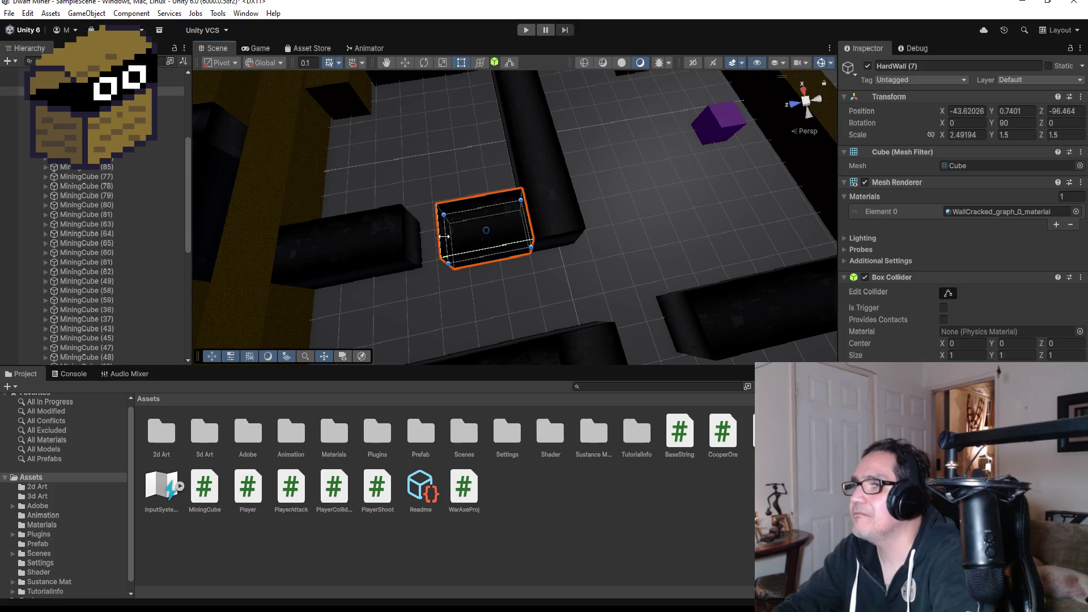
# Shorten HardWall (6) from its right end and vertex-snap it to Z -92.15.
pyautogui.click(368, 243)
pyautogui.moveTo(410, 244); pyautogui.dragTo(386, 248)
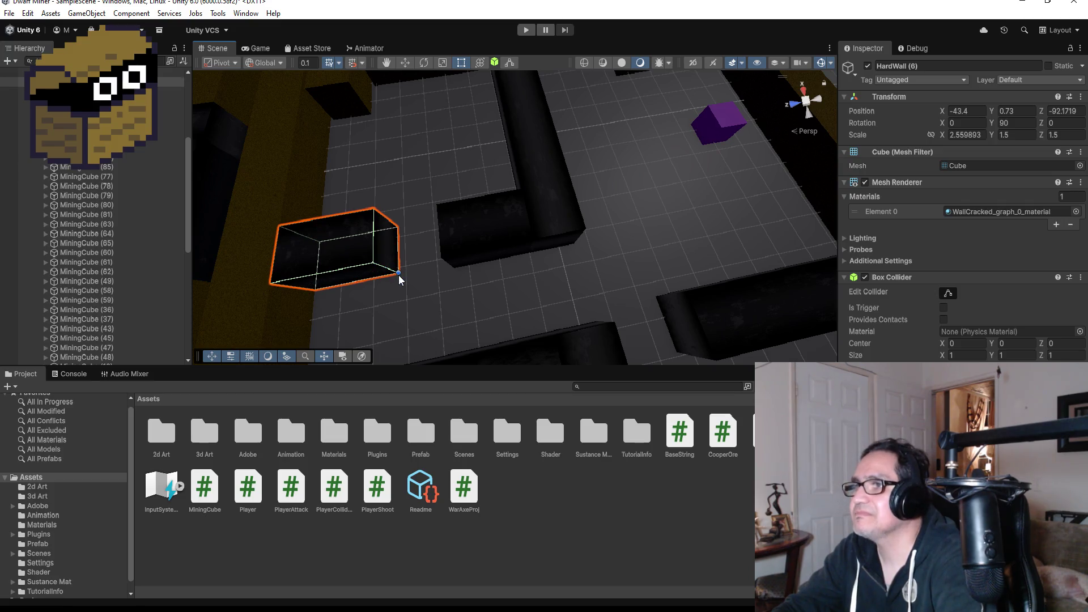
pyautogui.click(404, 62)
pyautogui.moveTo(405, 298)
pyautogui.mouseDown()
pyautogui.moveTo(408, 271)
pyautogui.moveTo(432, 271)
pyautogui.mouseUp()
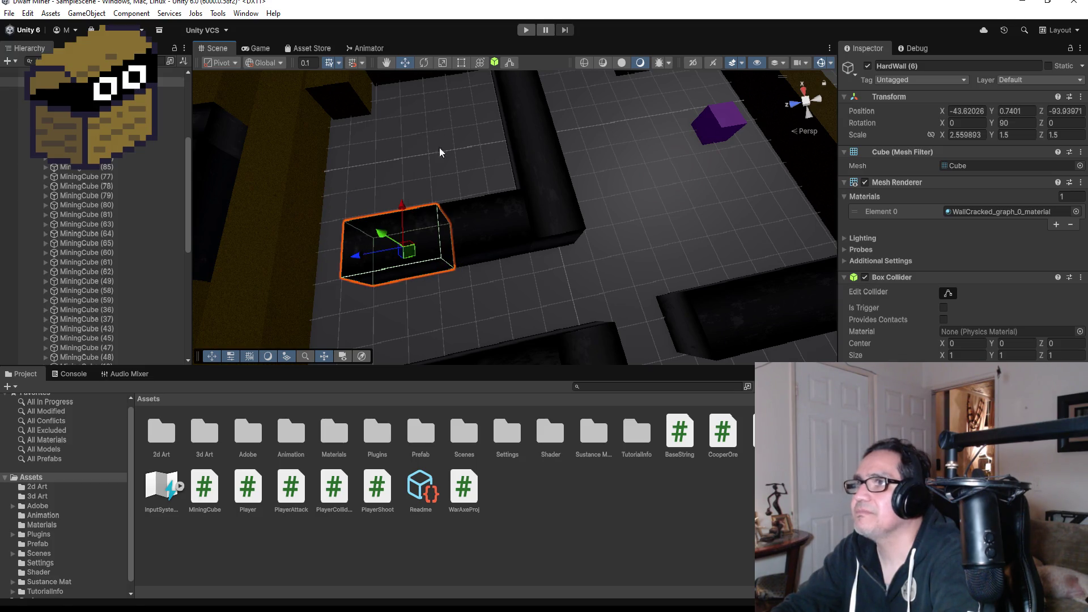
pyautogui.moveTo(363, 254)
pyautogui.mouseDown()
pyautogui.moveTo(294, 262)
pyautogui.moveTo(449, 264)
pyautogui.moveTo(518, 136)
pyautogui.moveTo(599, 108)
pyautogui.mouseUp()
pyautogui.moveTo(368, 315)
pyautogui.mouseDown()
pyautogui.moveTo(352, 317)
pyautogui.moveTo(466, 243)
pyautogui.moveTo(430, 283)
pyautogui.moveTo(391, 307)
pyautogui.moveTo(501, 226)
pyautogui.moveTo(512, 237)
pyautogui.mouseUp()
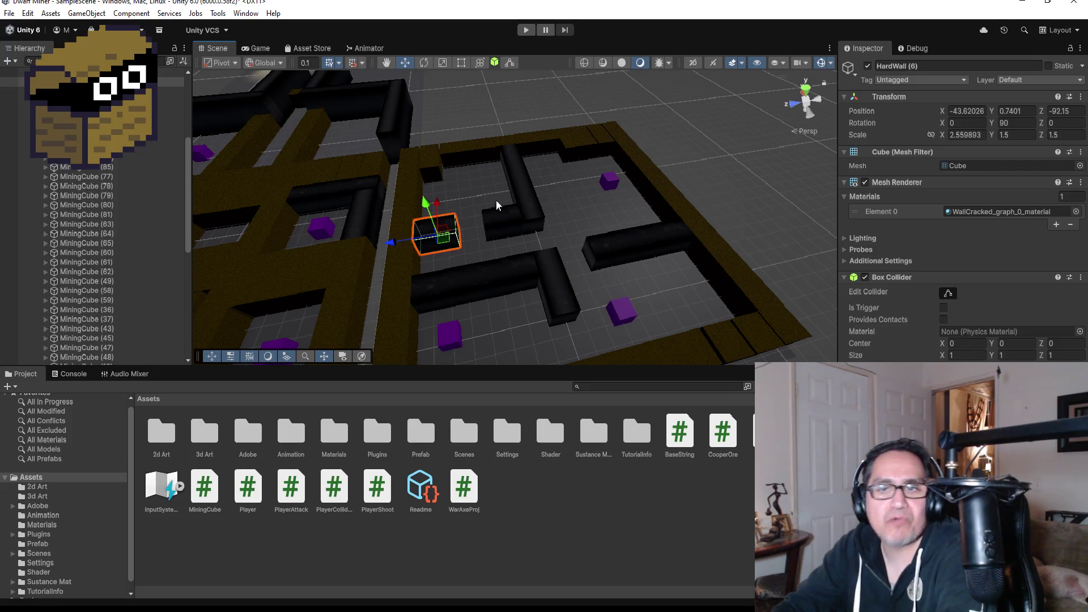
# Duplicate the short wall HardWall (6) and move the copy, HardWall (8), along Z.
pyautogui.click(540, 214)
pyautogui.moveTo(648, 200); pyautogui.dragTo(490, 229)
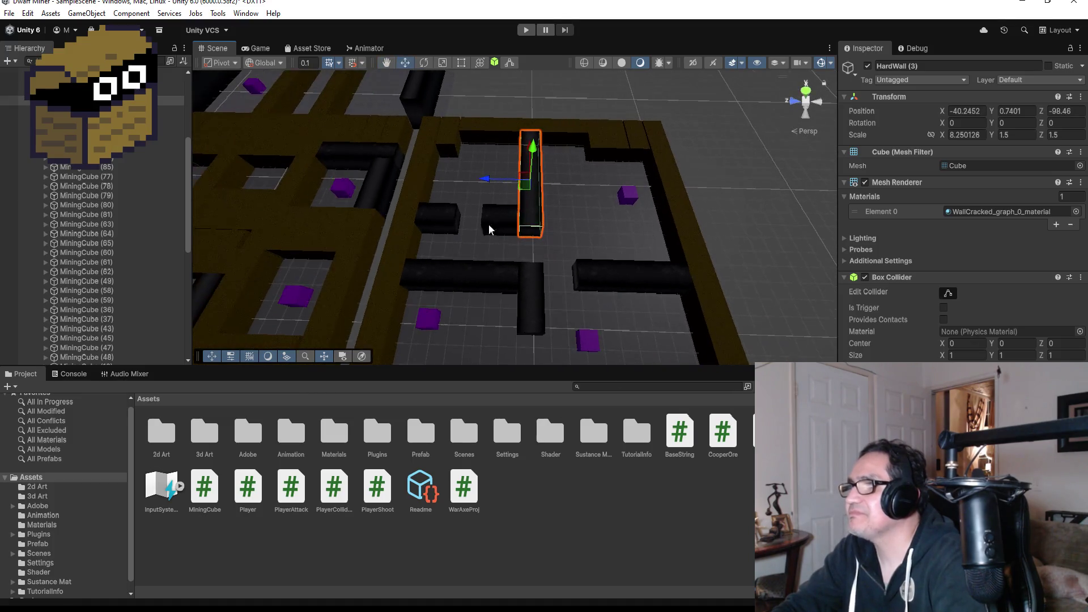
pyautogui.click(436, 219)
pyautogui.hotkey('ctrl', 'd')
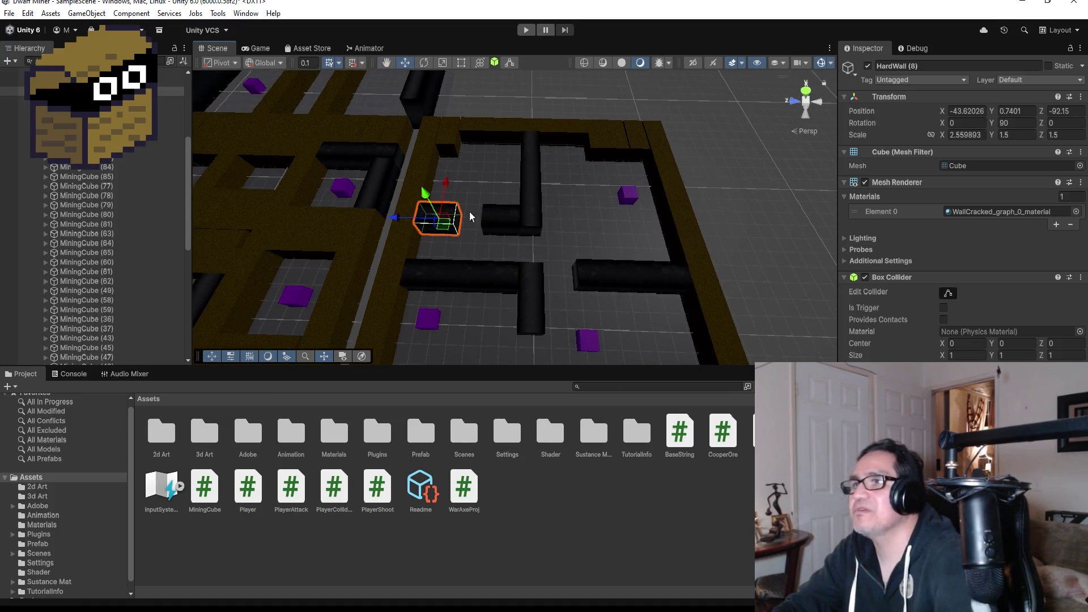
pyautogui.moveTo(399, 222)
pyautogui.mouseDown()
pyautogui.moveTo(561, 223)
pyautogui.moveTo(602, 231)
pyautogui.moveTo(561, 230)
pyautogui.moveTo(615, 248)
pyautogui.mouseUp()
pyautogui.scroll(-2, 618, 247)
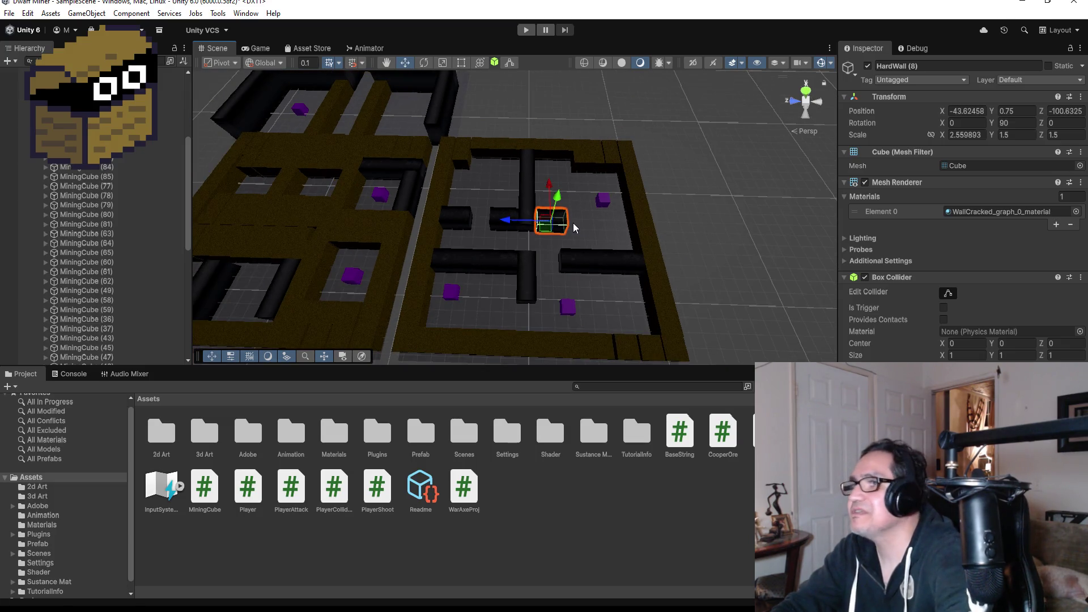
# Add HardWall (9) further along Z at -104.9, beside HardWall (8).
pyautogui.hotkey('ctrl', 'd')
pyautogui.moveTo(506, 221)
pyautogui.mouseDown()
pyautogui.moveTo(573, 229)
pyautogui.moveTo(553, 231)
pyautogui.mouseUp()
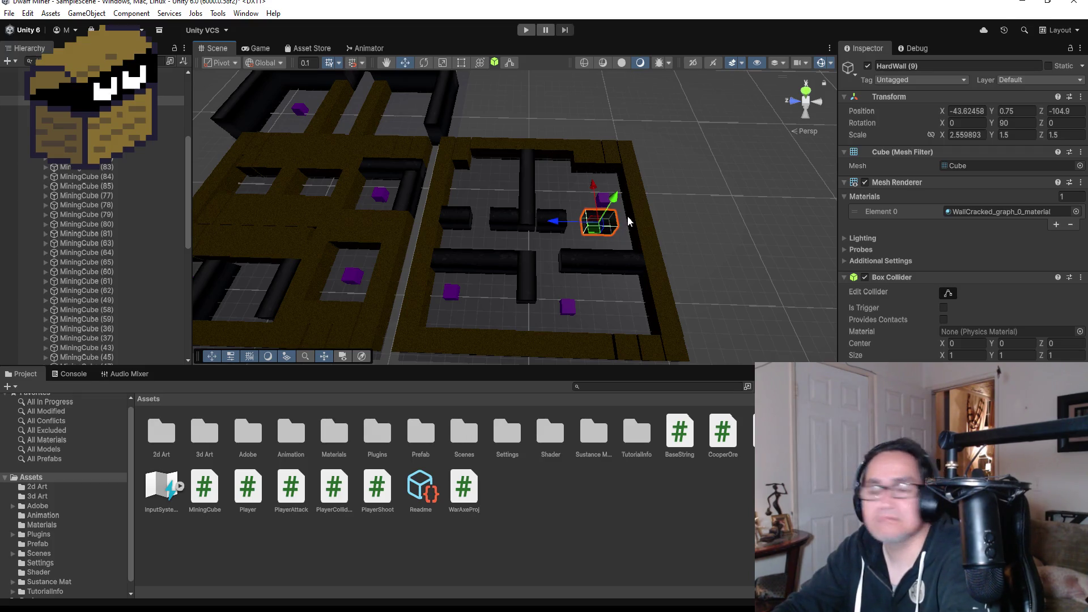
pyautogui.press('f')
pyautogui.scroll(-5, 577, 188)
pyautogui.moveTo(583, 158); pyautogui.dragTo(540, 202)
pyautogui.click(531, 168)
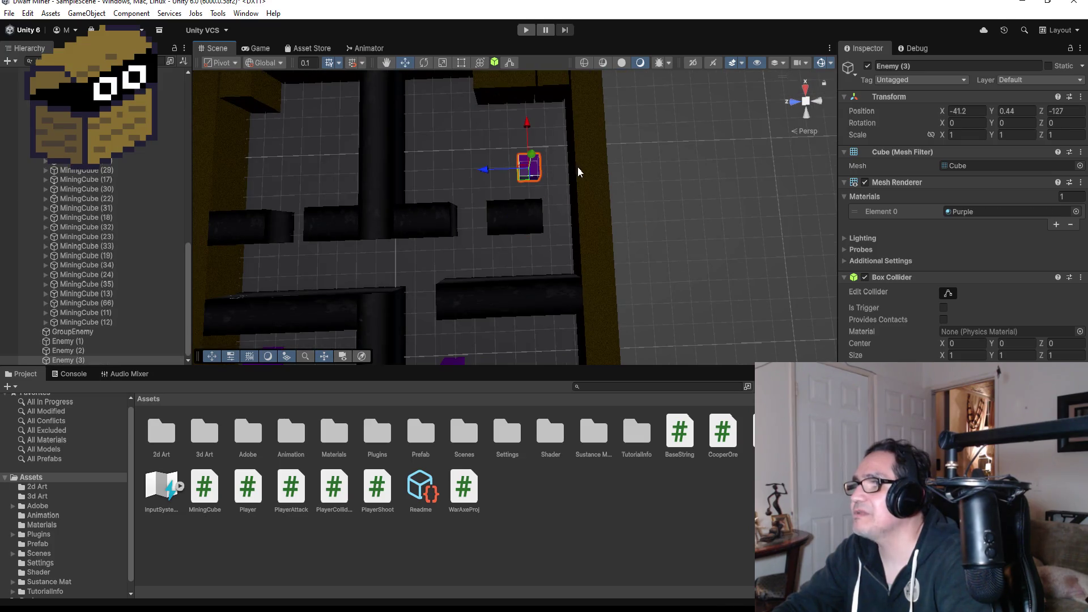
# Reposition the purple enemy along Z and X inside the room.
pyautogui.moveTo(490, 172); pyautogui.dragTo(434, 170)
pyautogui.moveTo(468, 128); pyautogui.dragTo(473, 89)
pyautogui.moveTo(424, 134); pyautogui.dragTo(396, 129)
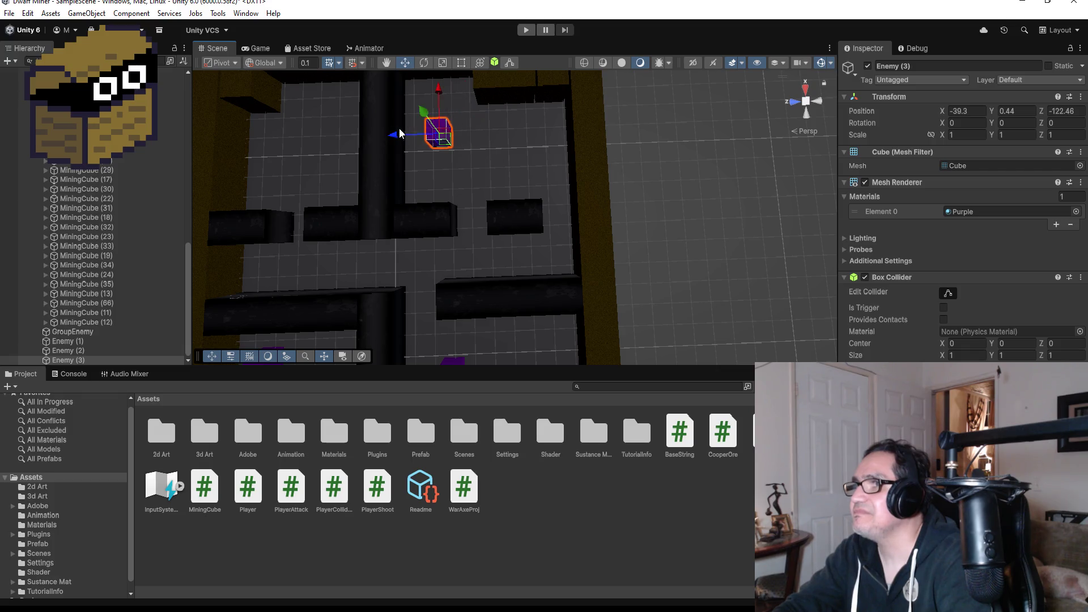
pyautogui.scroll(-2, 445, 119)
pyautogui.moveTo(453, 110); pyautogui.dragTo(453, 96)
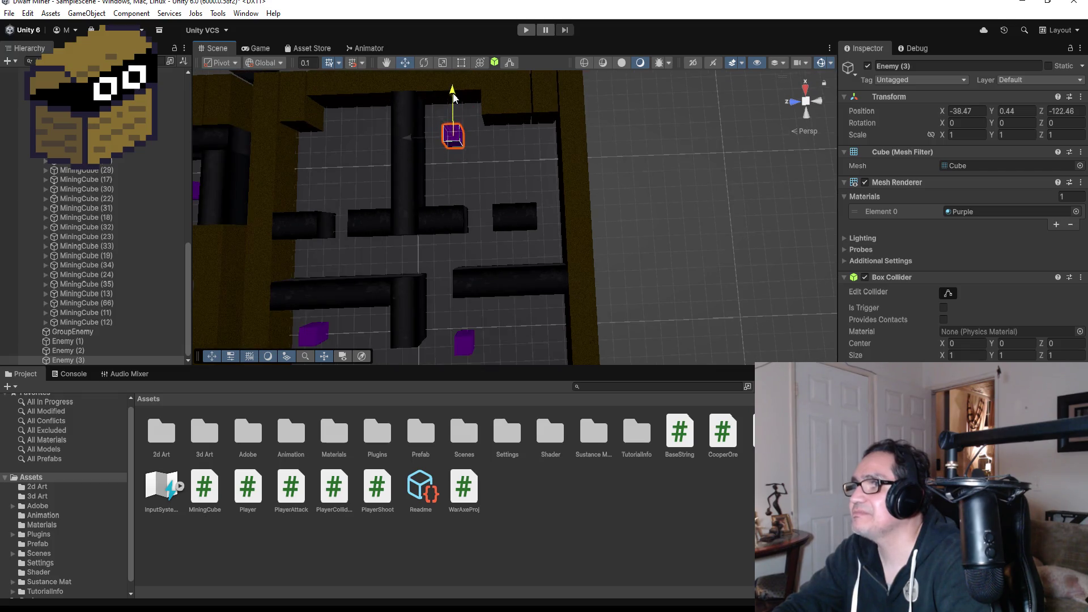
# Duplicate the mining cube beside the wall and place the copy along X and Z.
pyautogui.click(502, 107)
pyautogui.hotkey('ctrl', 'd')
pyautogui.scroll(-1, 502, 138)
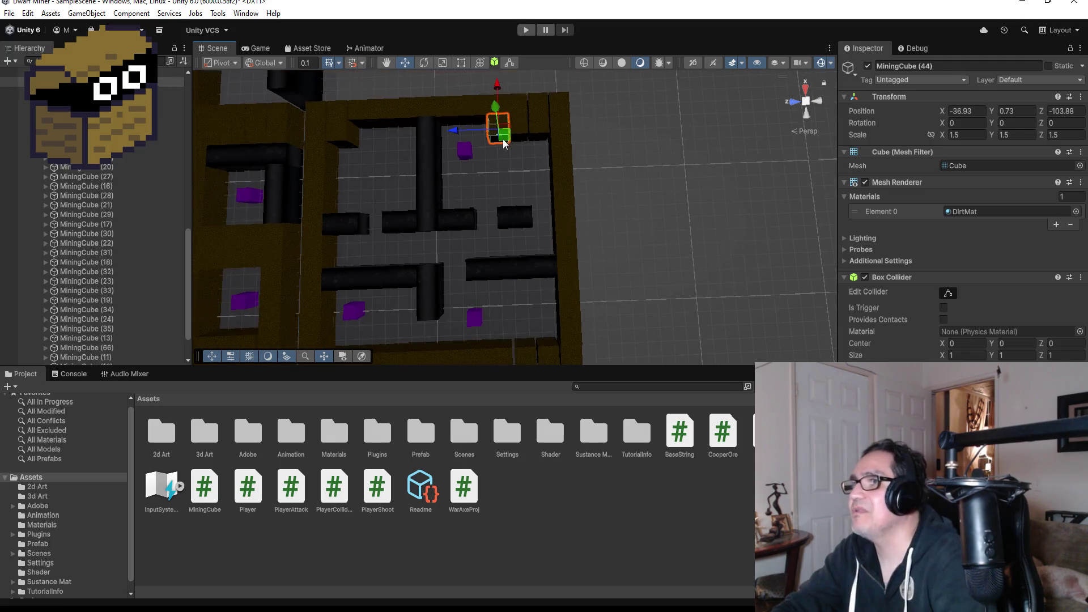
pyautogui.moveTo(495, 85); pyautogui.dragTo(501, 140)
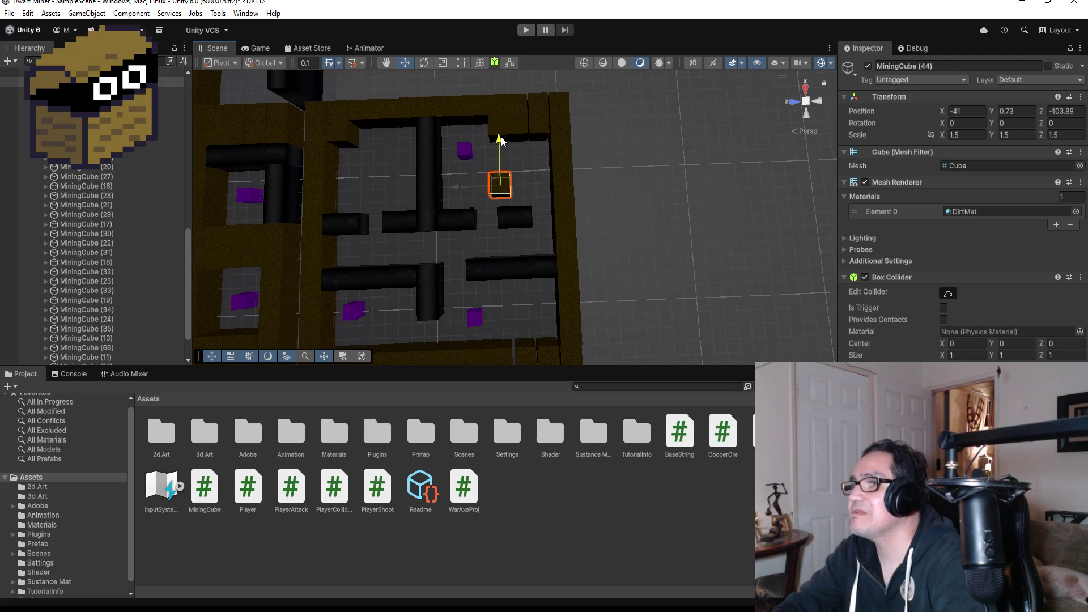
pyautogui.moveTo(461, 189); pyautogui.dragTo(444, 189)
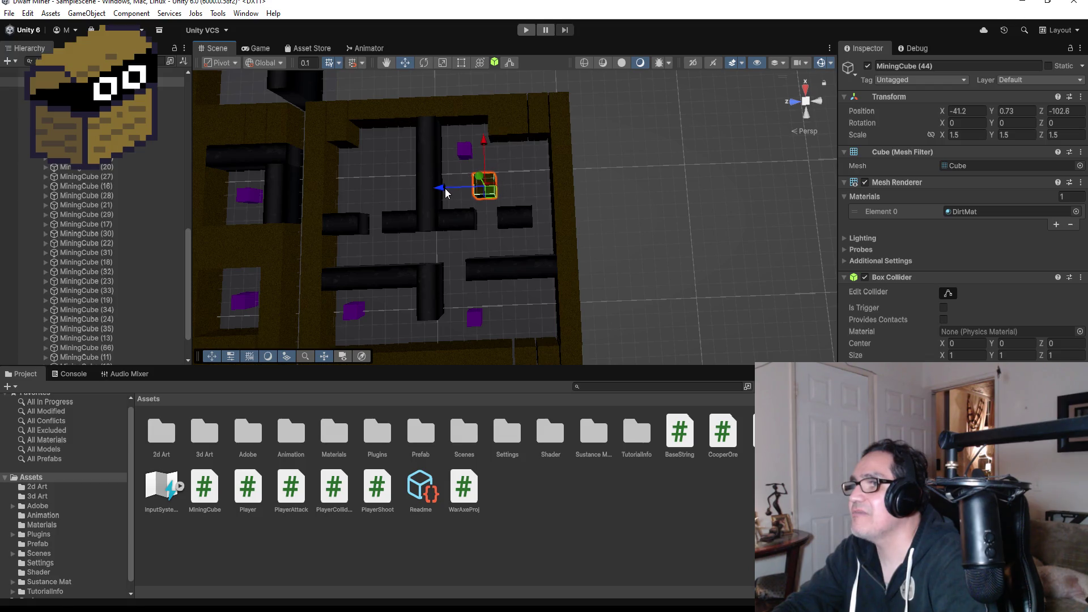
pyautogui.moveTo(484, 148); pyautogui.dragTo(486, 170)
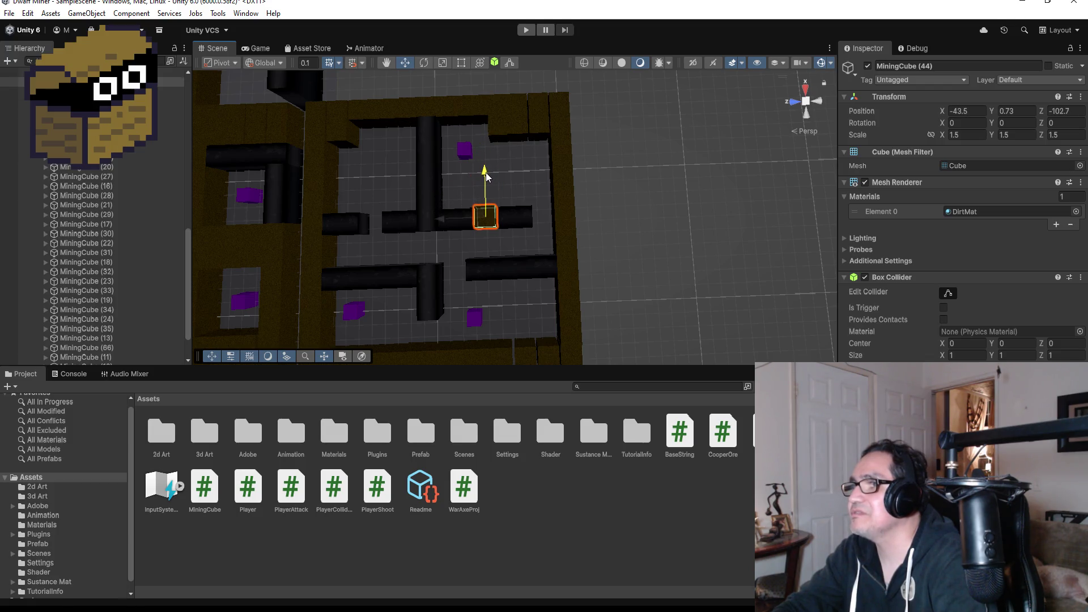
pyautogui.press('f')
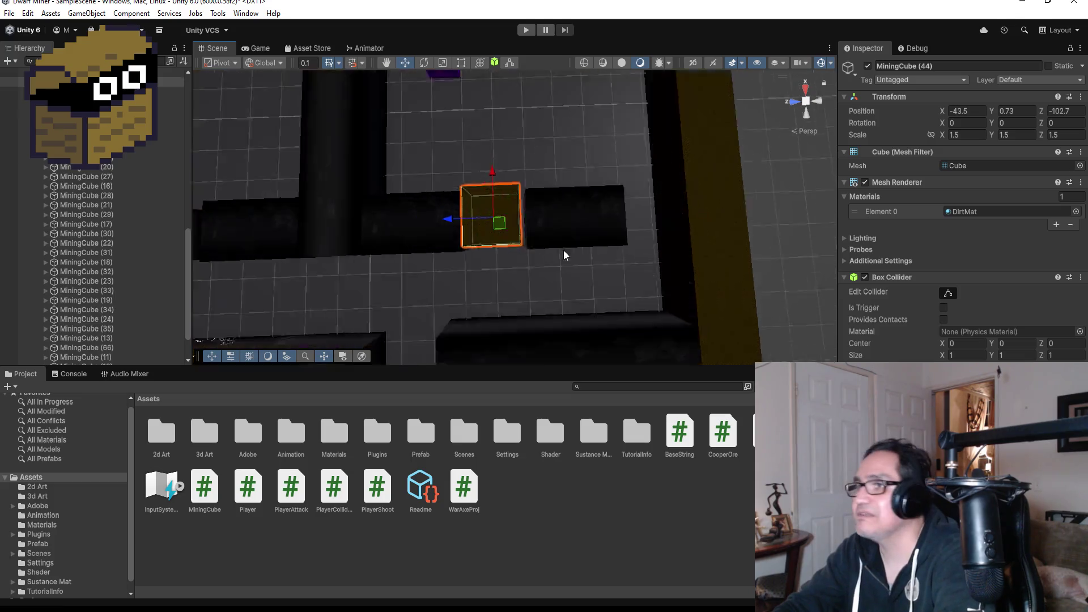
pyautogui.scroll(-2, 602, 281)
pyautogui.moveTo(598, 231)
pyautogui.mouseDown()
pyautogui.moveTo(497, 155)
pyautogui.moveTo(515, 185)
pyautogui.mouseUp()
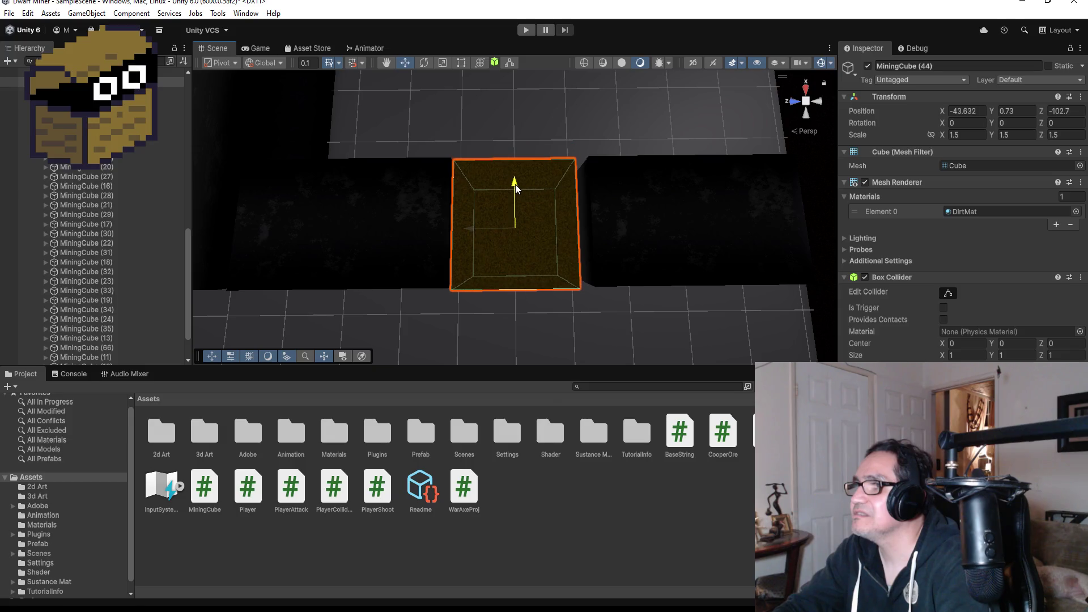
pyautogui.scroll(-2, 612, 215)
pyautogui.scroll(-3, 631, 240)
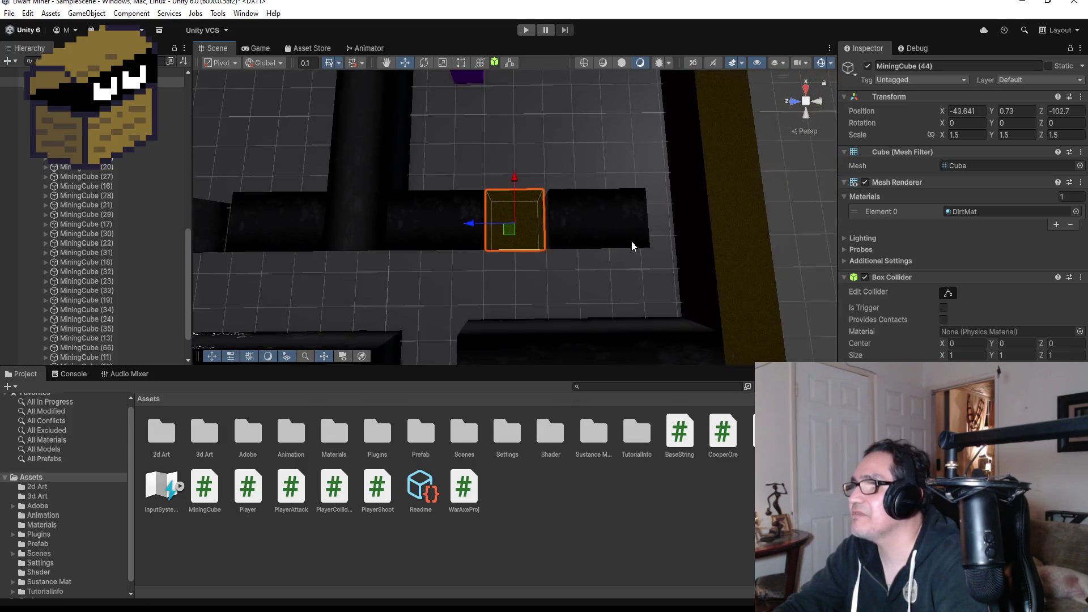
# Add another mining cube copy, slid along Z to the wall's end.
pyautogui.hotkey('ctrl', 'd')
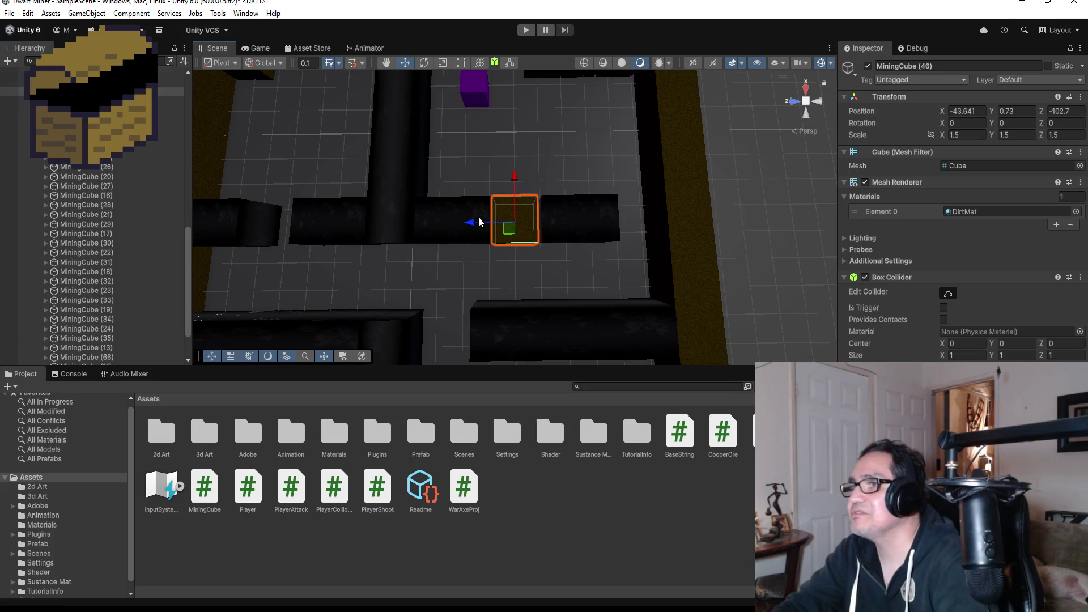
pyautogui.moveTo(472, 224); pyautogui.dragTo(607, 229)
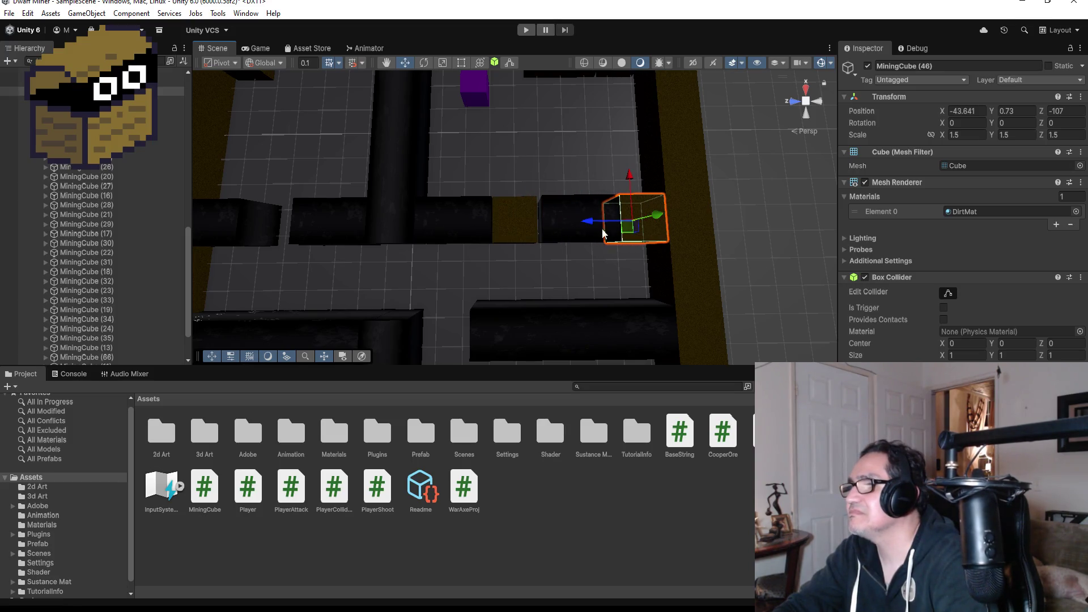
pyautogui.scroll(2, 739, 249)
pyautogui.press('f')
pyautogui.scroll(-3, 668, 239)
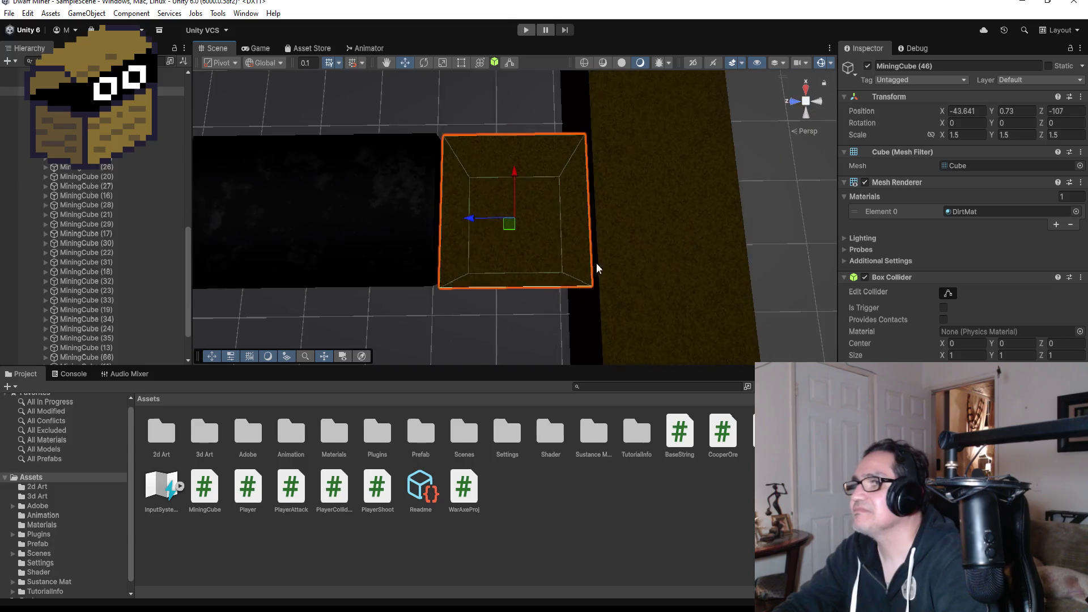
pyautogui.scroll(-5, 447, 254)
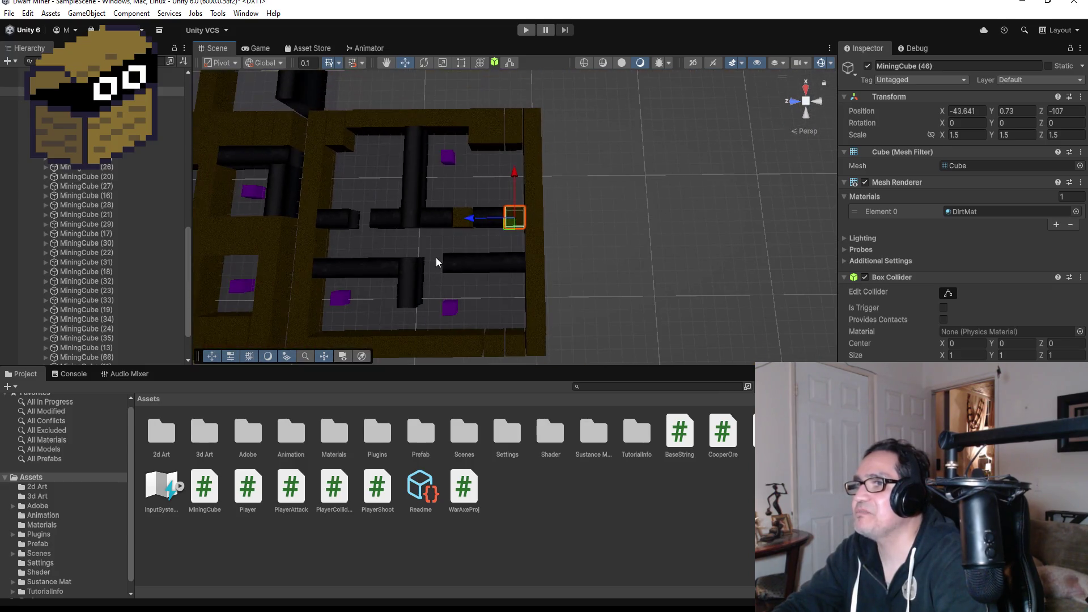
pyautogui.moveTo(403, 250); pyautogui.dragTo(419, 181)
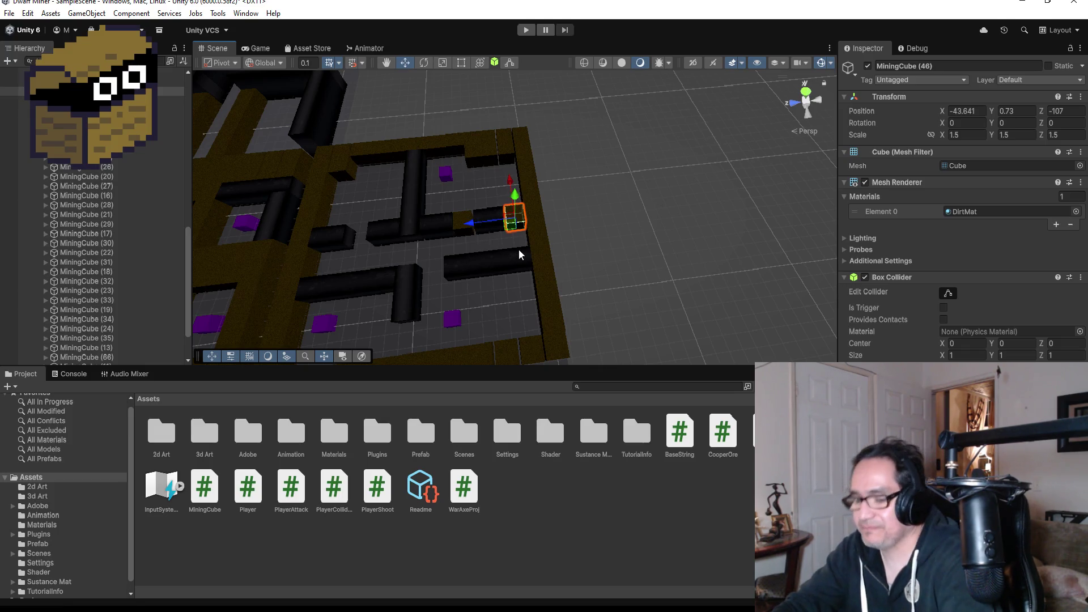
# Add MiningCube (50) against the lower black wall at X -51.38, Z -98.46.
pyautogui.hotkey('ctrl', 'd')
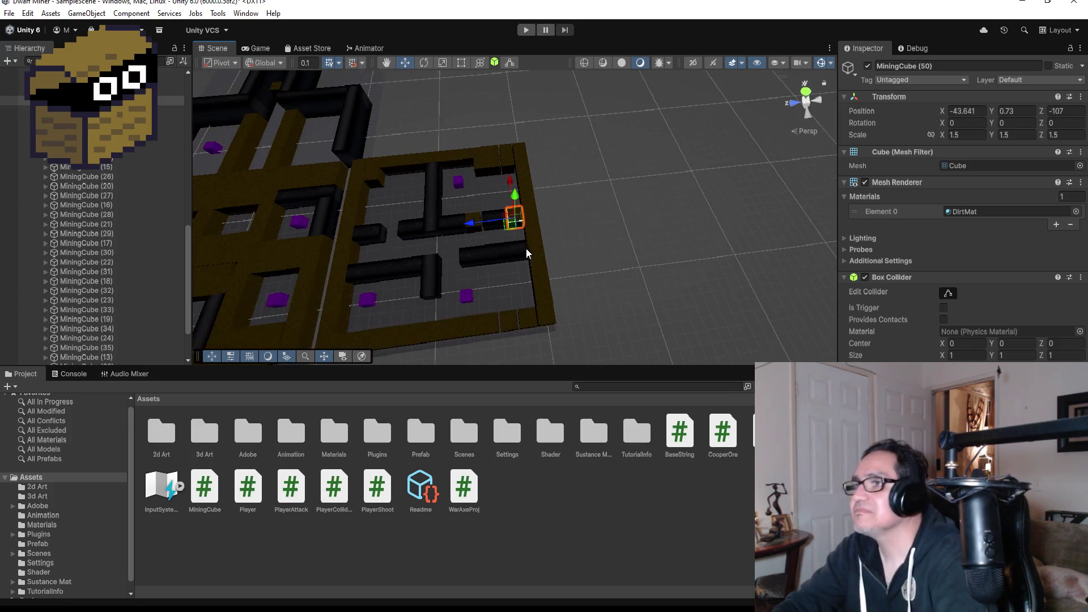
pyautogui.moveTo(512, 189)
pyautogui.mouseDown()
pyautogui.moveTo(490, 308)
pyautogui.moveTo(396, 308)
pyautogui.mouseUp()
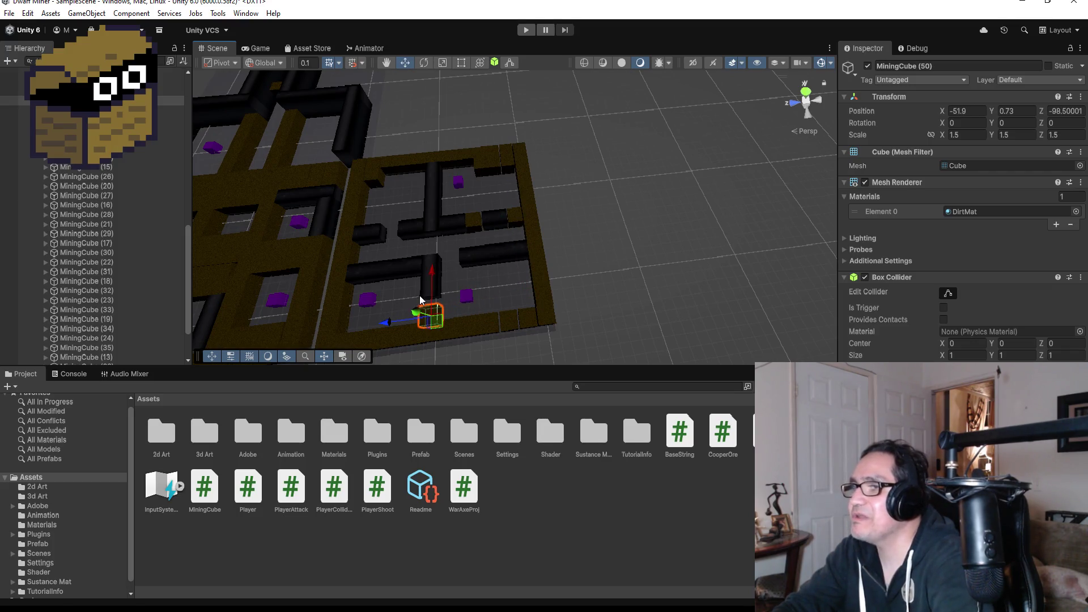
pyautogui.press('f')
pyautogui.scroll(-3, 658, 212)
pyautogui.moveTo(674, 135)
pyautogui.mouseDown()
pyautogui.moveTo(426, 67)
pyautogui.moveTo(688, 249)
pyautogui.mouseUp()
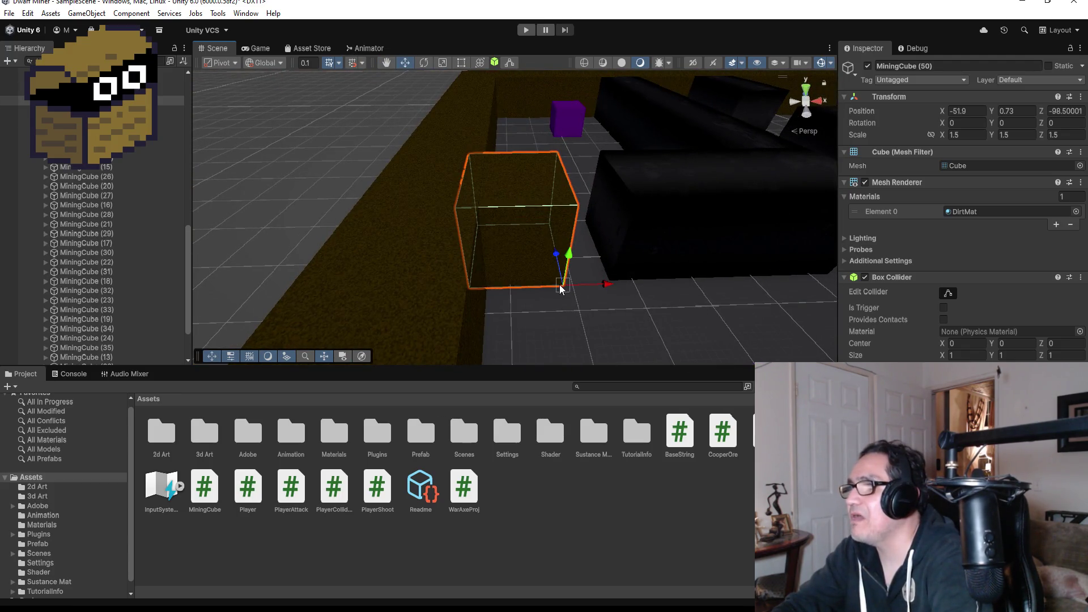
pyautogui.moveTo(560, 289); pyautogui.dragTo(590, 275)
pyautogui.scroll(-3, 601, 290)
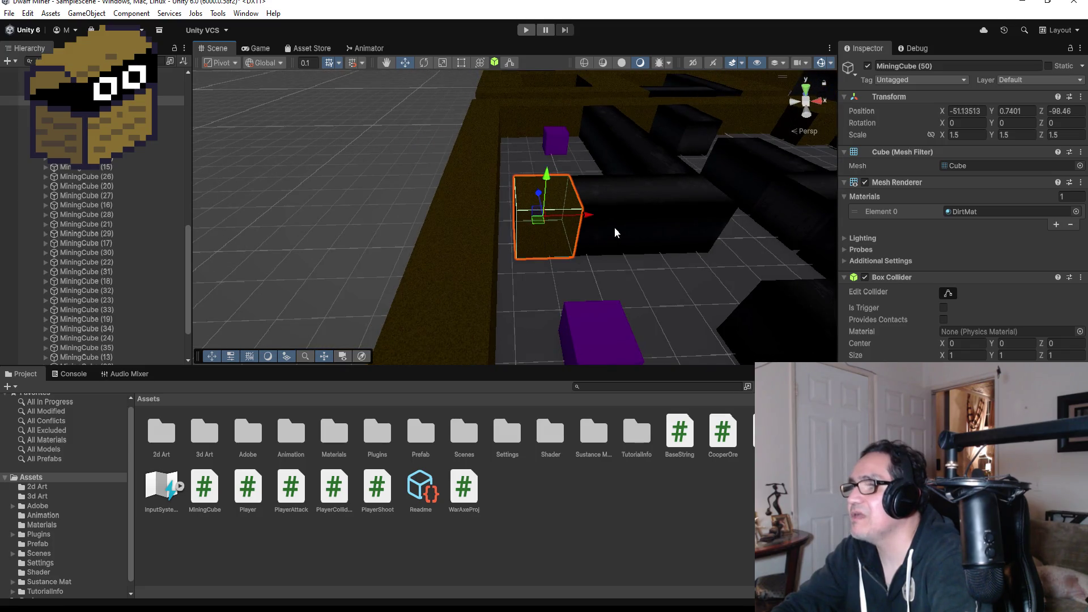
pyautogui.moveTo(587, 220)
pyautogui.mouseDown()
pyautogui.moveTo(566, 218)
pyautogui.moveTo(600, 233)
pyautogui.moveTo(531, 259)
pyautogui.mouseUp()
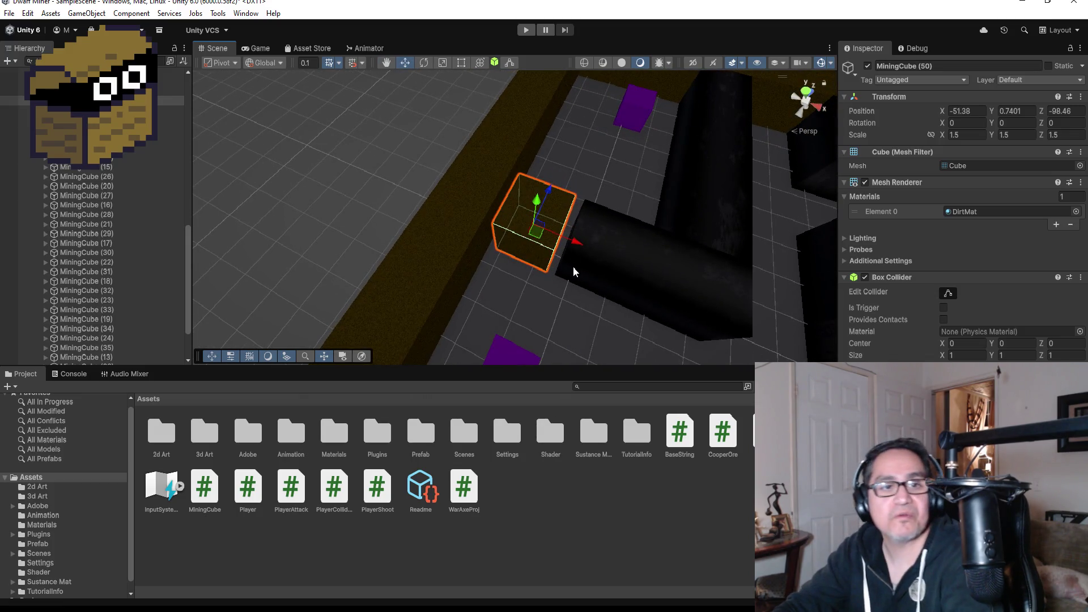
pyautogui.scroll(-10, 635, 239)
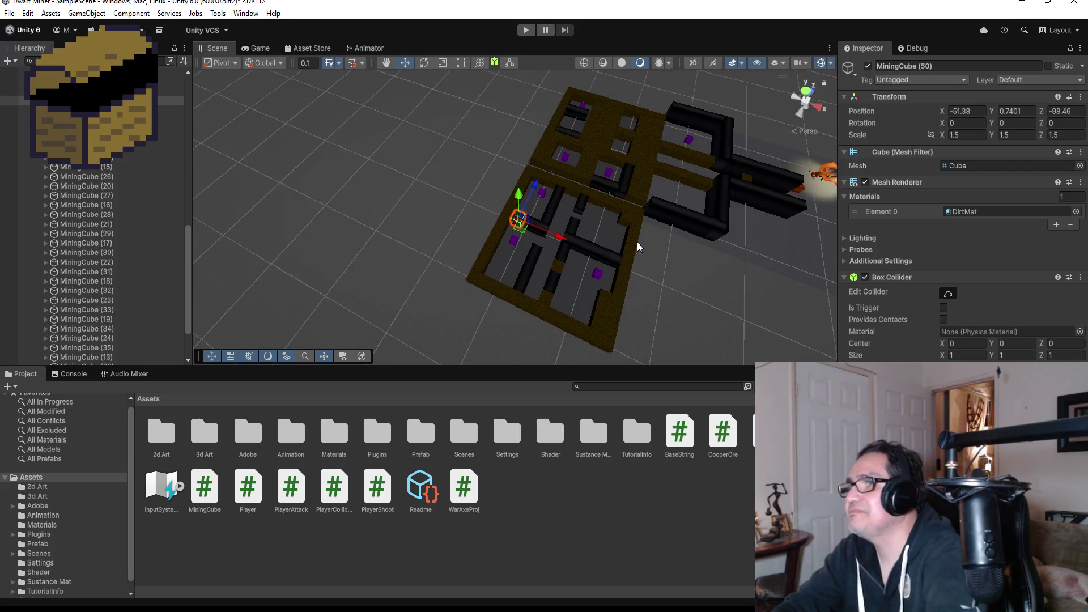
# Switch the Scene view to Front, then Top, and zoom out over the whole maze.
pyautogui.click(812, 93)
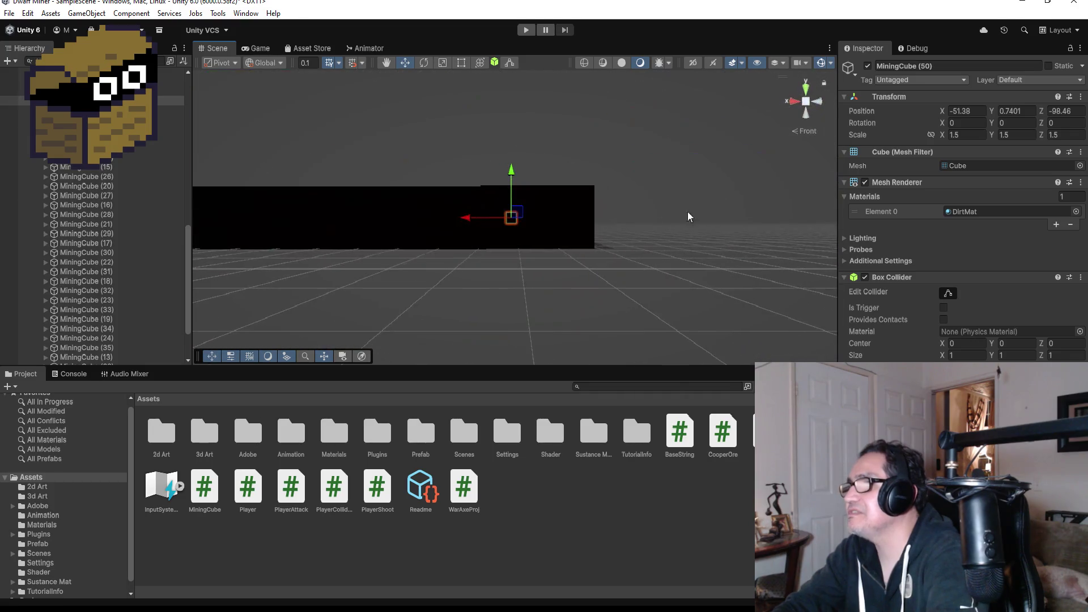
pyautogui.click(805, 87)
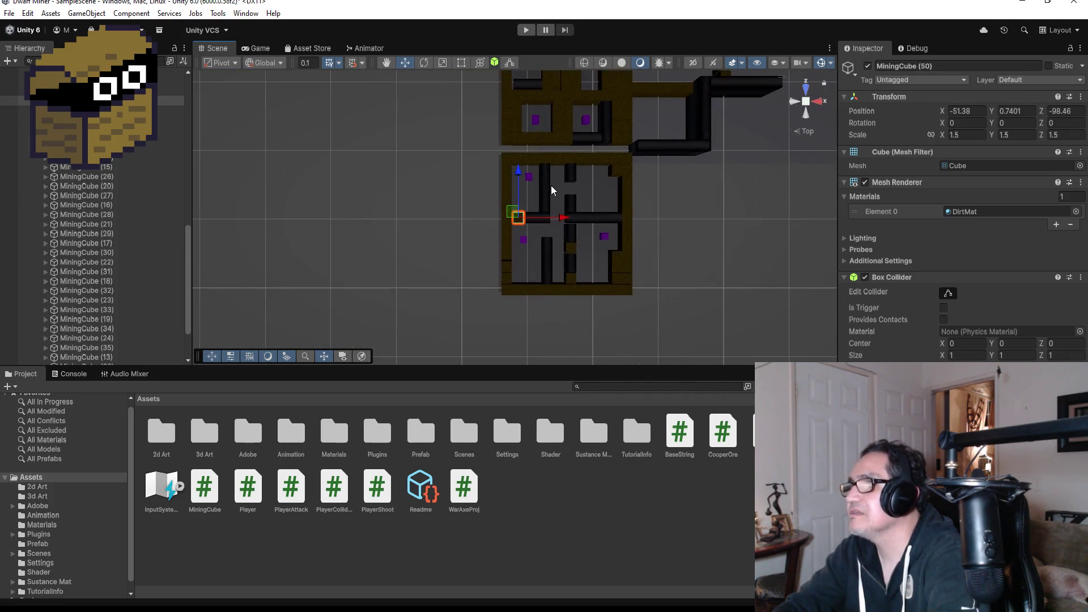
pyautogui.scroll(-3, 556, 197)
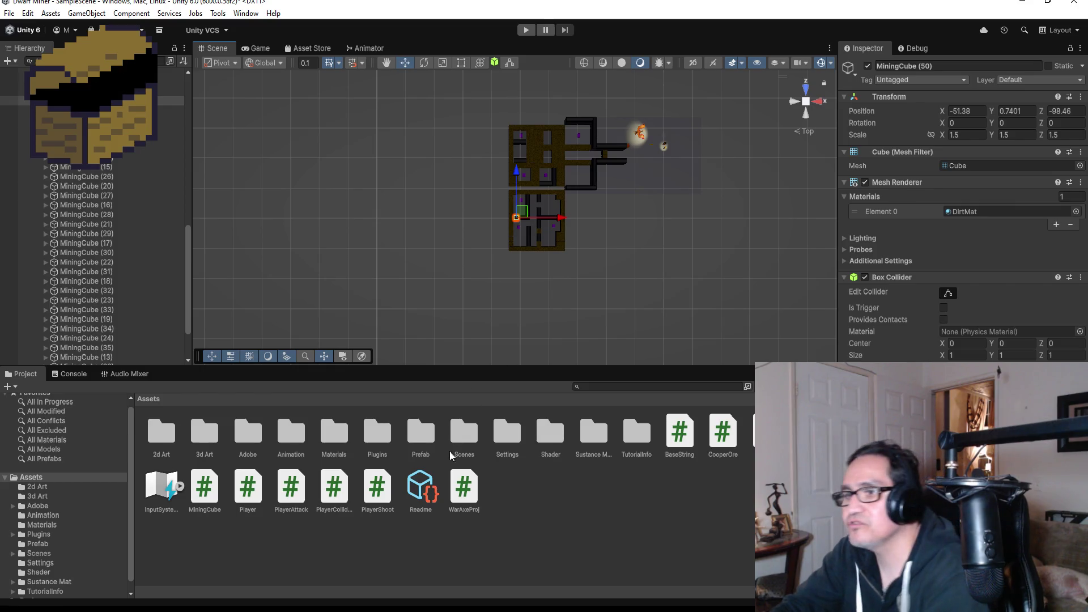
pyautogui.hotkey('alt', 'Tab')
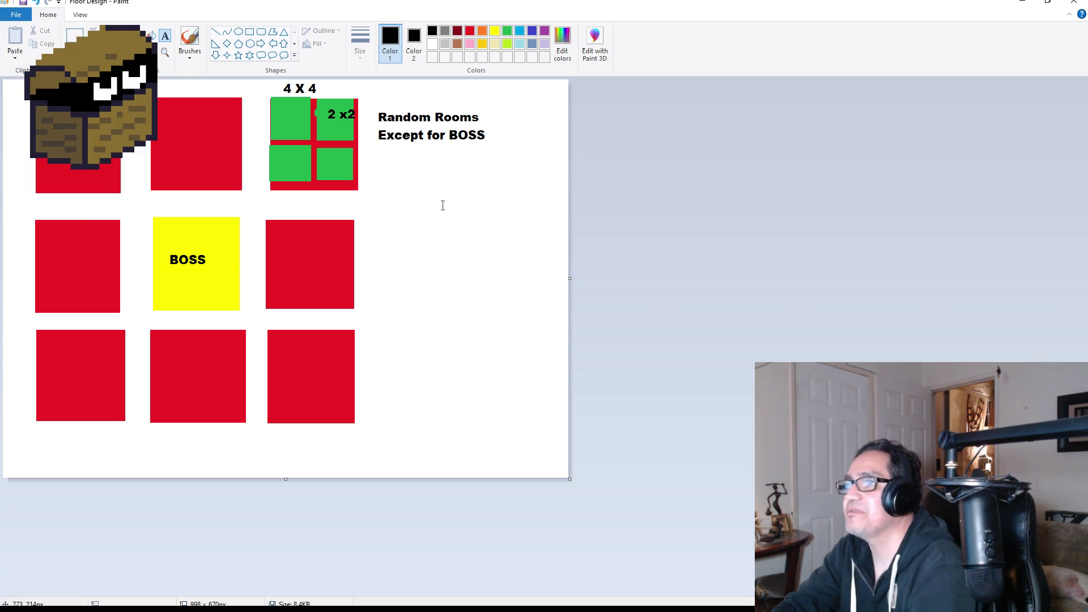
# Review the Floor Design plan in Paint, then minimize Paint to return to Unity.
pyautogui.click(1020, 2)
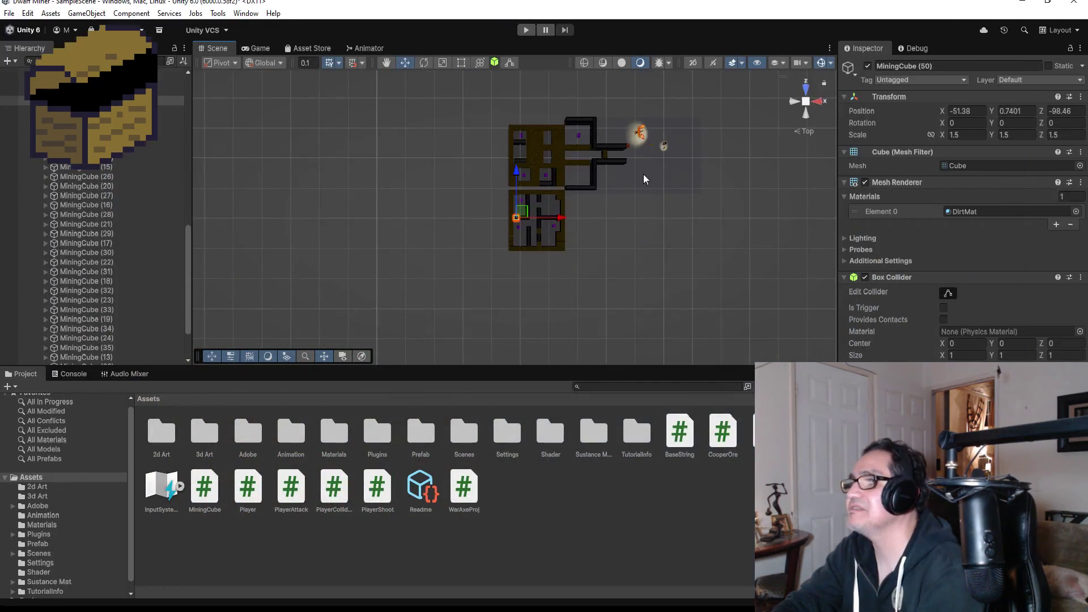
# Collapse Room2's groups, move Floor to the top, and select Floor through Enemy (3).
pyautogui.scroll(5, 634, 176)
pyautogui.scroll(5, 106, 187)
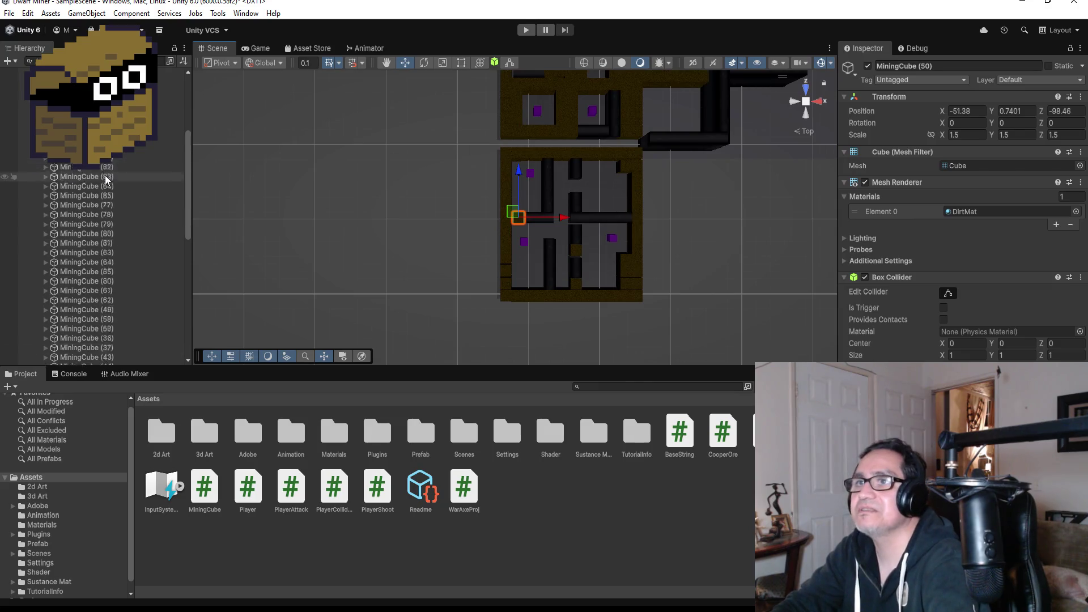
pyautogui.scroll(2, 113, 182)
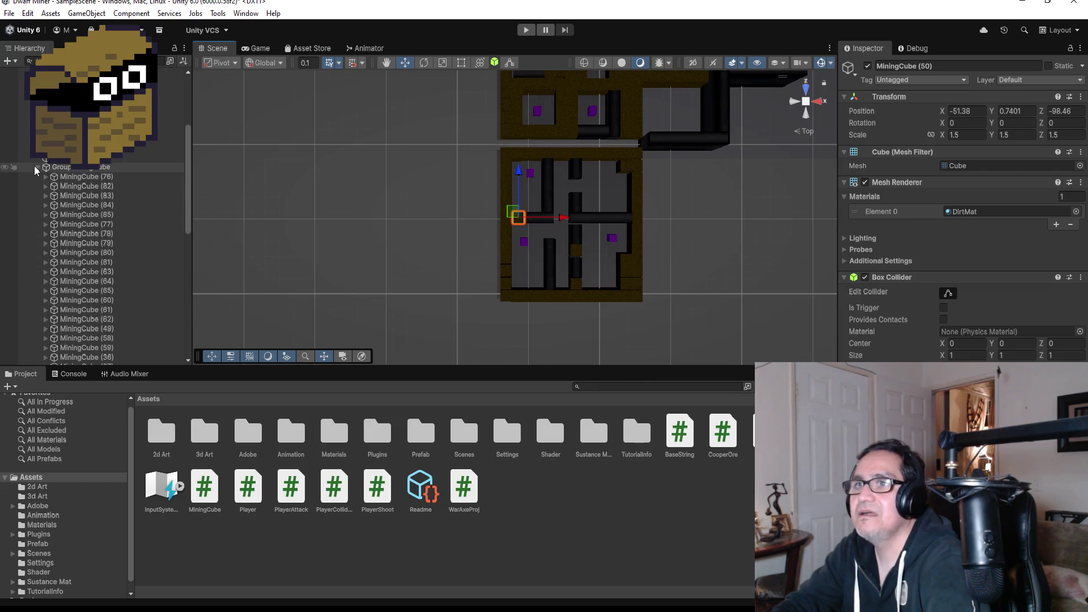
pyautogui.click(35, 167)
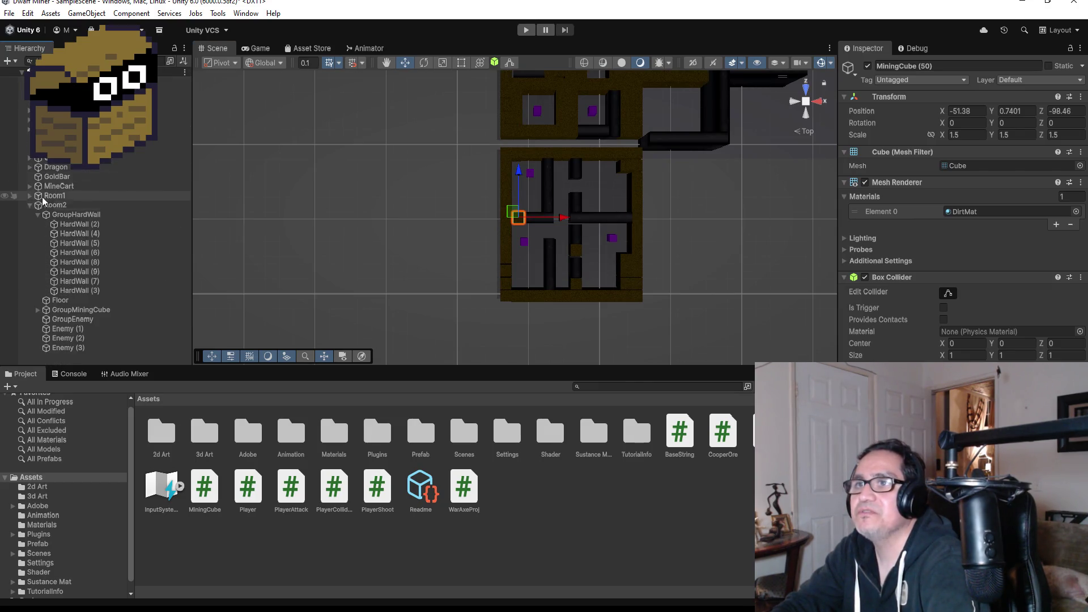
pyautogui.click(65, 303)
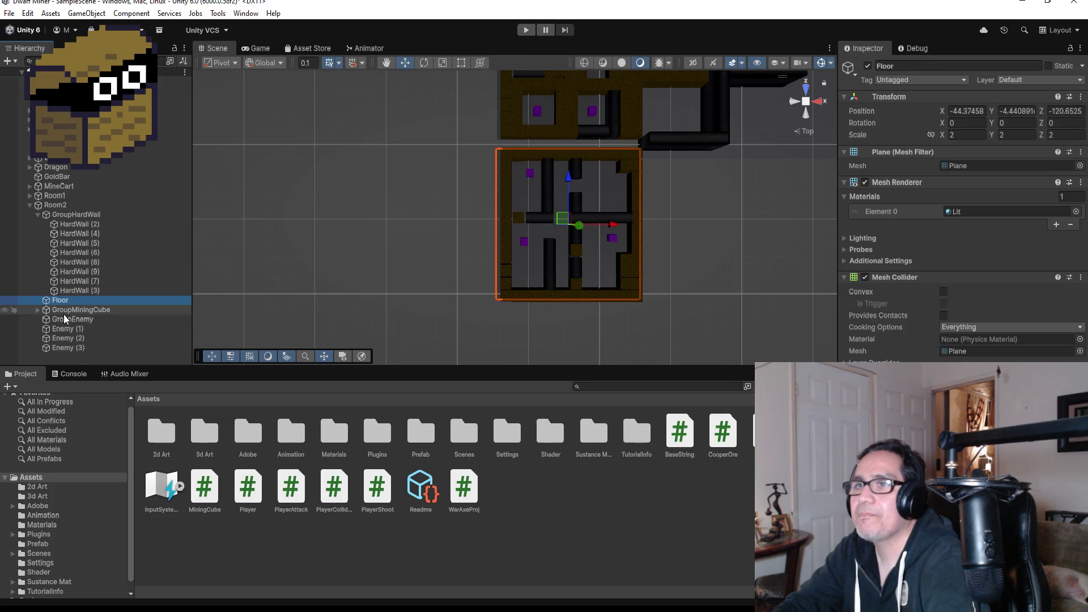
pyautogui.click(38, 215)
pyautogui.moveTo(54, 223); pyautogui.dragTo(56, 210)
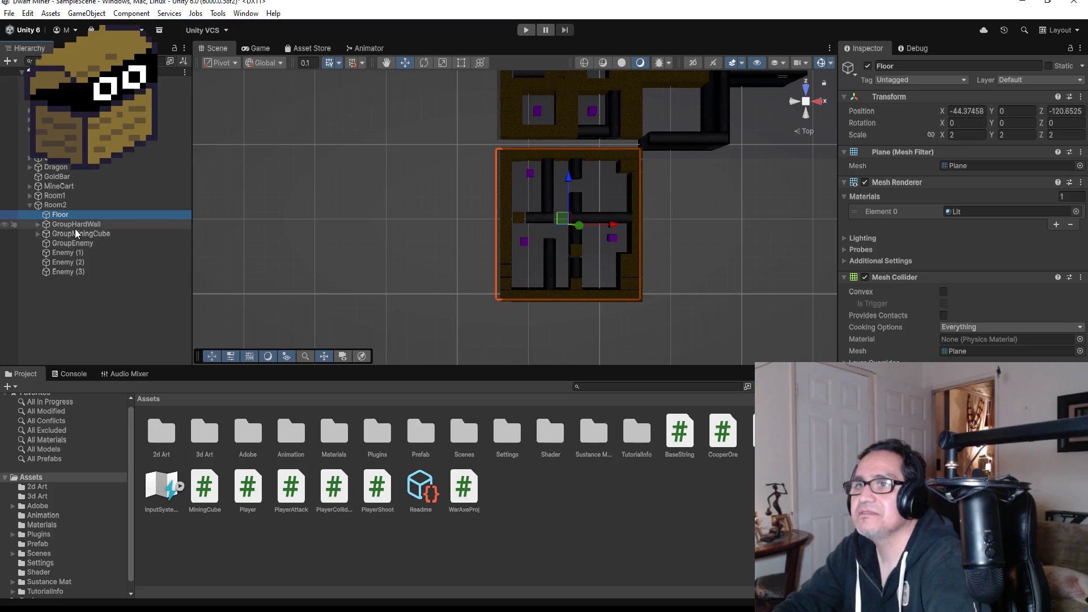
pyautogui.keyDown('shift'); pyautogui.click(79, 272); pyautogui.keyUp('shift')
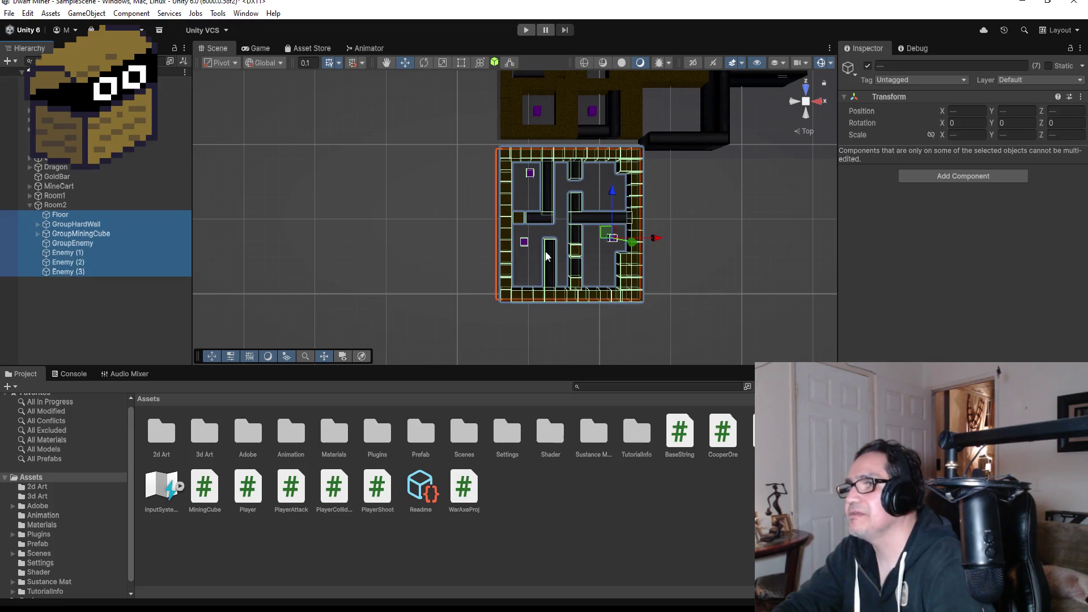
# View the rooms from above and reselect Room2's Floor through Enemy (3).
pyautogui.moveTo(373, 192)
pyautogui.mouseDown()
pyautogui.moveTo(461, 227)
pyautogui.moveTo(443, 246)
pyautogui.mouseUp()
pyautogui.scroll(-3, 578, 227)
pyautogui.moveTo(626, 146)
pyautogui.mouseDown()
pyautogui.moveTo(201, 221)
pyautogui.moveTo(671, 277)
pyautogui.moveTo(498, 110)
pyautogui.moveTo(449, 110)
pyautogui.moveTo(641, 226)
pyautogui.moveTo(691, 205)
pyautogui.moveTo(420, 199)
pyautogui.moveTo(404, 266)
pyautogui.mouseUp()
pyautogui.click(675, 250)
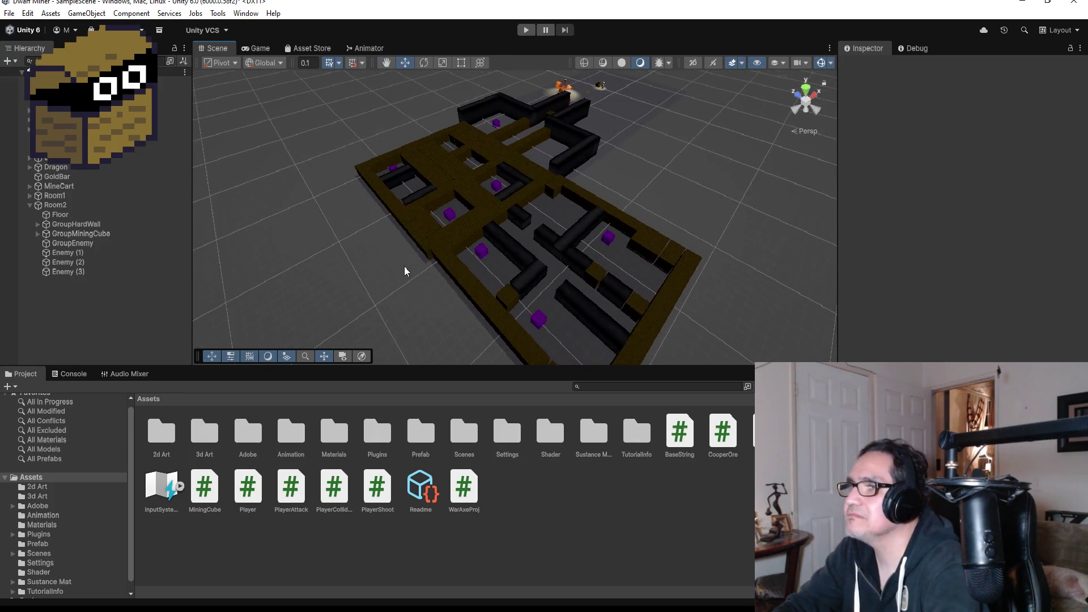
pyautogui.click(74, 215)
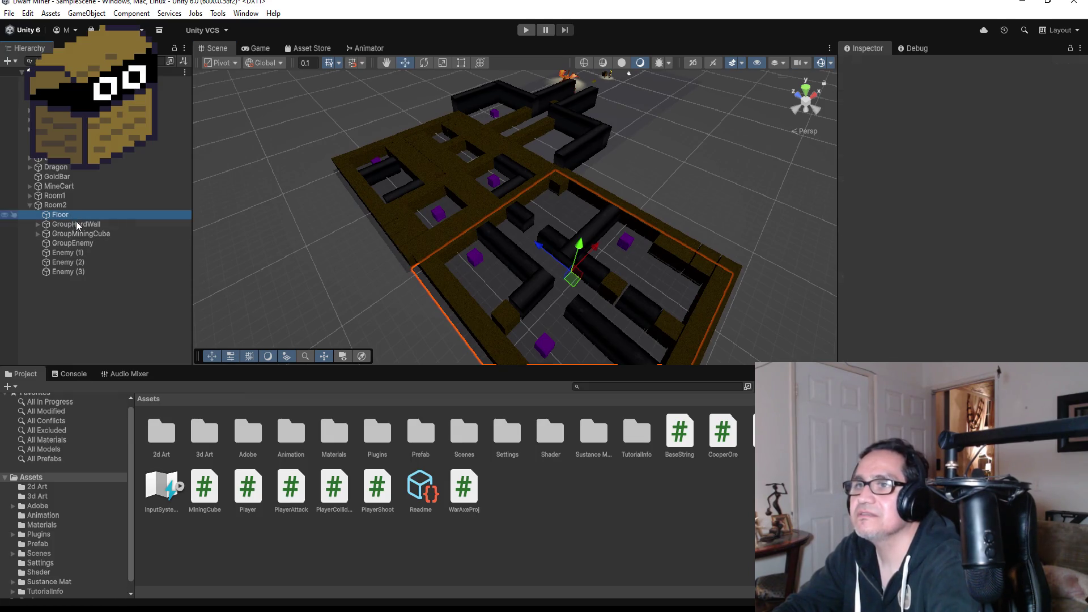
pyautogui.keyDown('shift'); pyautogui.click(80, 271); pyautogui.keyUp('shift')
# Vertex-snap Room2's corner flush against the neighbouring brown-floored room.
pyautogui.moveTo(392, 278); pyautogui.dragTo(422, 321)
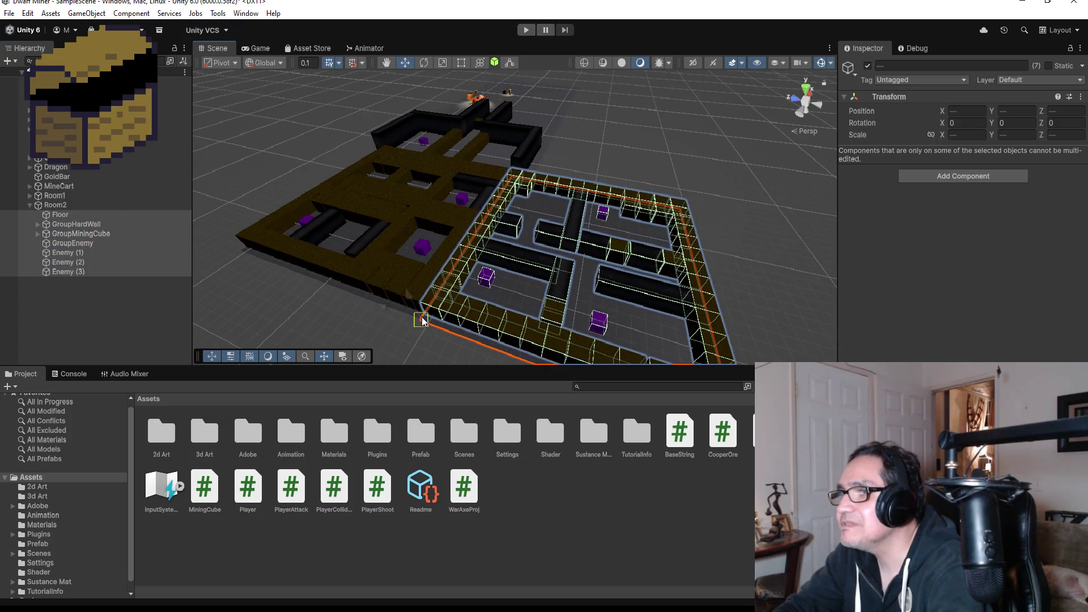
pyautogui.moveTo(697, 191)
pyautogui.mouseDown()
pyautogui.moveTo(569, 175)
pyautogui.moveTo(704, 275)
pyautogui.moveTo(656, 243)
pyautogui.moveTo(527, 223)
pyautogui.moveTo(476, 312)
pyautogui.moveTo(481, 325)
pyautogui.moveTo(527, 295)
pyautogui.moveTo(559, 228)
pyautogui.moveTo(586, 297)
pyautogui.moveTo(573, 289)
pyautogui.mouseUp()
pyautogui.press('v')
pyautogui.moveTo(685, 257)
pyautogui.keyDown('alt'); pyautogui.mouseDown()
pyautogui.moveTo(578, 340)
pyautogui.moveTo(589, 347)
pyautogui.mouseUp(); pyautogui.keyUp('alt')
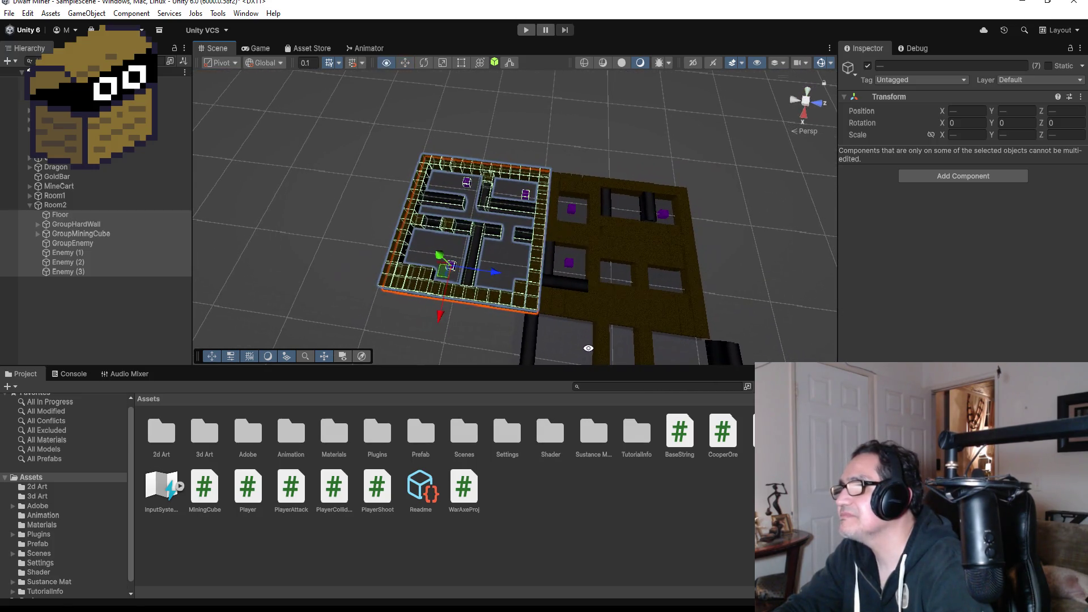
pyautogui.click(528, 338)
pyautogui.click(536, 337)
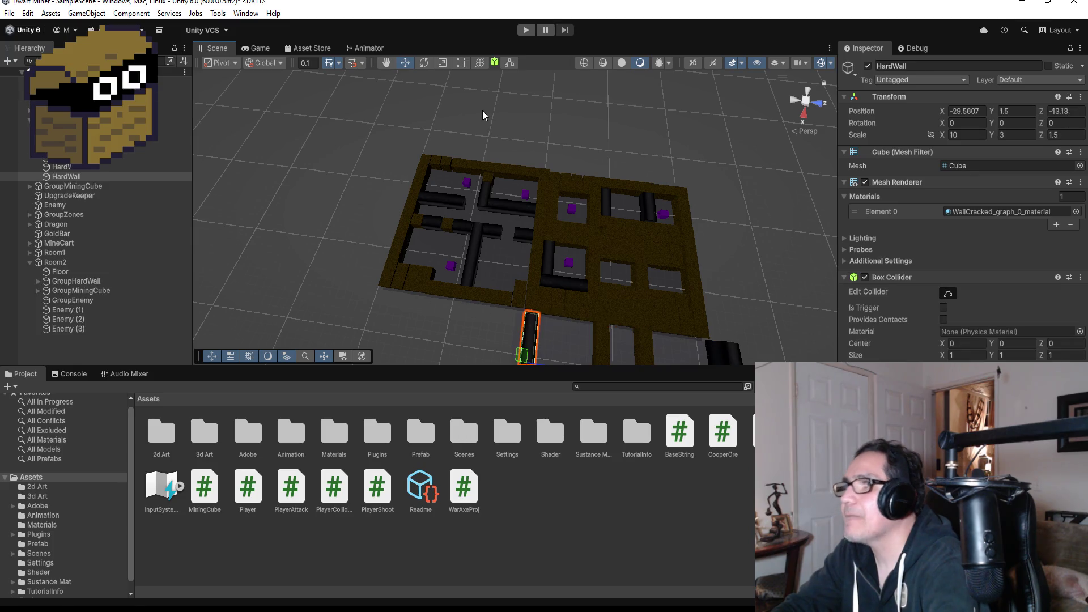
# Lengthen the two corridor HardWalls slightly with the Rect tool, to Scale X about 10.3 and 10.6.
pyautogui.click(460, 67)
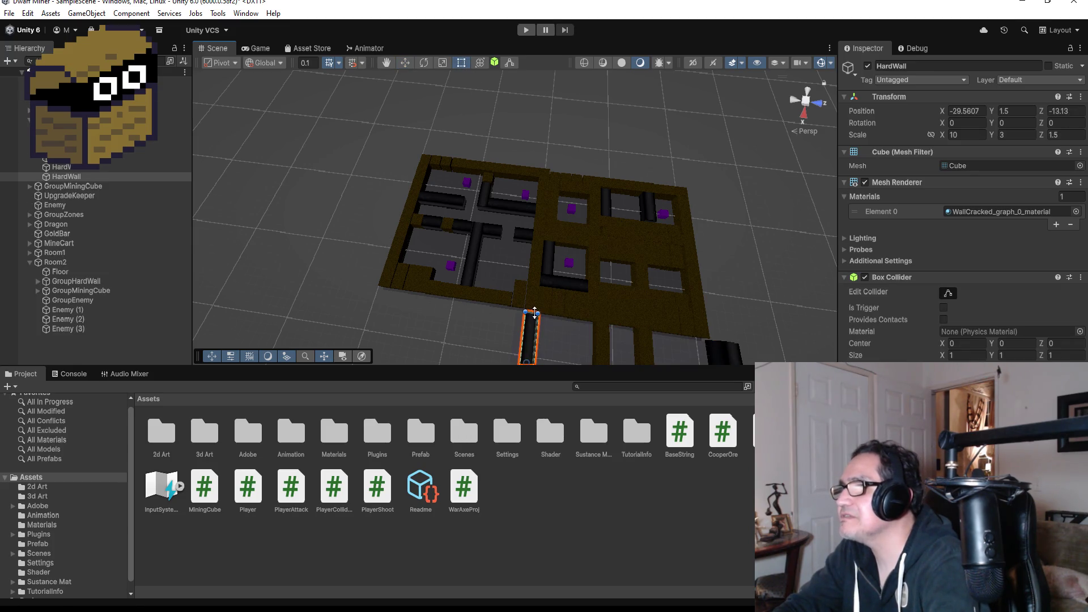
pyautogui.moveTo(534, 309); pyautogui.dragTo(536, 309)
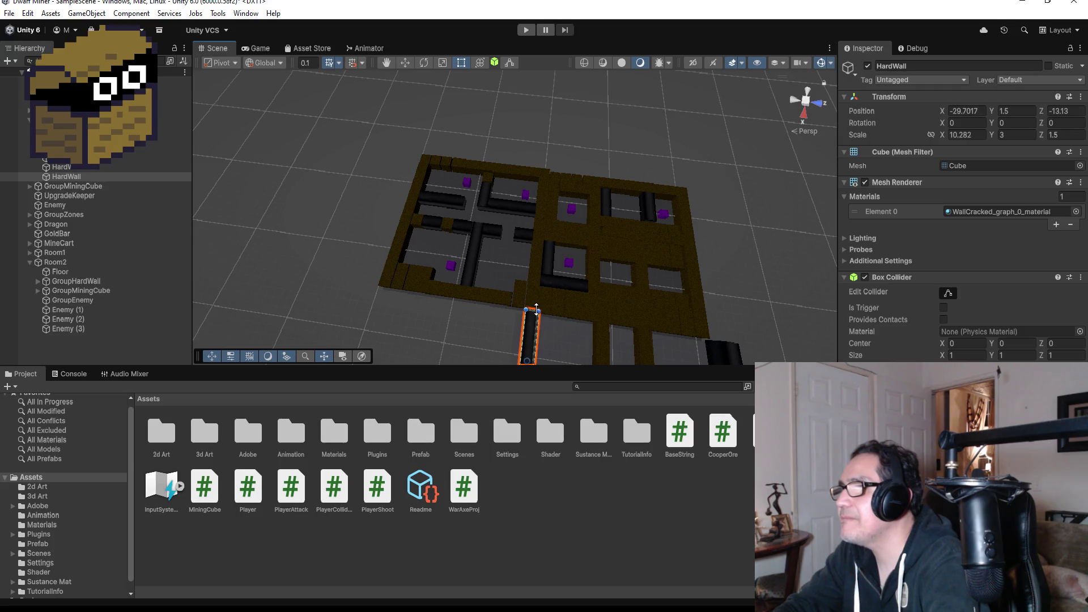
pyautogui.scroll(-2, 692, 321)
pyautogui.click(681, 325)
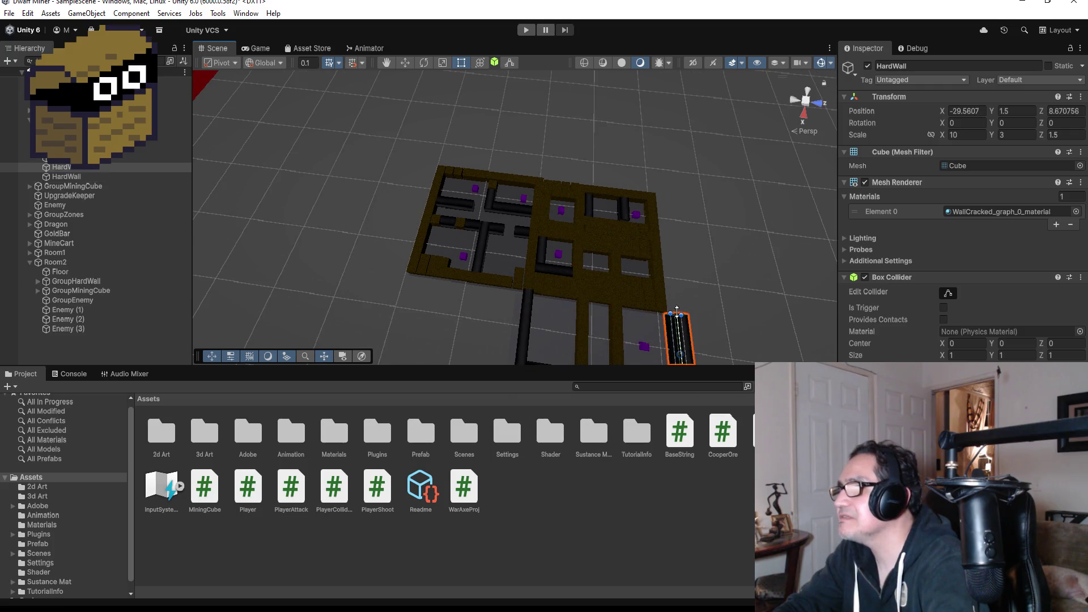
pyautogui.click(678, 312)
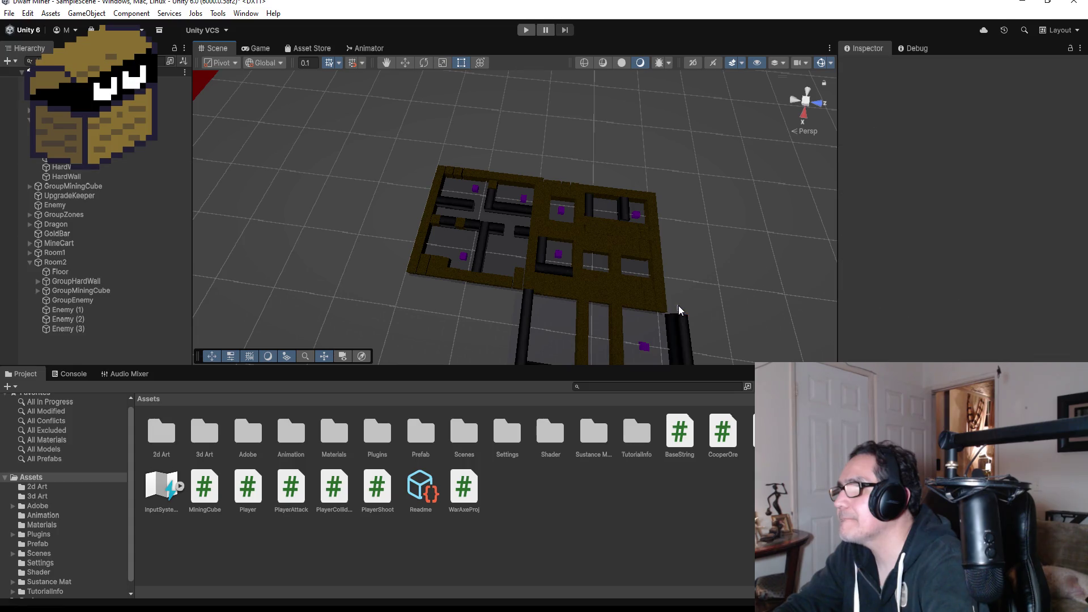
pyautogui.click(680, 318)
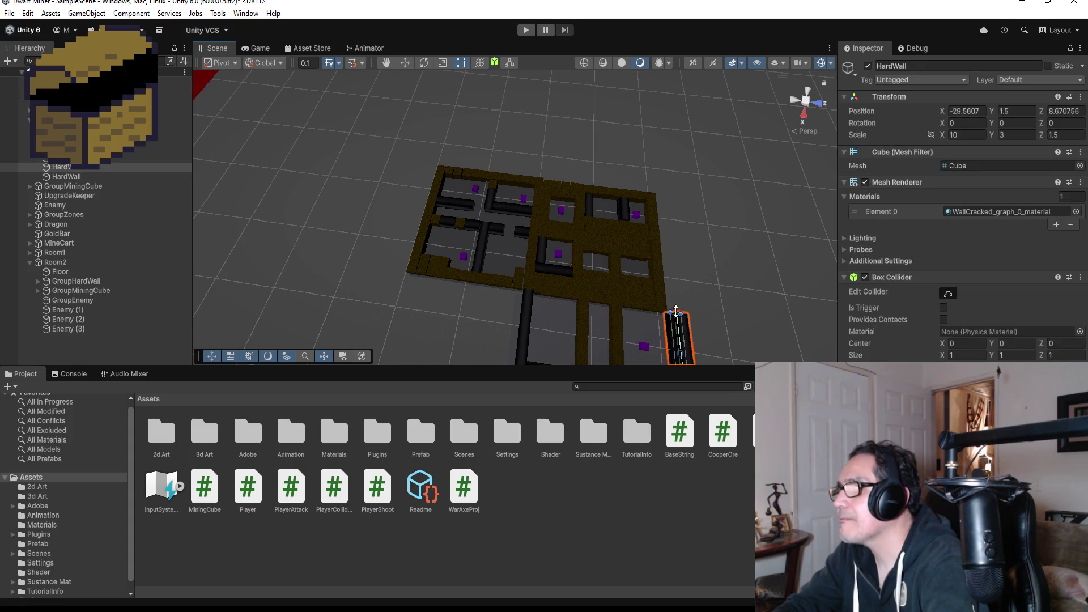
pyautogui.moveTo(676, 306); pyautogui.dragTo(674, 307)
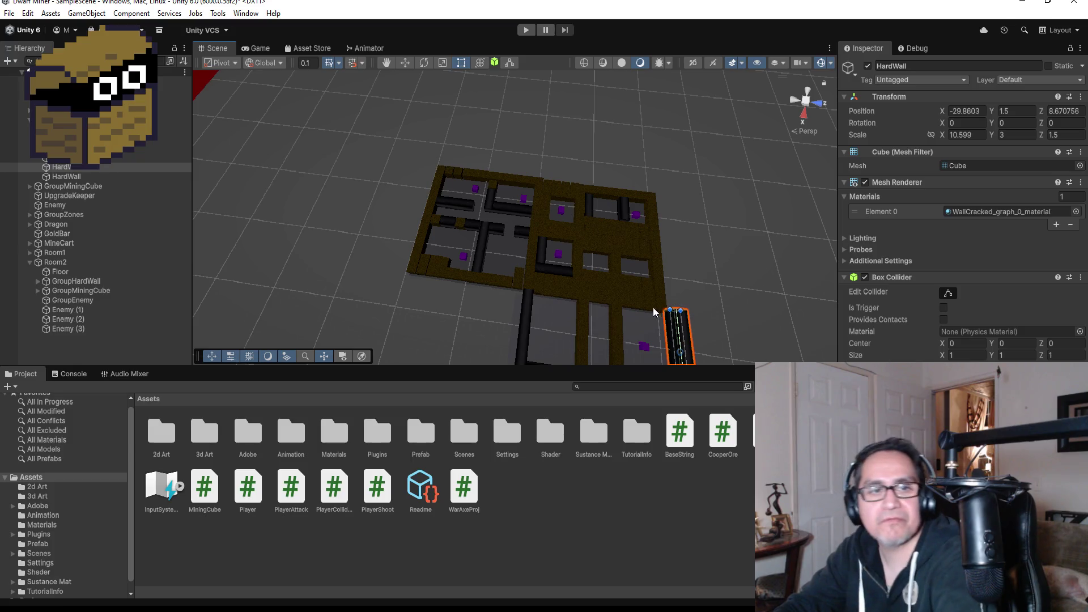
pyautogui.scroll(-3, 590, 310)
pyautogui.click(595, 269)
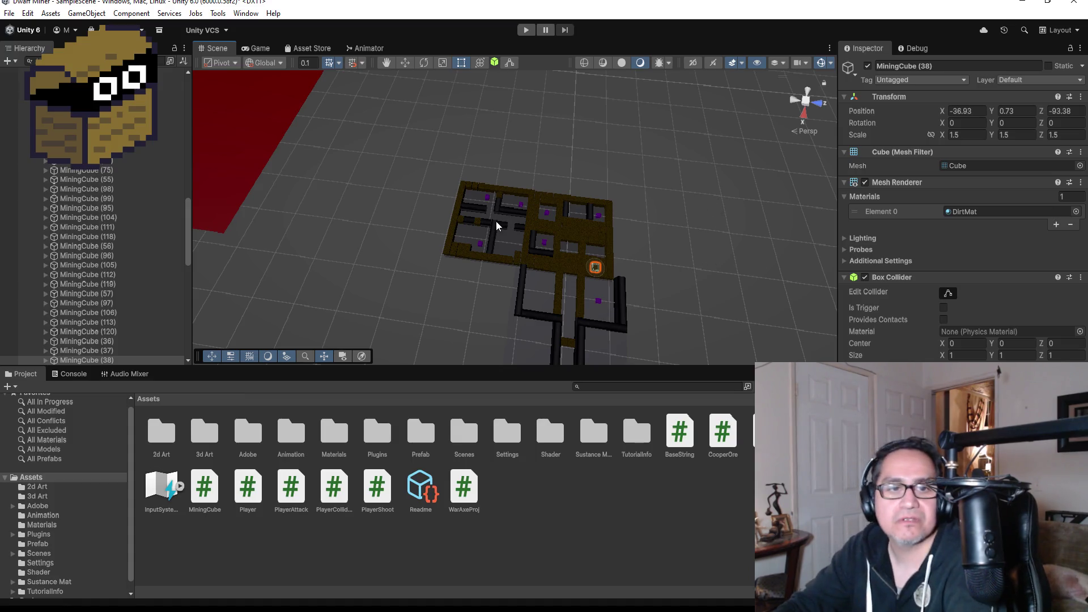
# Zoom out over the joined rooms and corridors, then bring up the Floor Design sketch in Paint.
pyautogui.scroll(-3, 600, 118)
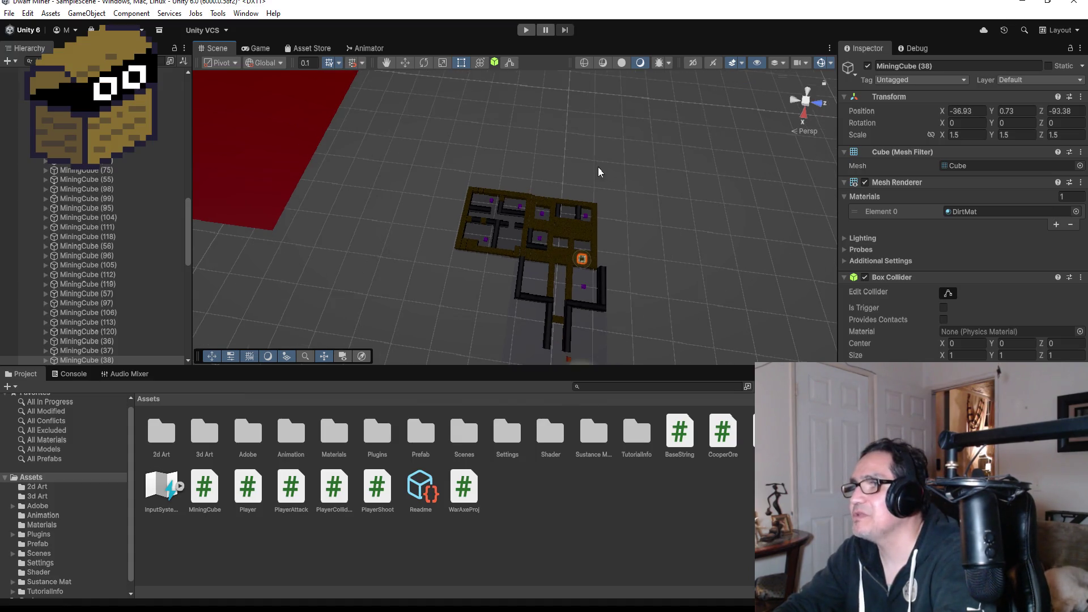
pyautogui.scroll(-2, 554, 137)
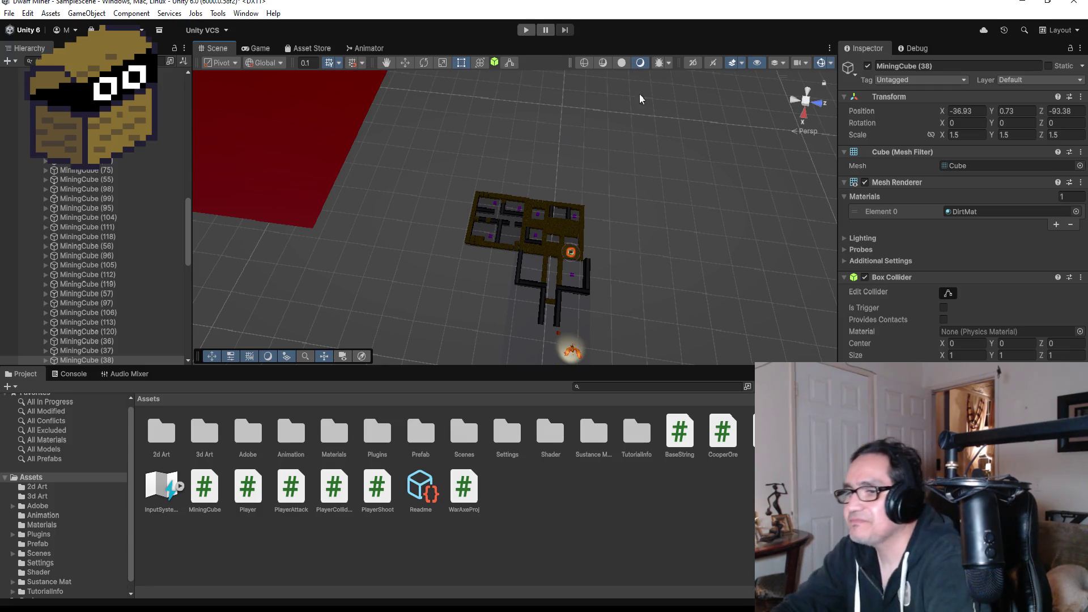
pyautogui.hotkey('alt', 'Tab')
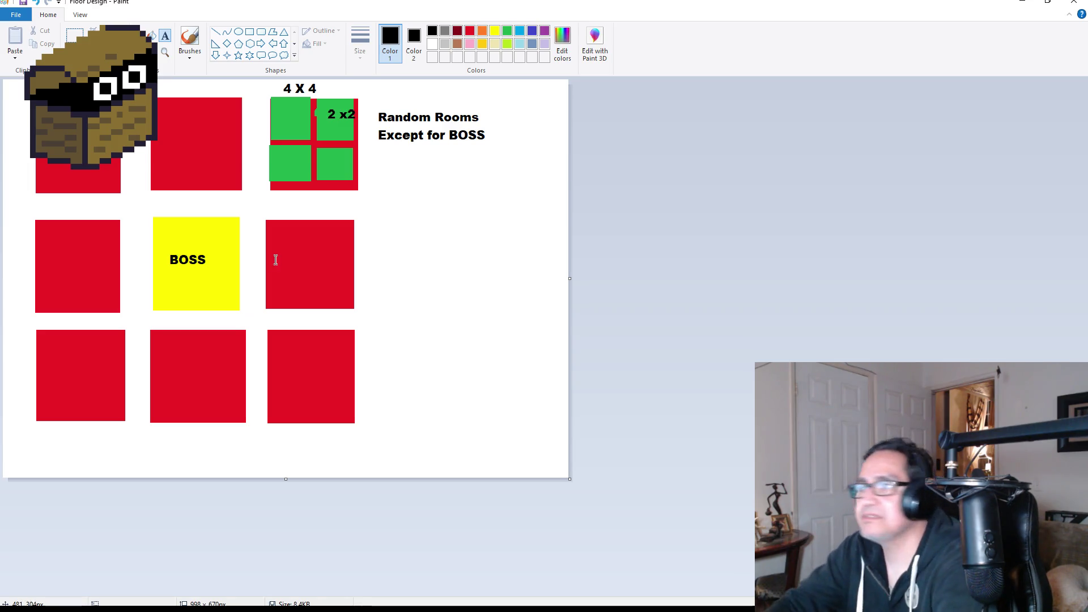
# Minimize the Paint floor plan to get back to the Unity maze scene.
pyautogui.click(1021, 3)
pyautogui.scroll(3, 583, 234)
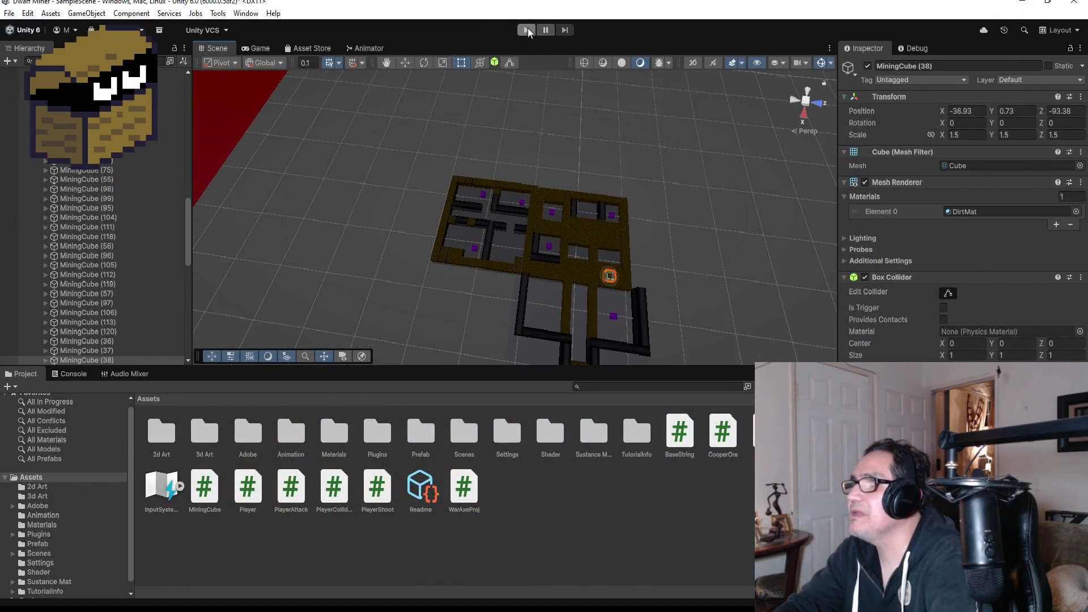
# Start Play mode and walk the dwarf along the first corridors.
pyautogui.click(527, 30)
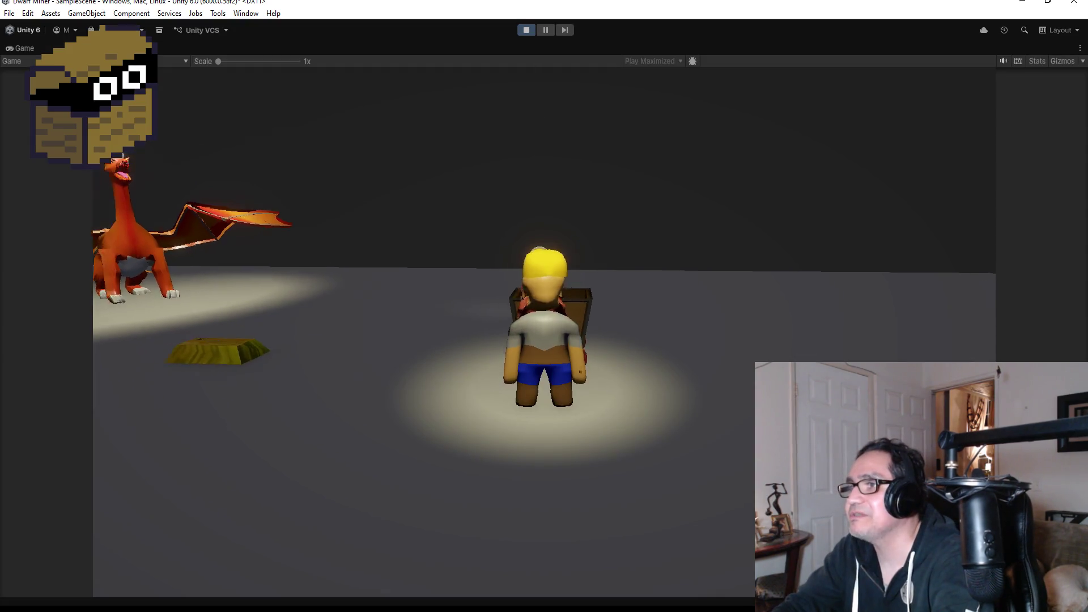
pyautogui.press('a')
pyautogui.press('w')
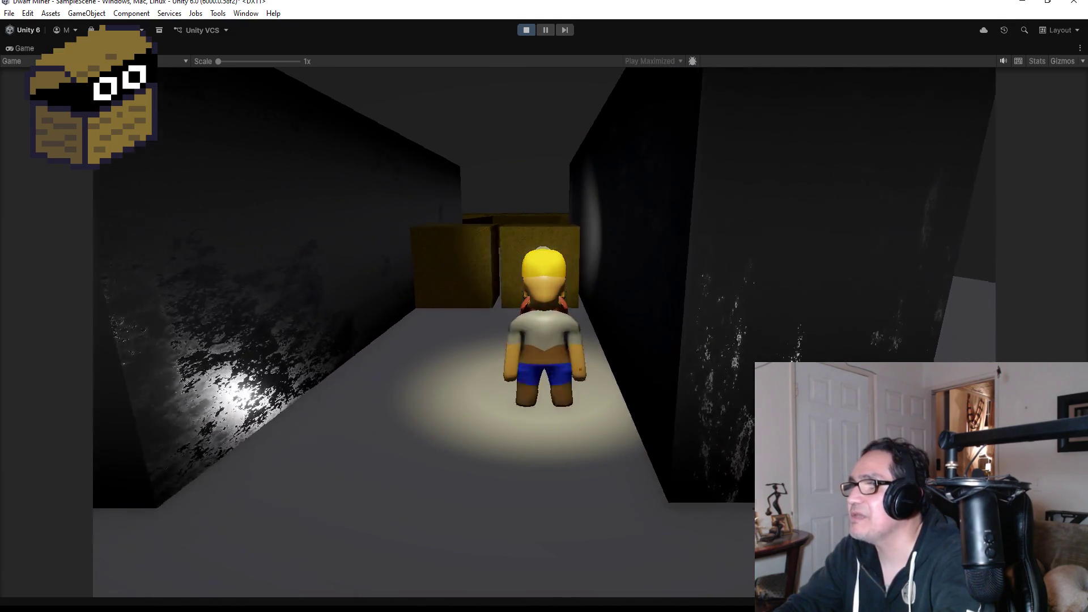
pyautogui.press('d')
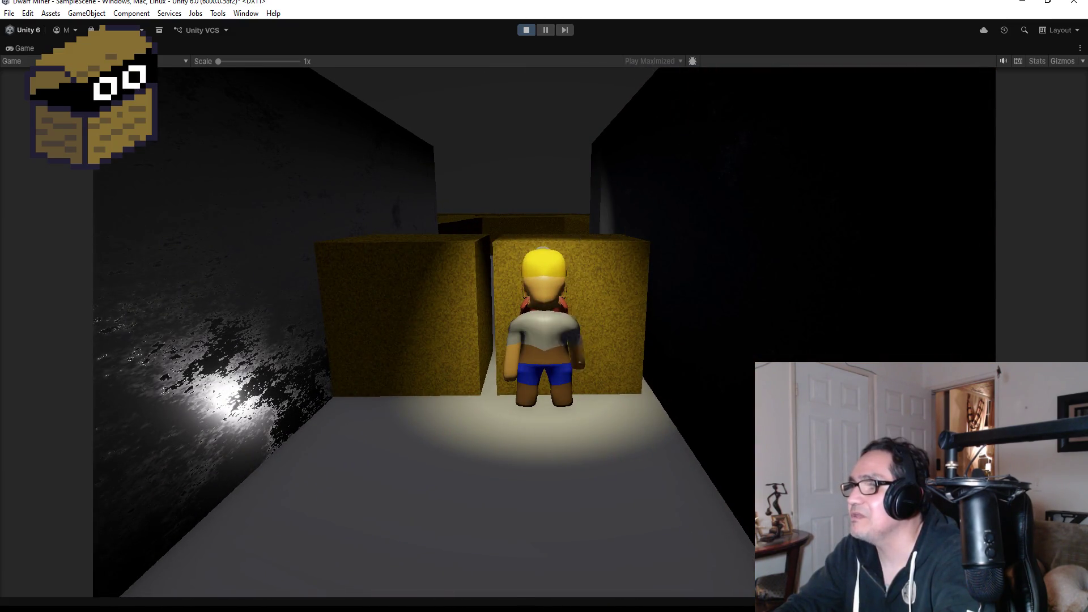
pyautogui.press('a')
pyautogui.press('w')
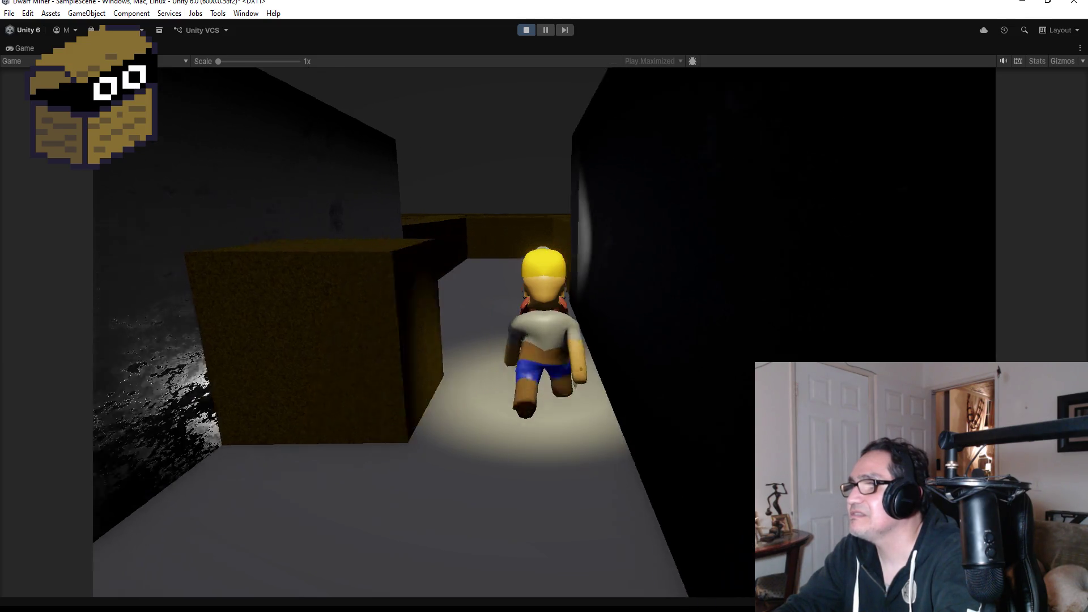
# Bring the dwarf out of the dirt trench and up to the yellow wall.
pyautogui.press('d')
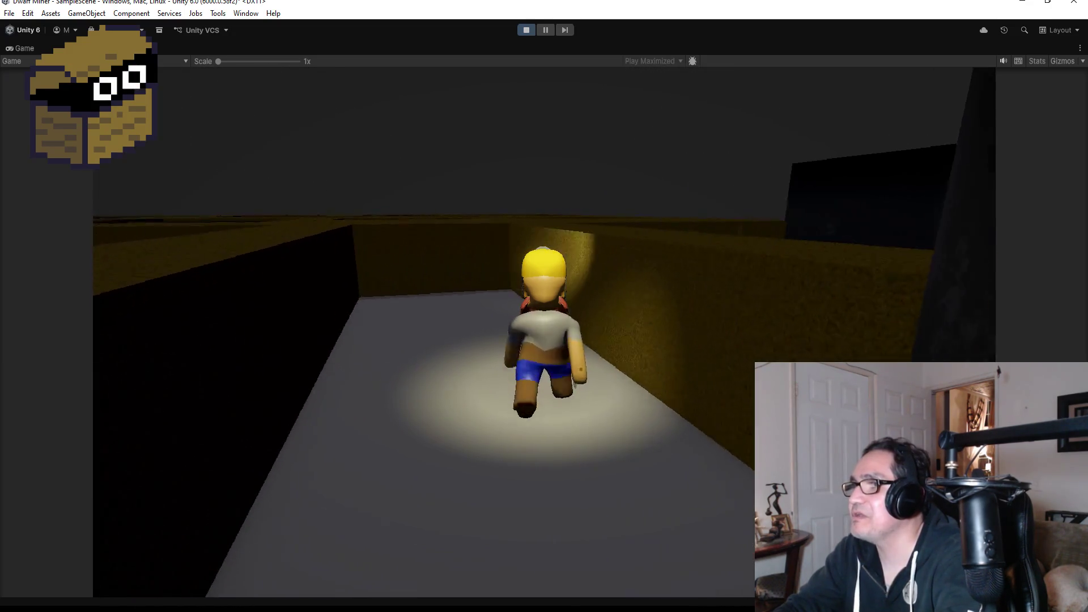
pyautogui.press('a')
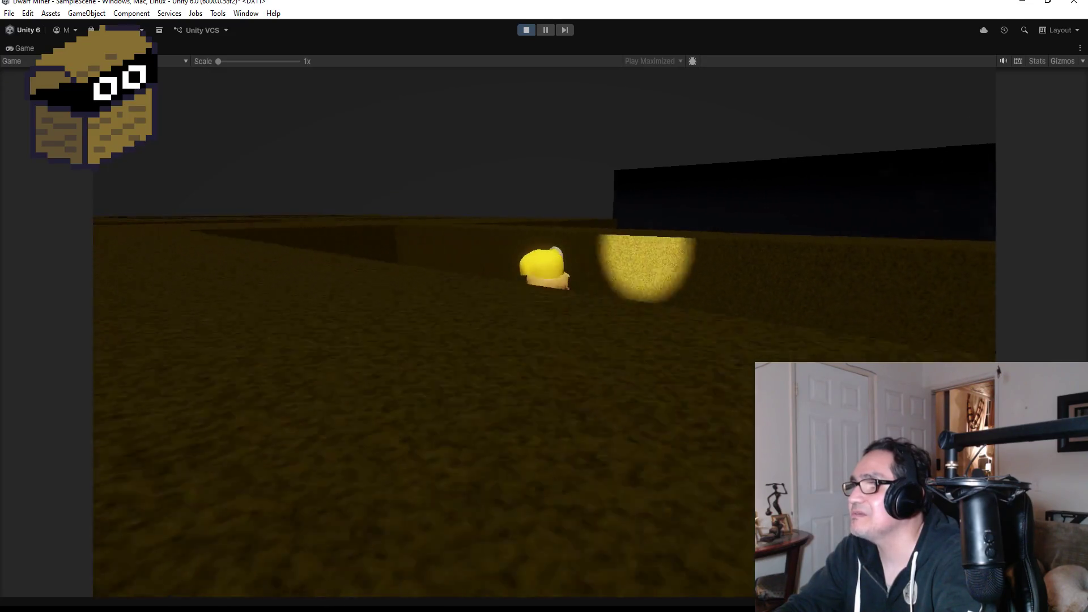
pyautogui.press('a')
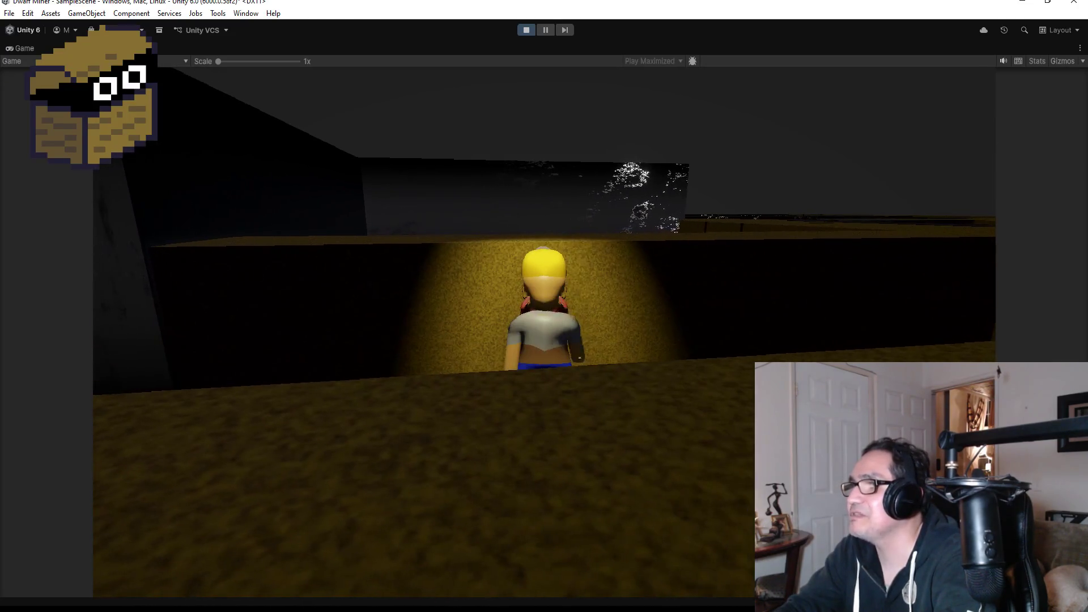
pyautogui.press('w')
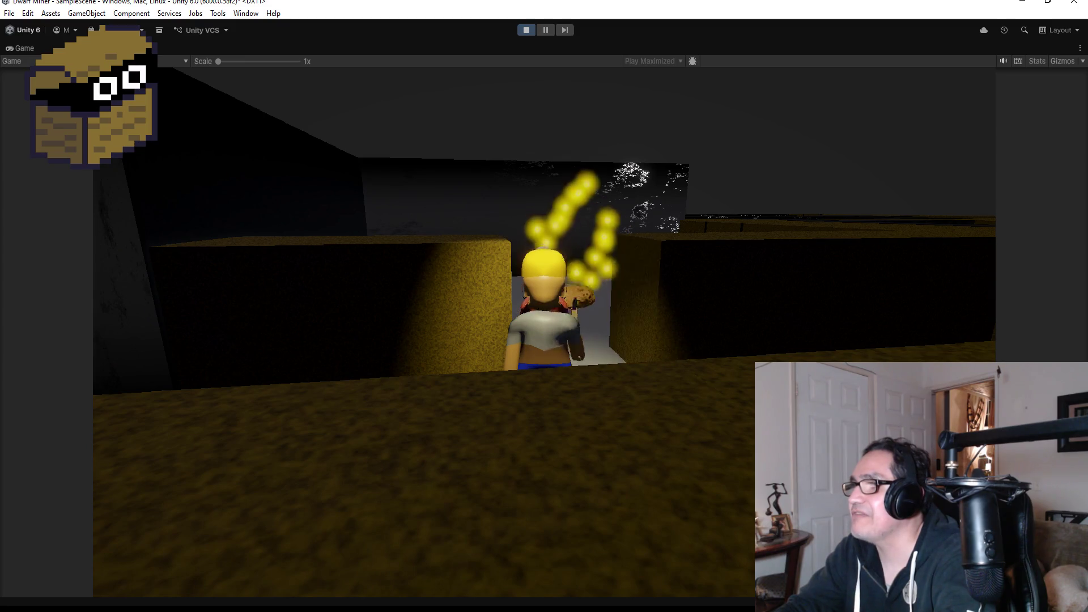
pyautogui.press('d')
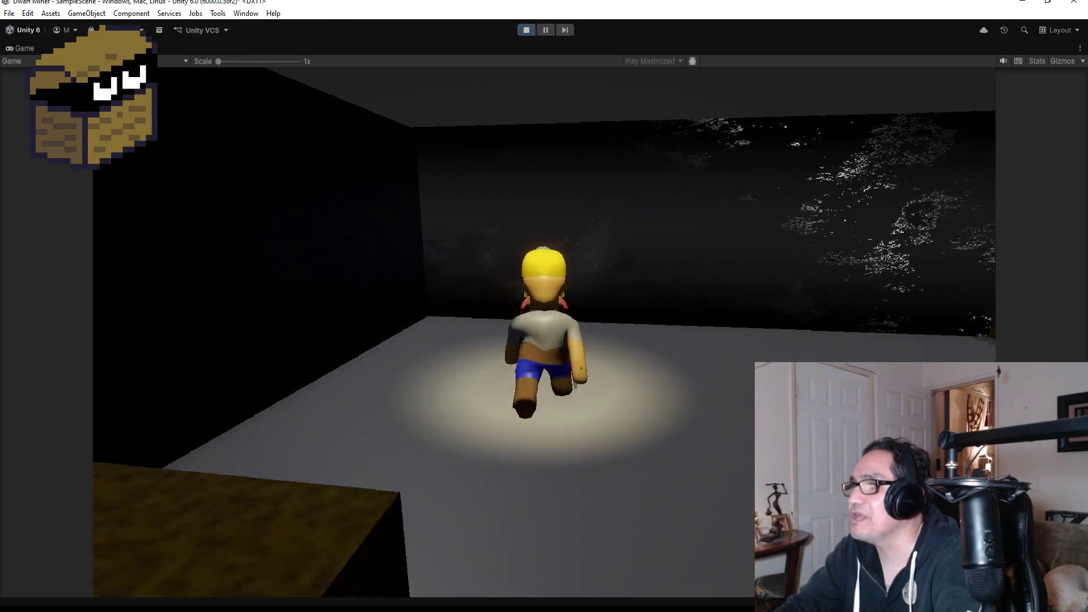
pyautogui.press('w')
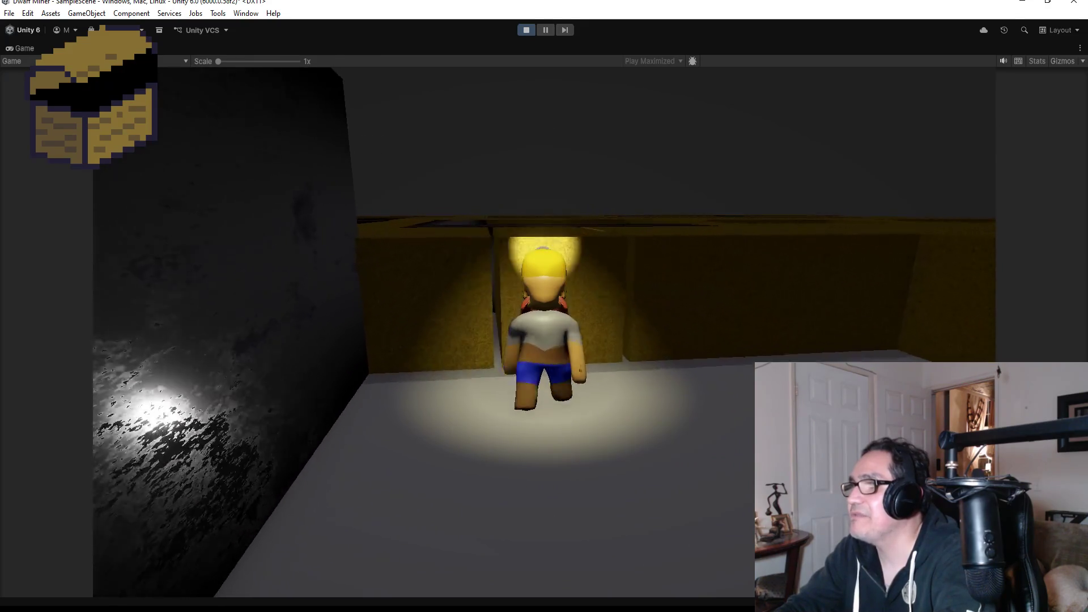
# Swing the pickaxe to break through the yellow walls and enter the gap.
pyautogui.press('space')
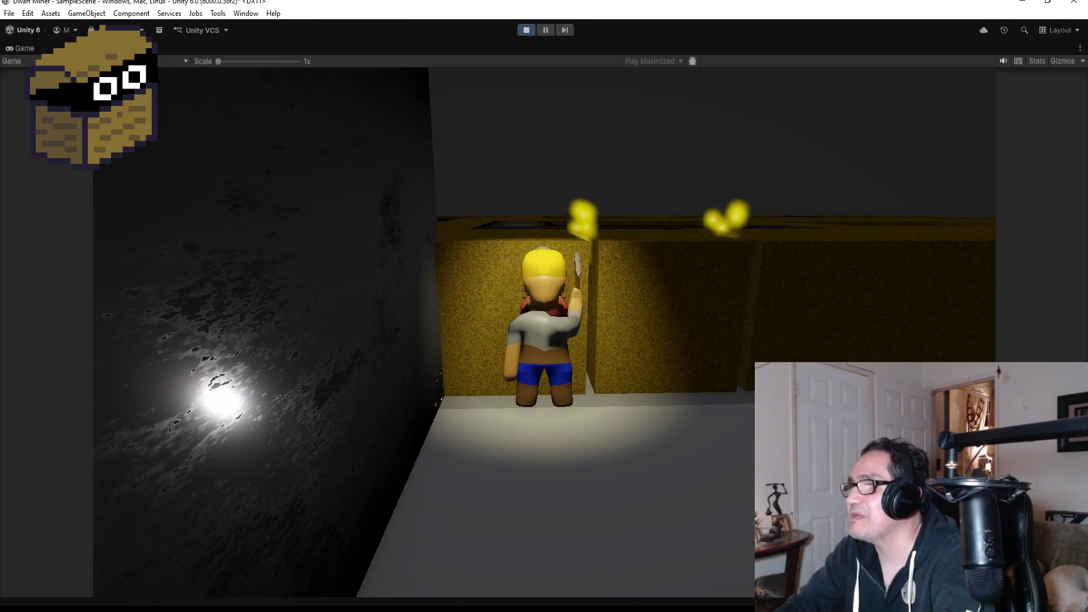
pyautogui.press('space')
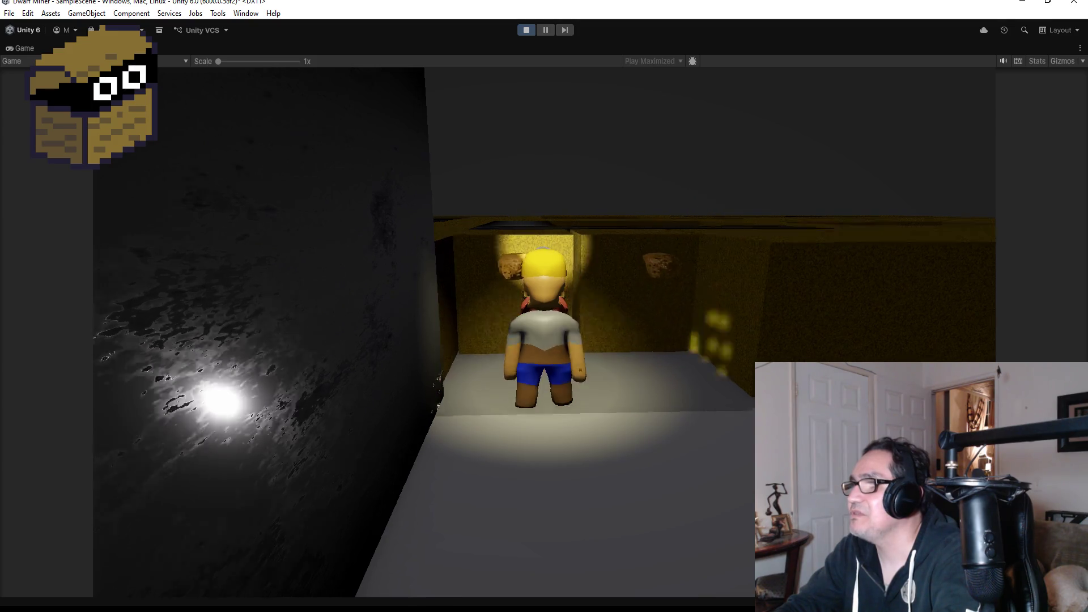
pyautogui.press('a')
pyautogui.press('space')
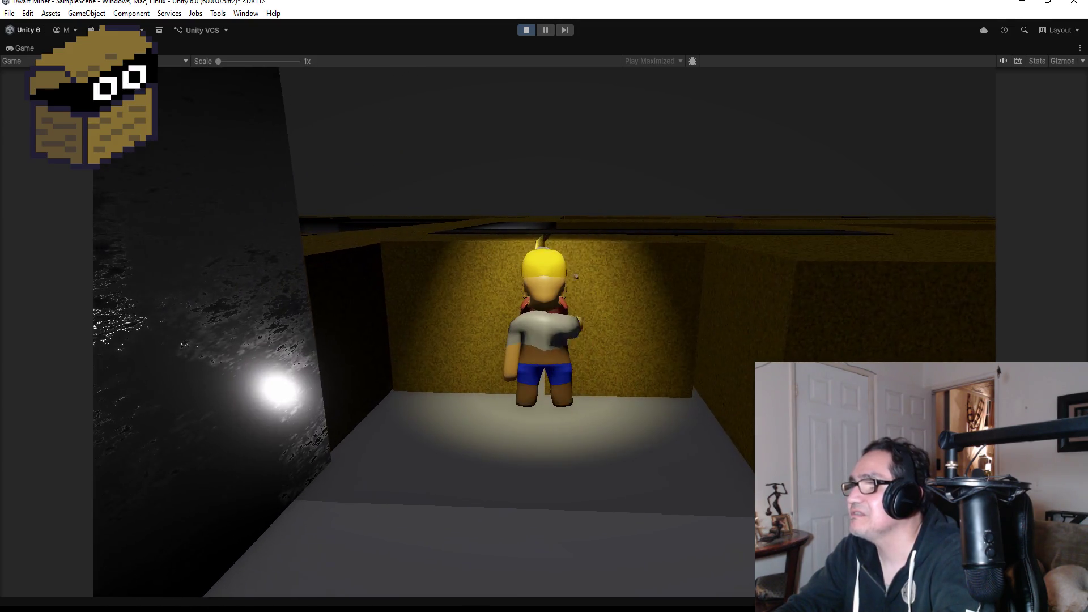
pyautogui.press('space')
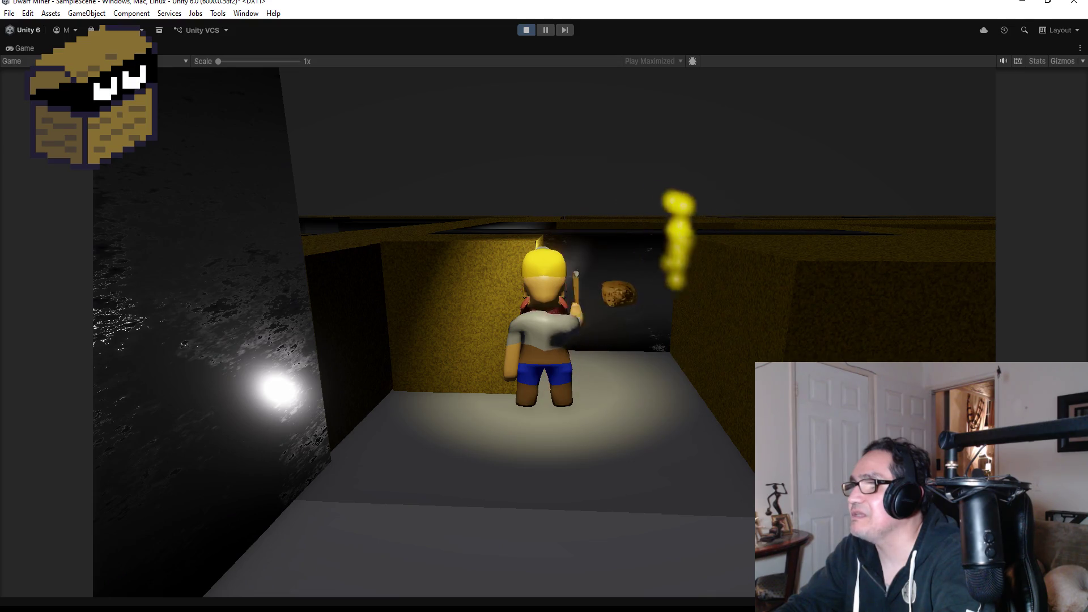
pyautogui.press('w')
pyautogui.press('a')
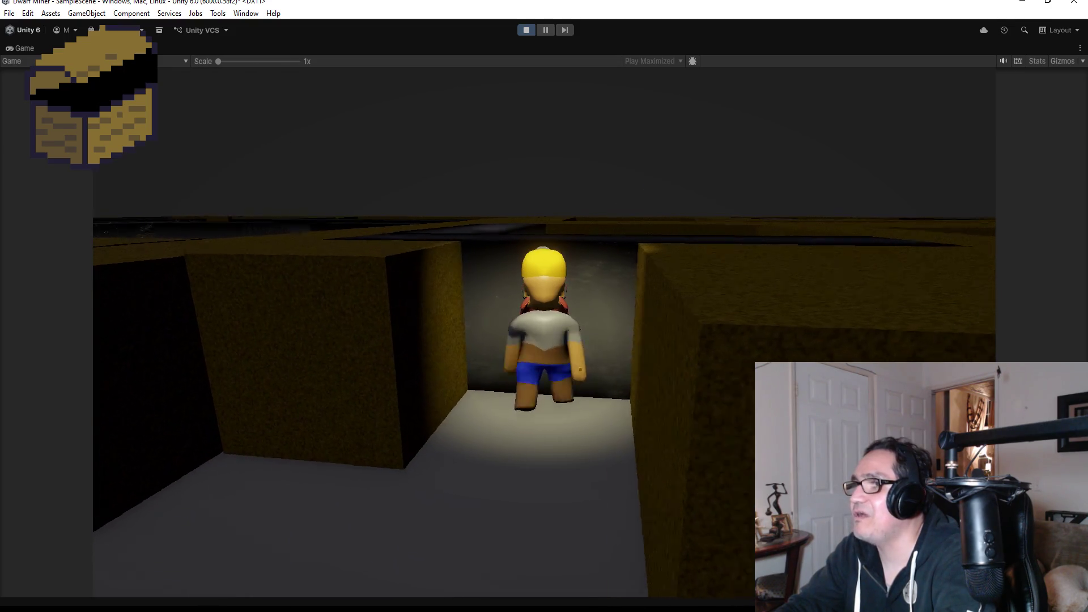
pyautogui.press('space')
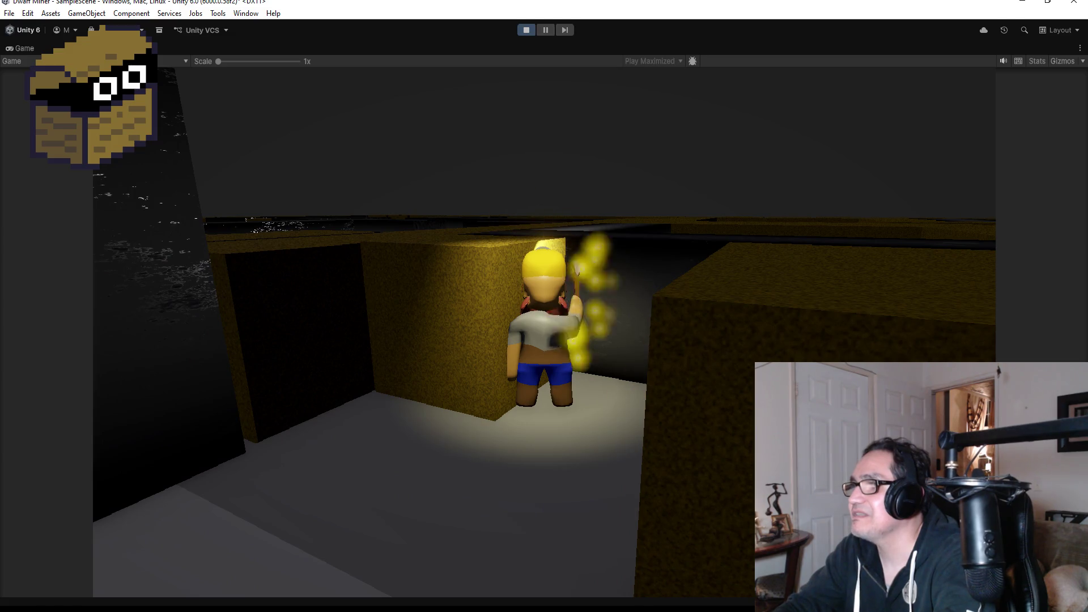
# Dig deeper into the tunnel and look around the dwarf.
pyautogui.press('w')
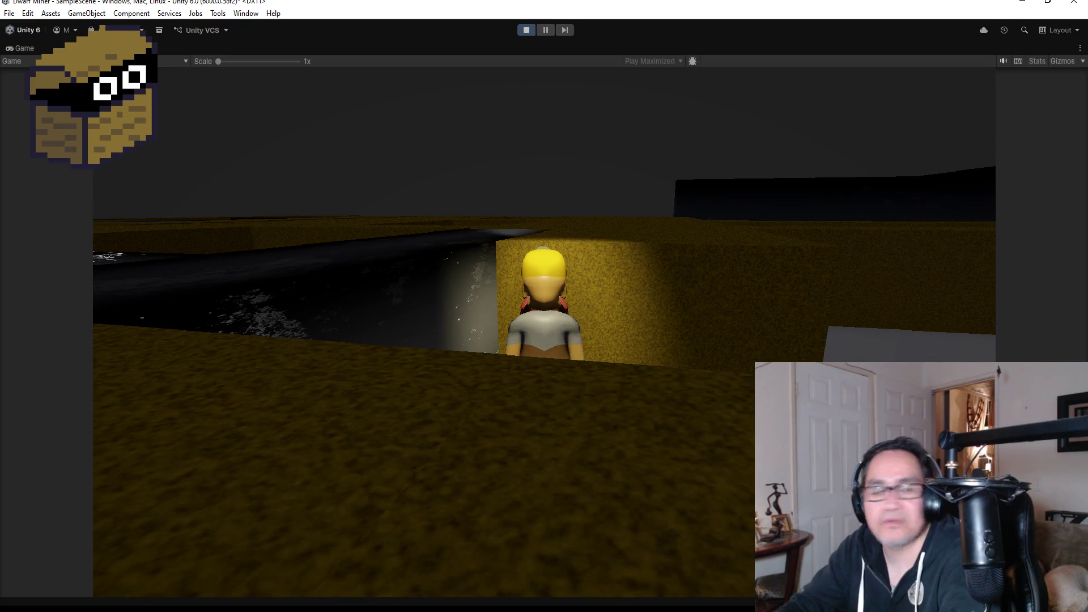
pyautogui.press('space')
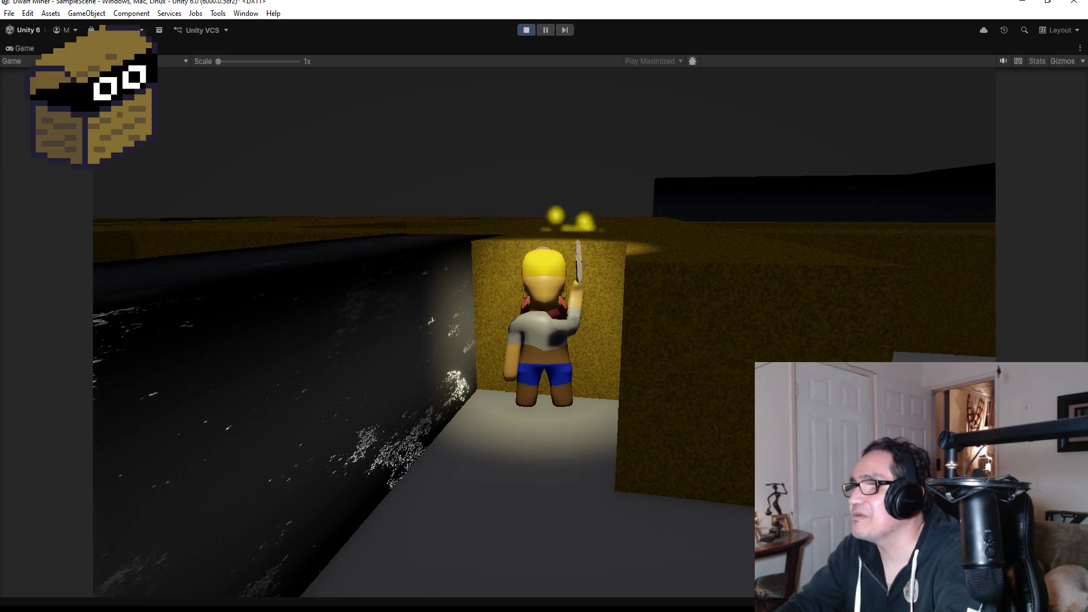
pyautogui.press('space')
pyautogui.press('w')
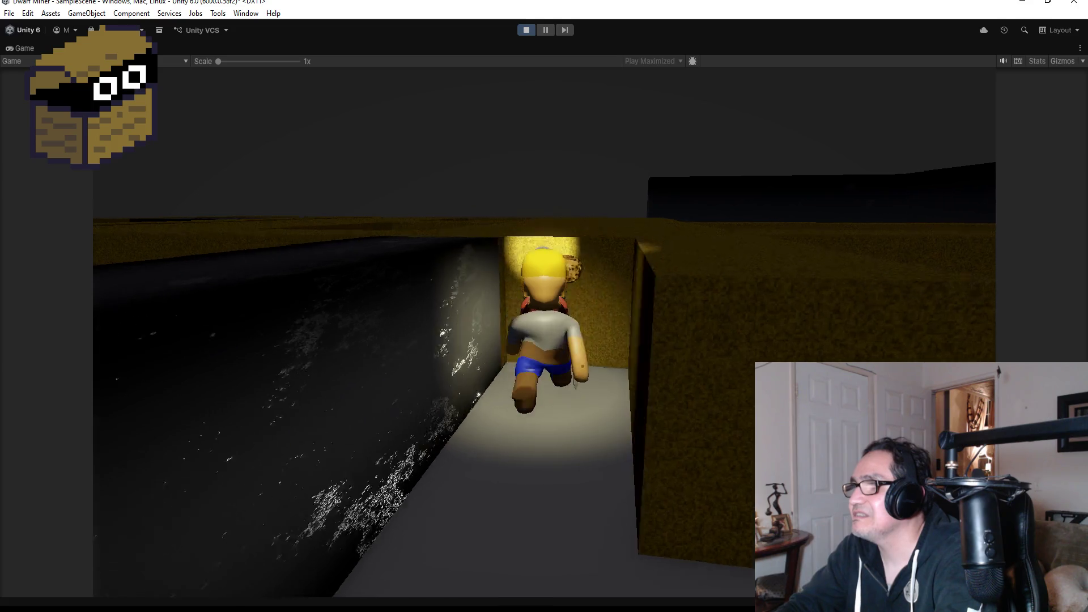
pyautogui.press('space')
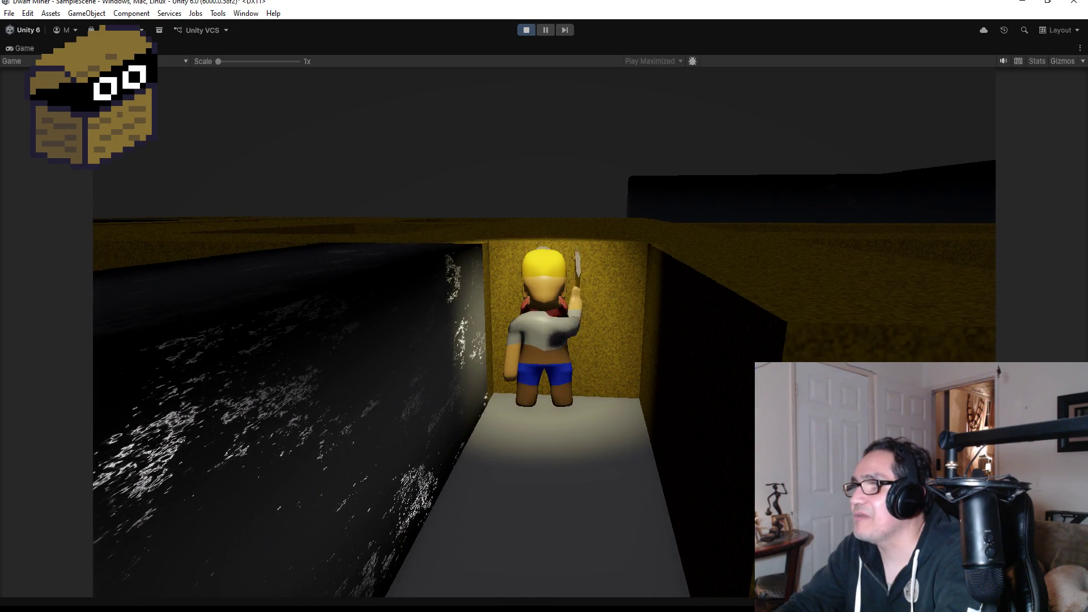
pyautogui.press('w')
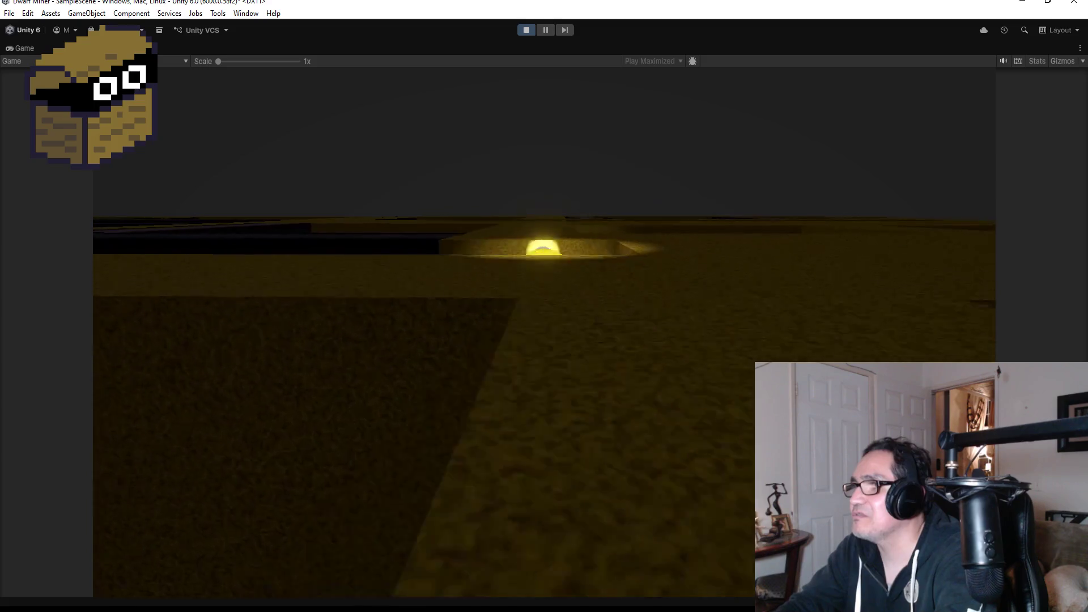
pyautogui.press('a')
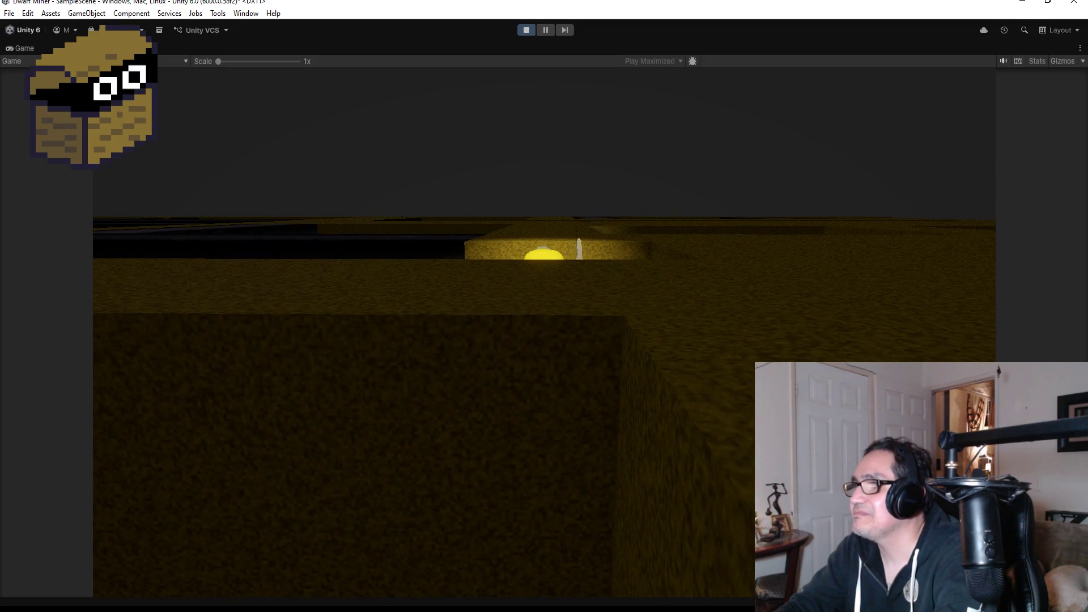
pyautogui.press('d')
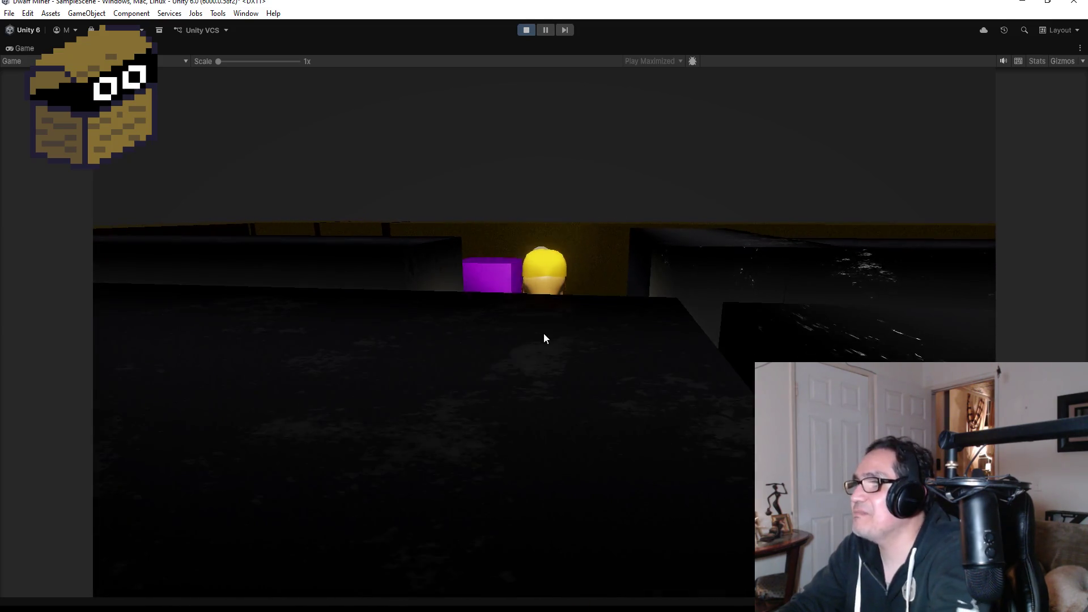
# Stop the running game to return to the Scene view of the maze.
pyautogui.click(533, 31)
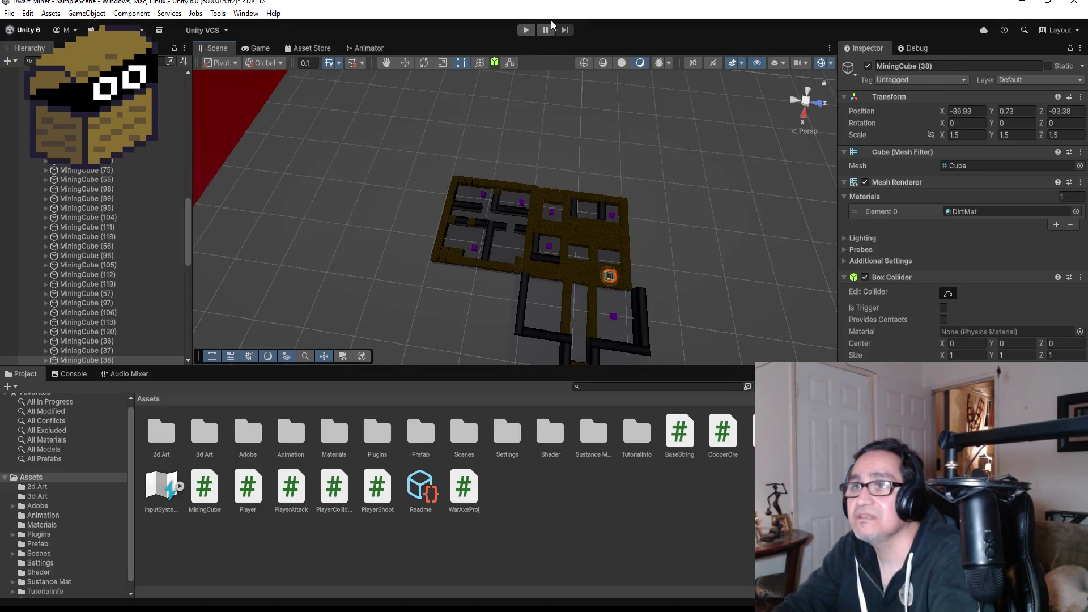
# Collapse Room1, Room2 and the upper Hierarchy group, then select and expand DwarfMiner.
pyautogui.scroll(10, 49, 223)
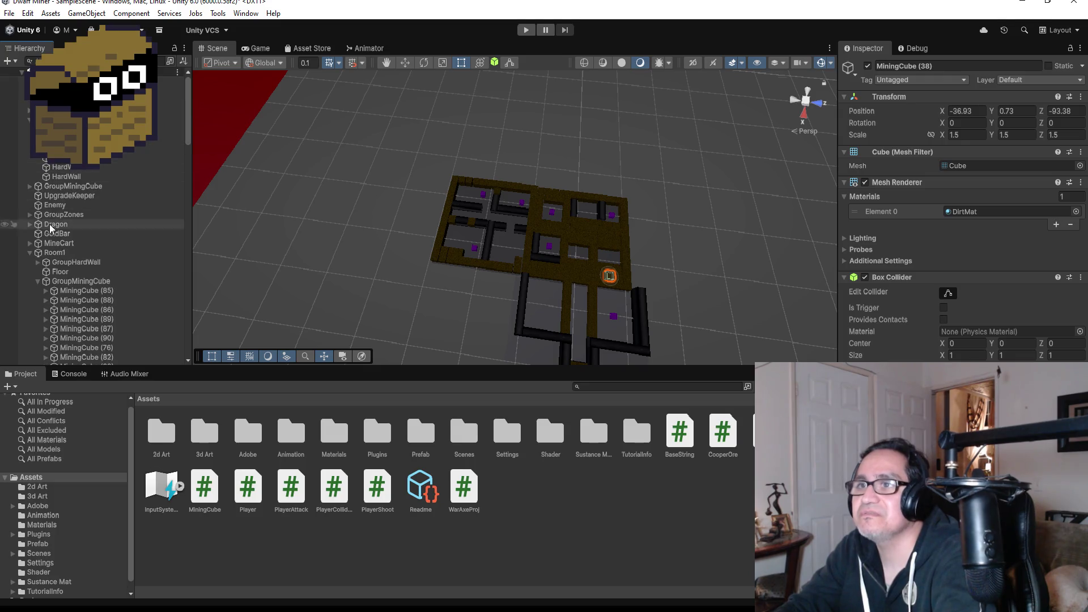
pyautogui.click(30, 252)
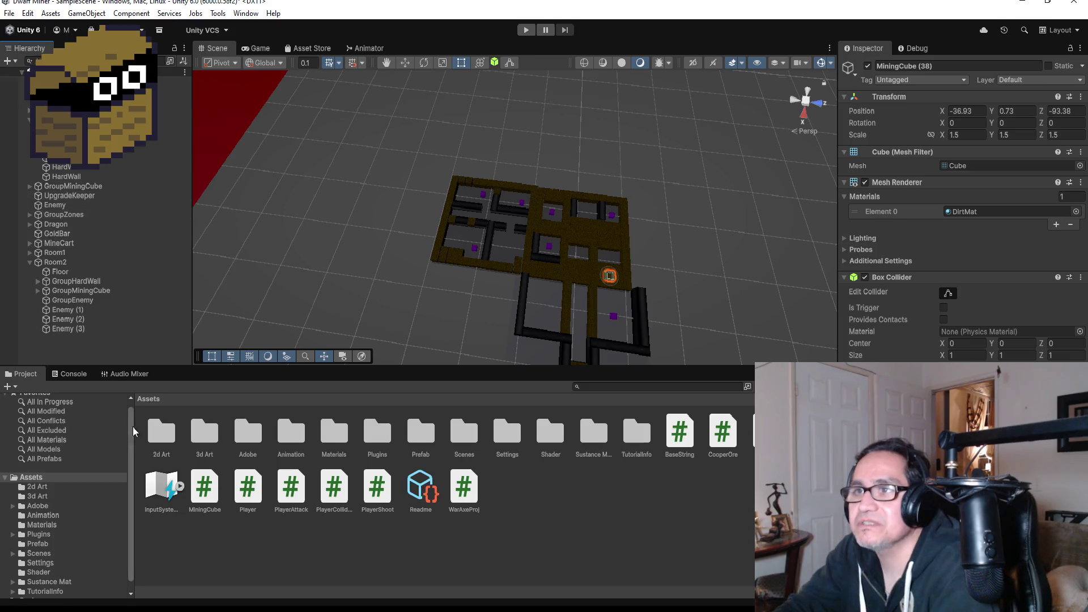
pyautogui.click(30, 262)
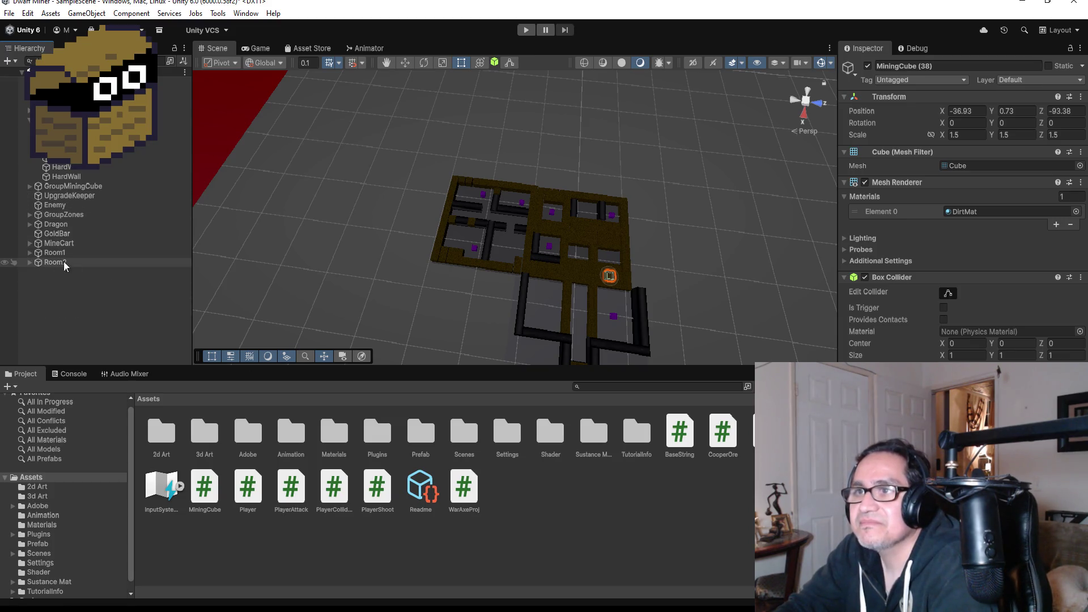
pyautogui.click(29, 121)
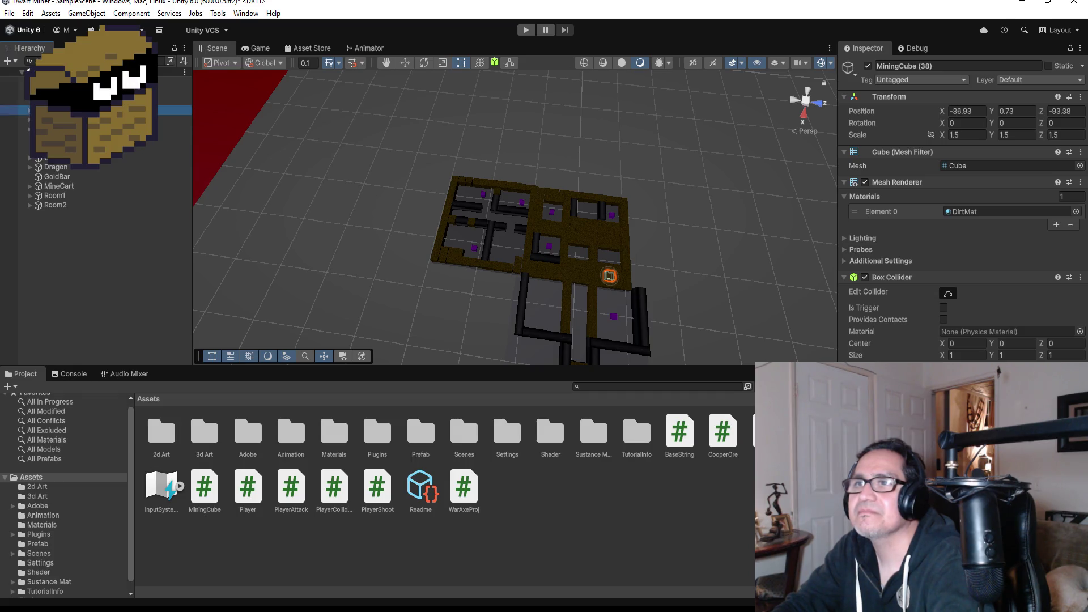
pyautogui.click(23, 111)
pyautogui.click(27, 111)
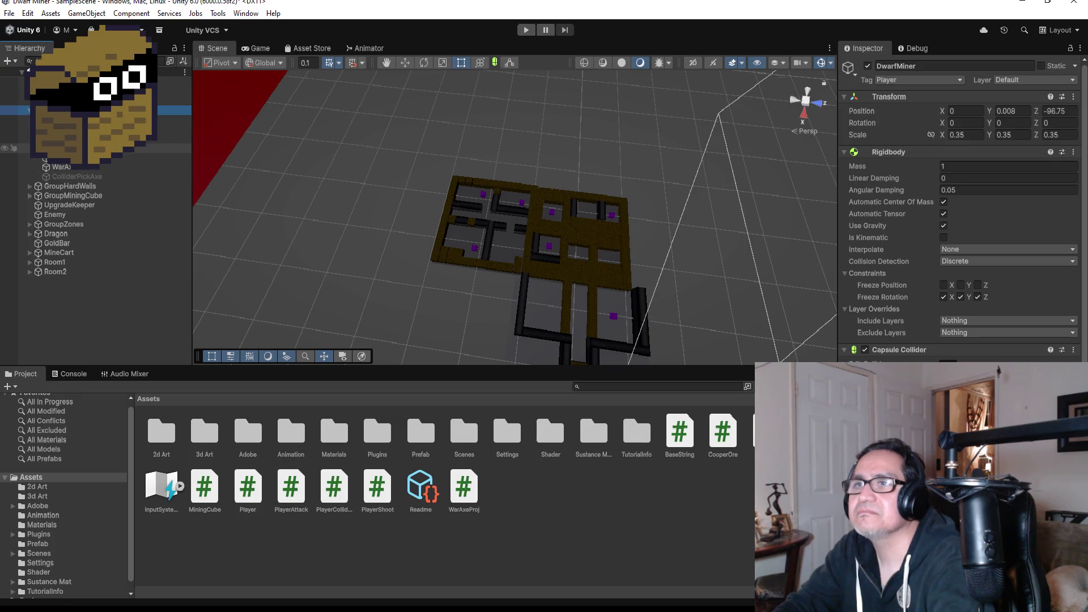
# Select Main Camera and set its Rotation X to 20.
pyautogui.click(68, 148)
pyautogui.doubleClick(68, 158)
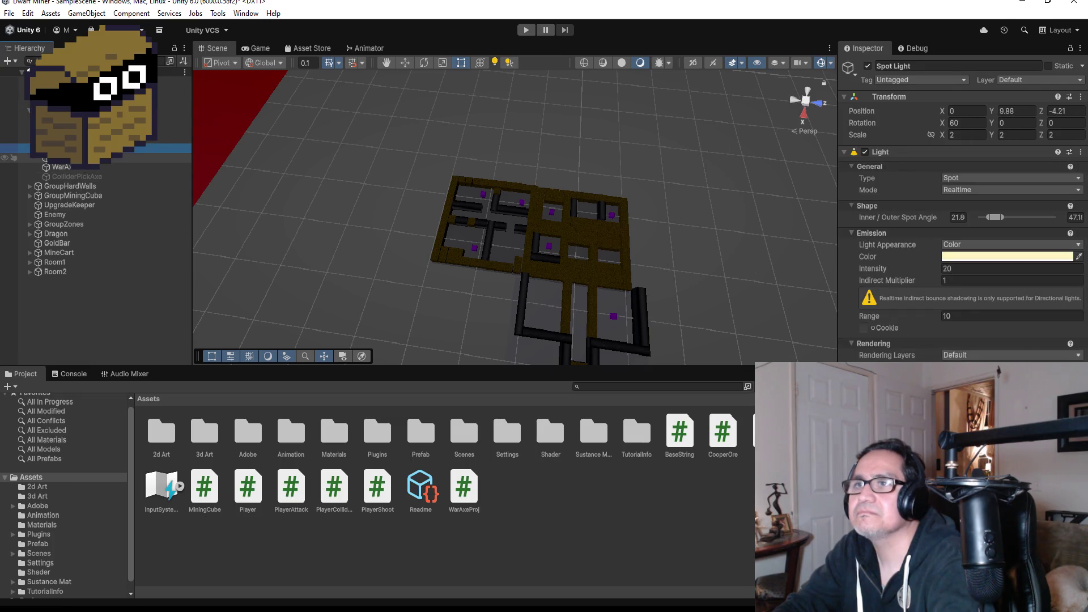
pyautogui.scroll(5, 665, 229)
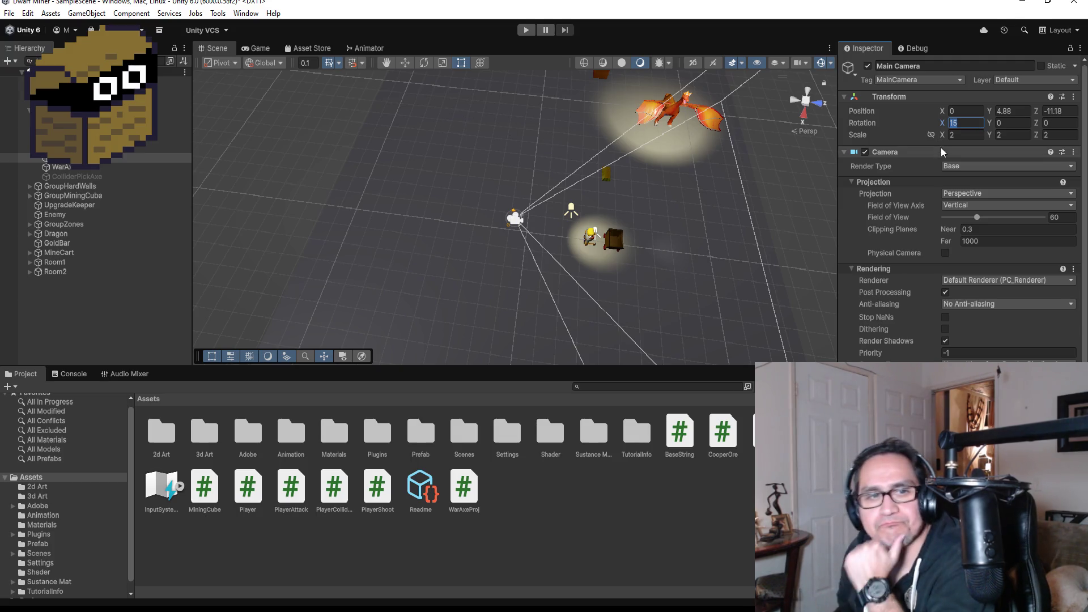
pyautogui.write('20')
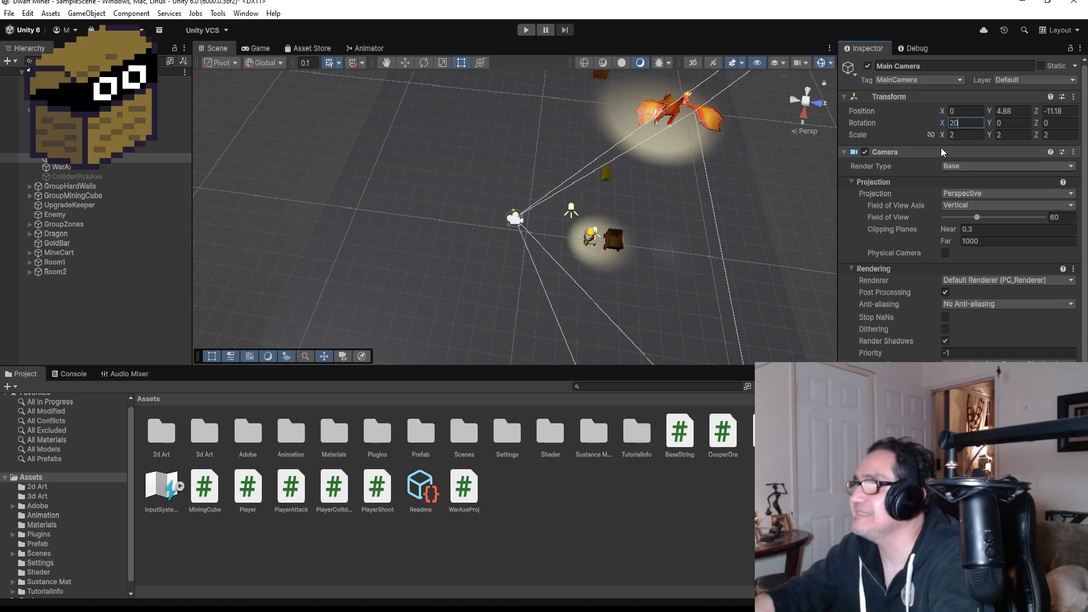
# Raise Main Camera to Position Y 6 and start the game.
pyautogui.click(407, 60)
pyautogui.moveTo(542, 222); pyautogui.dragTo(565, 117)
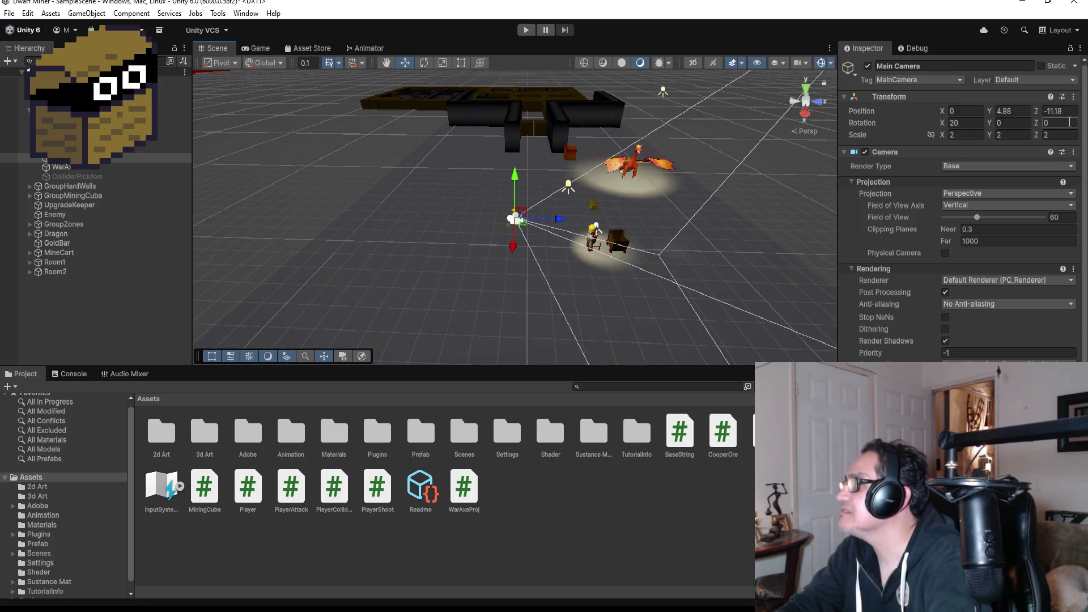
pyautogui.moveTo(516, 178); pyautogui.dragTo(518, 172)
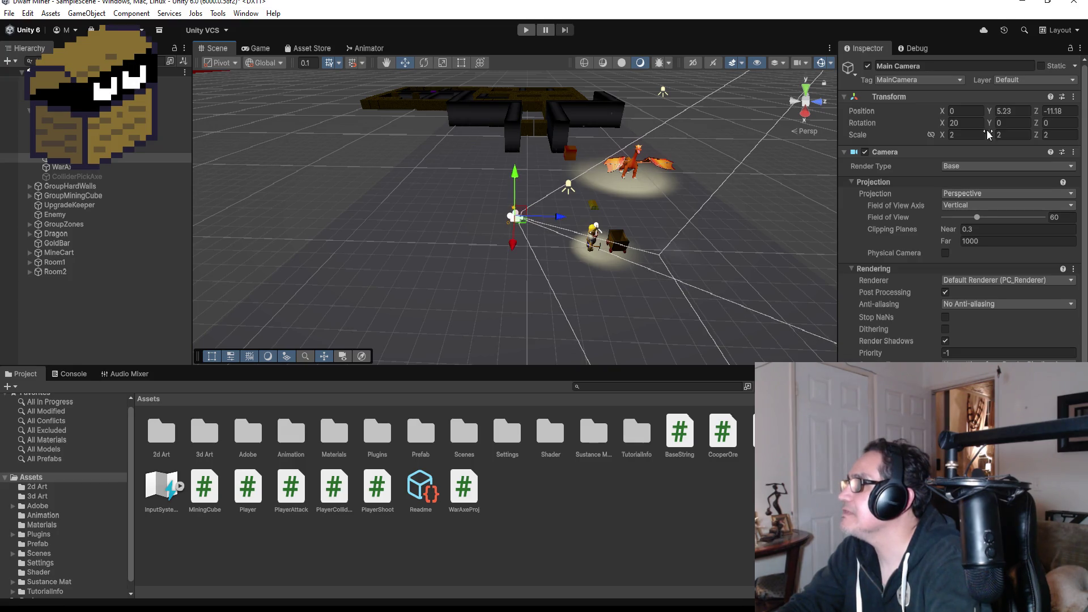
pyautogui.write('6')
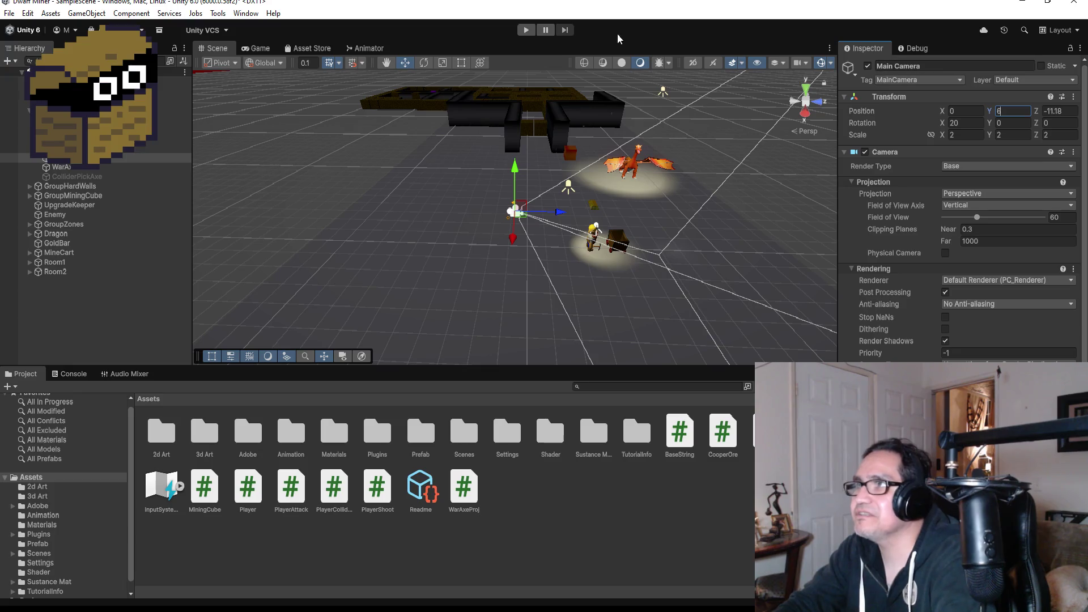
pyautogui.click(534, 31)
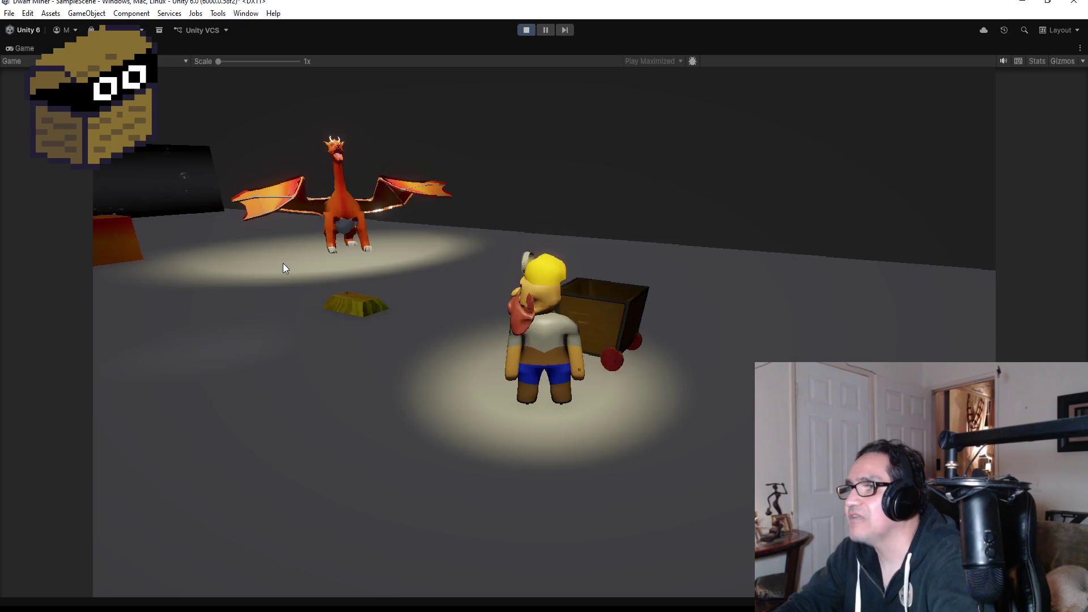
# Run the dwarf down the corridor, mining the gold block and the walls ahead.
pyautogui.click(283, 267)
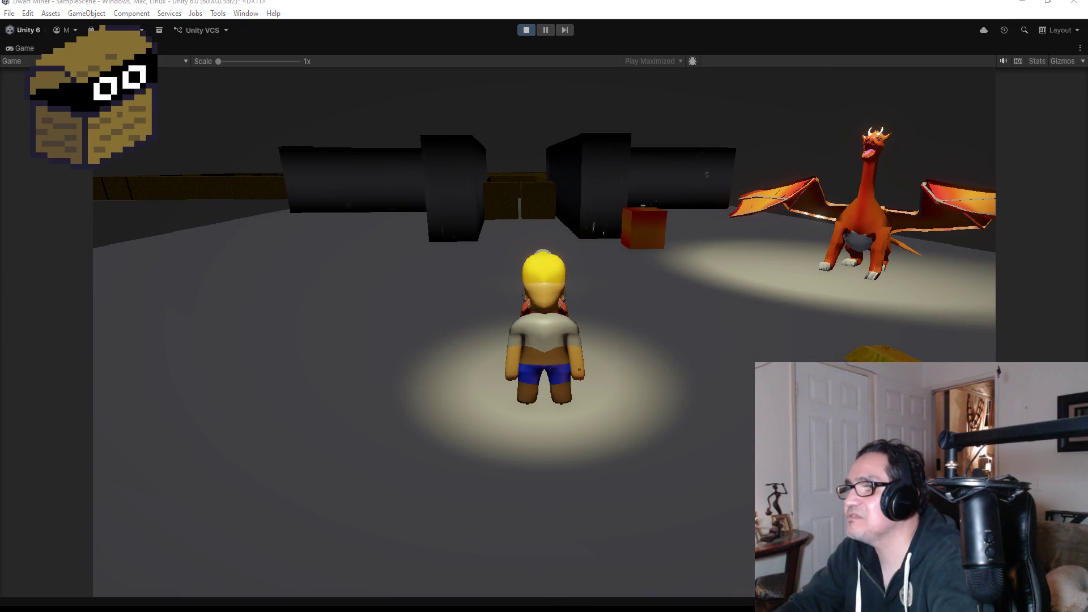
pyautogui.press('w')
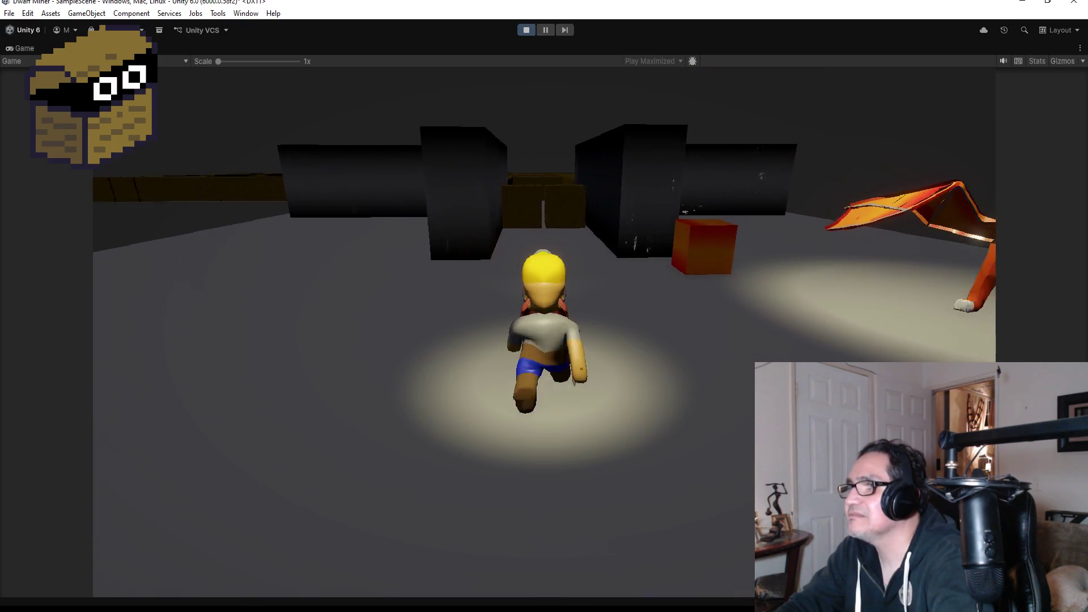
pyautogui.press('w')
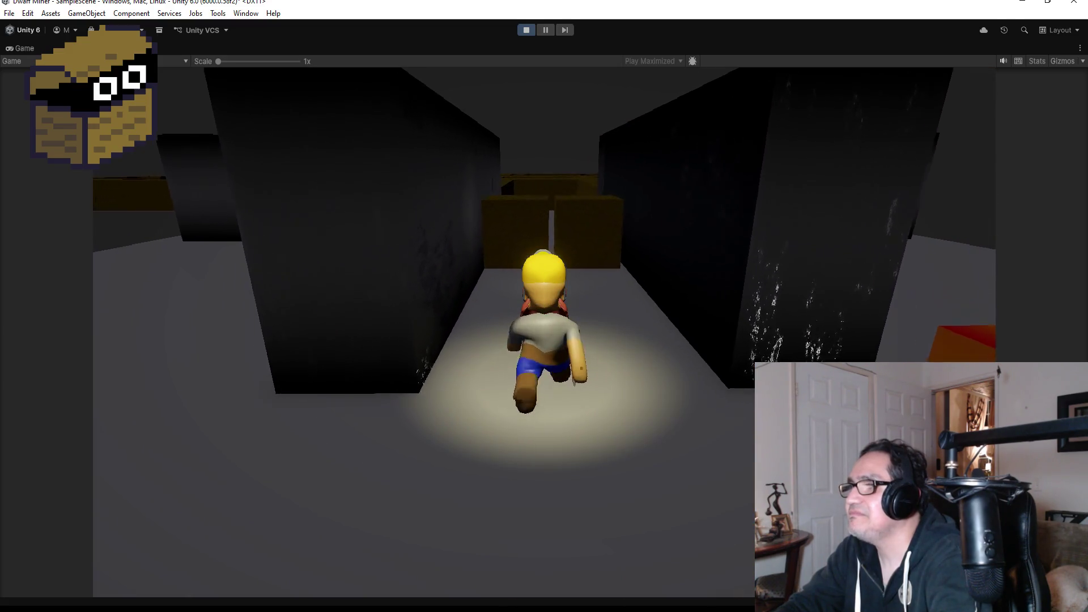
pyautogui.press('w')
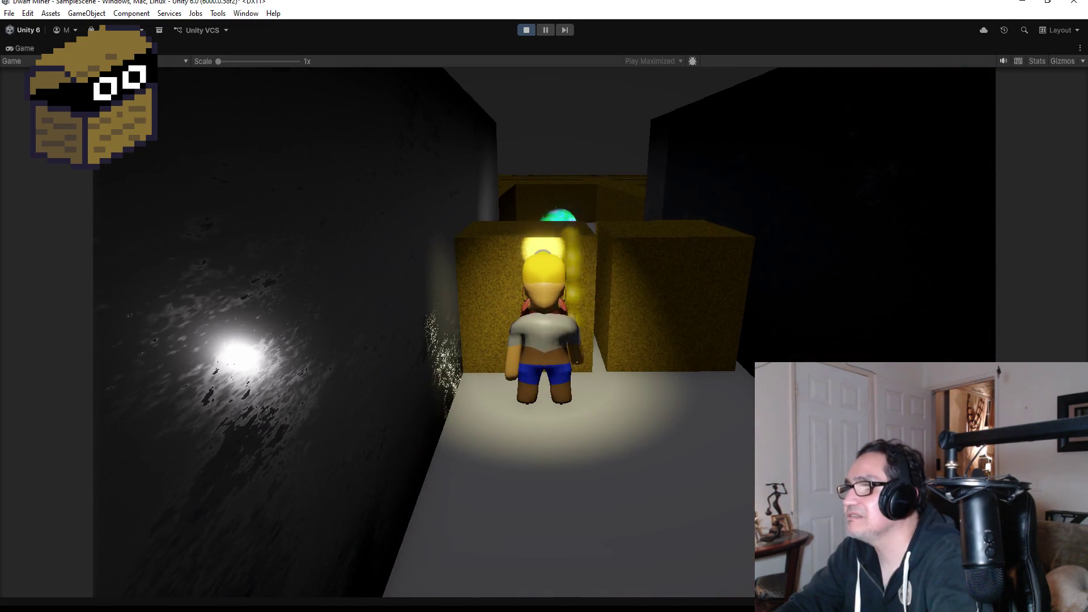
pyautogui.press('w')
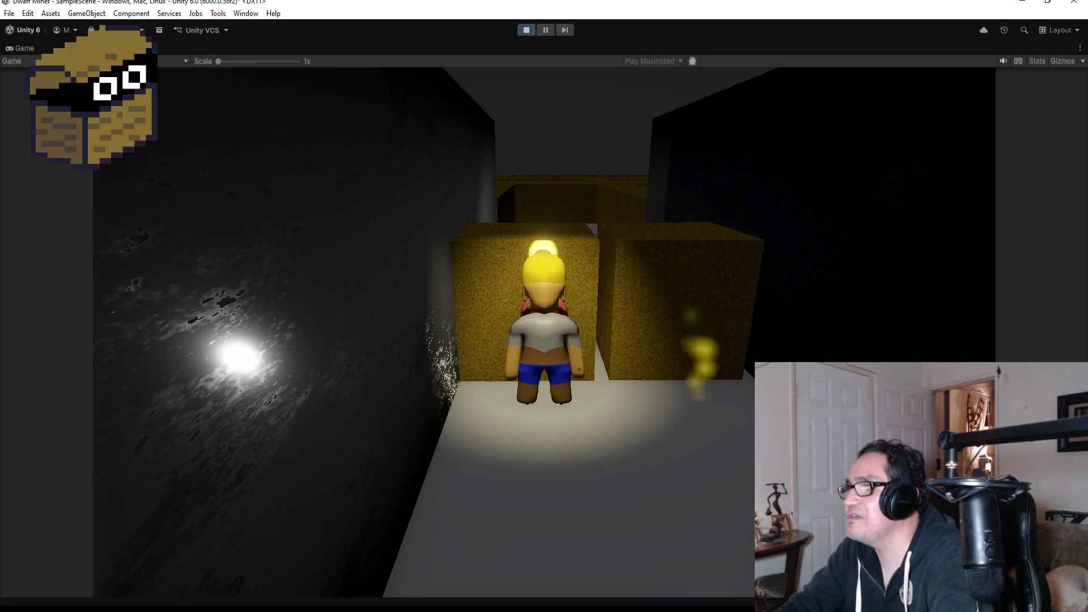
pyautogui.press('w')
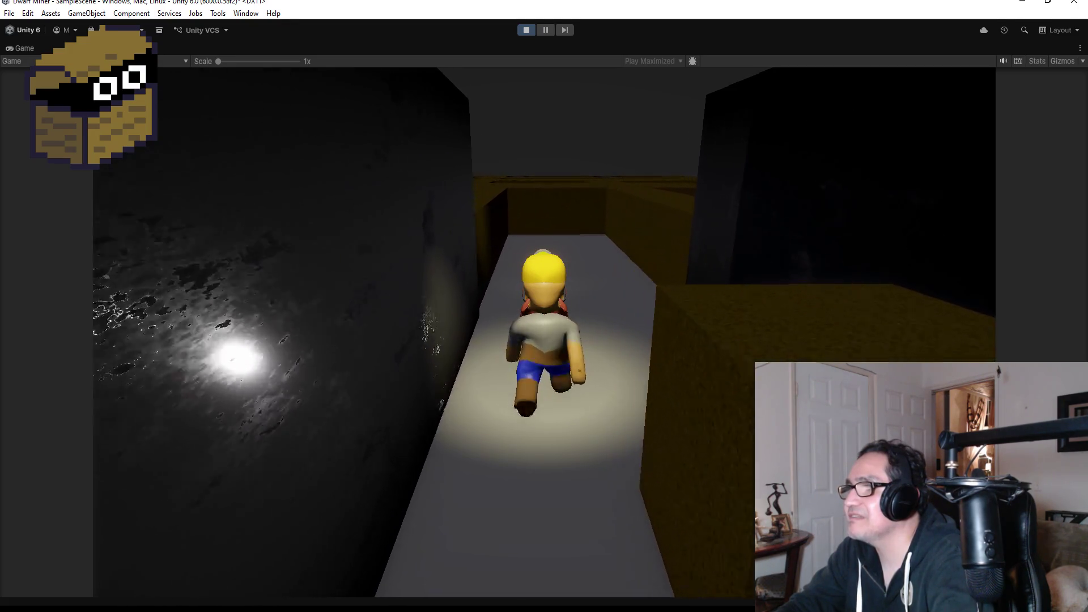
pyautogui.press('w')
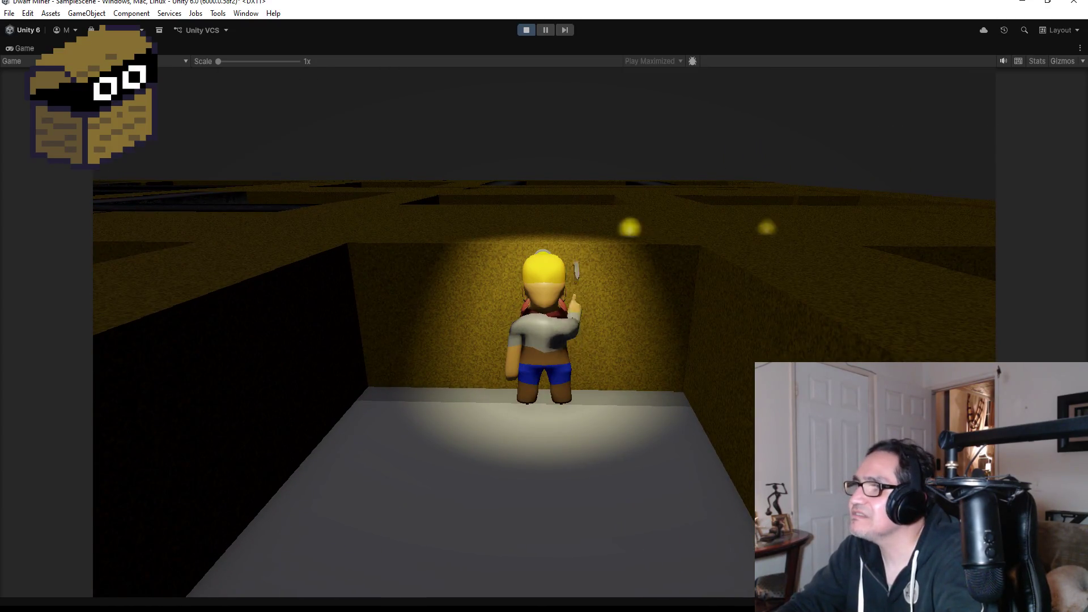
pyautogui.press('w')
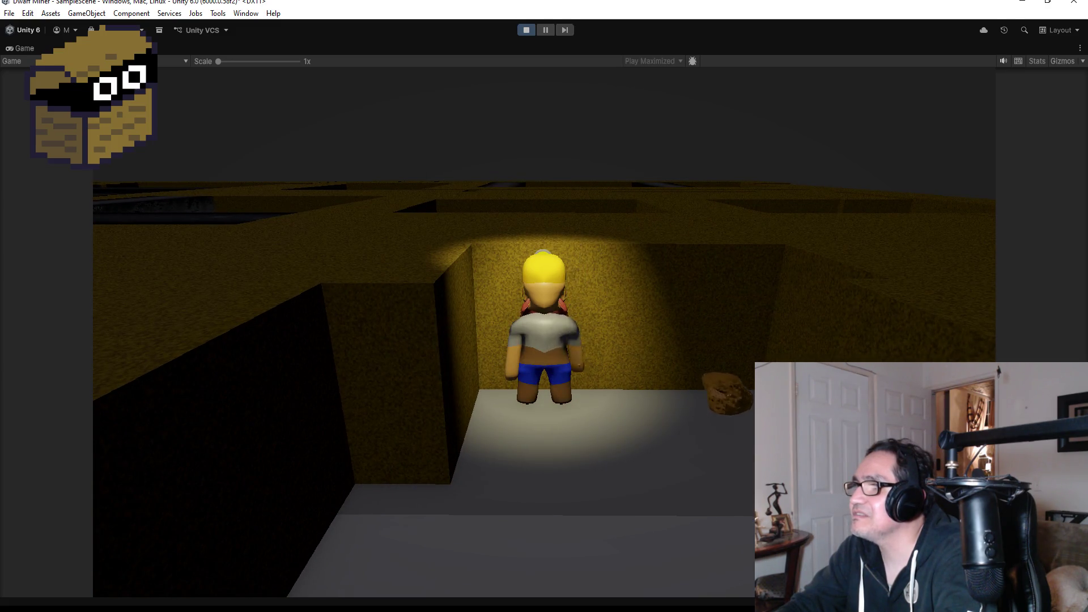
pyautogui.press('w')
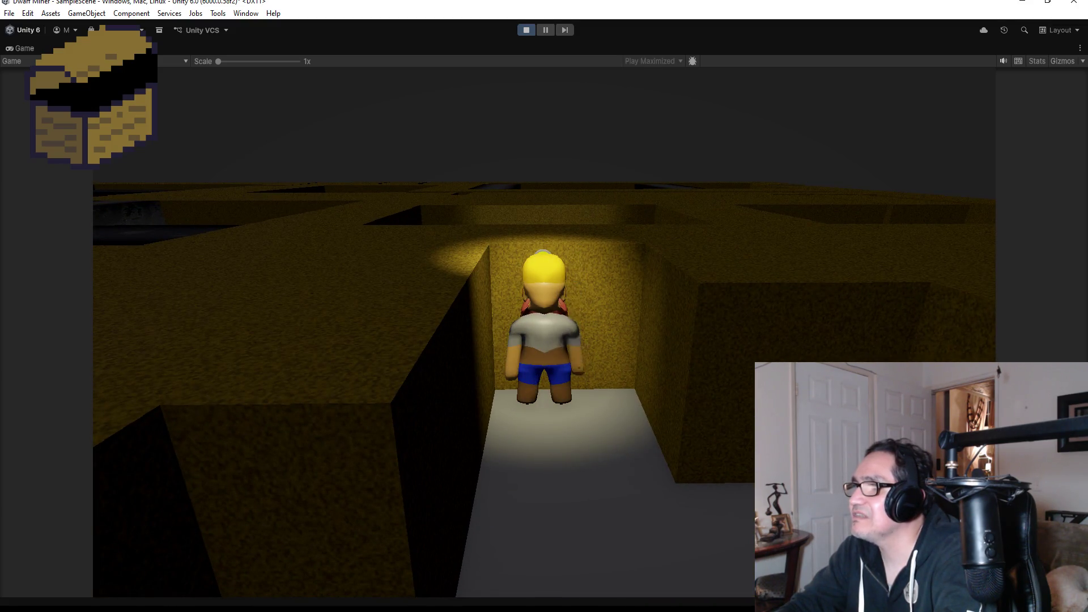
# Turn the dwarf back and explore the other maze corridors.
pyautogui.press('s')
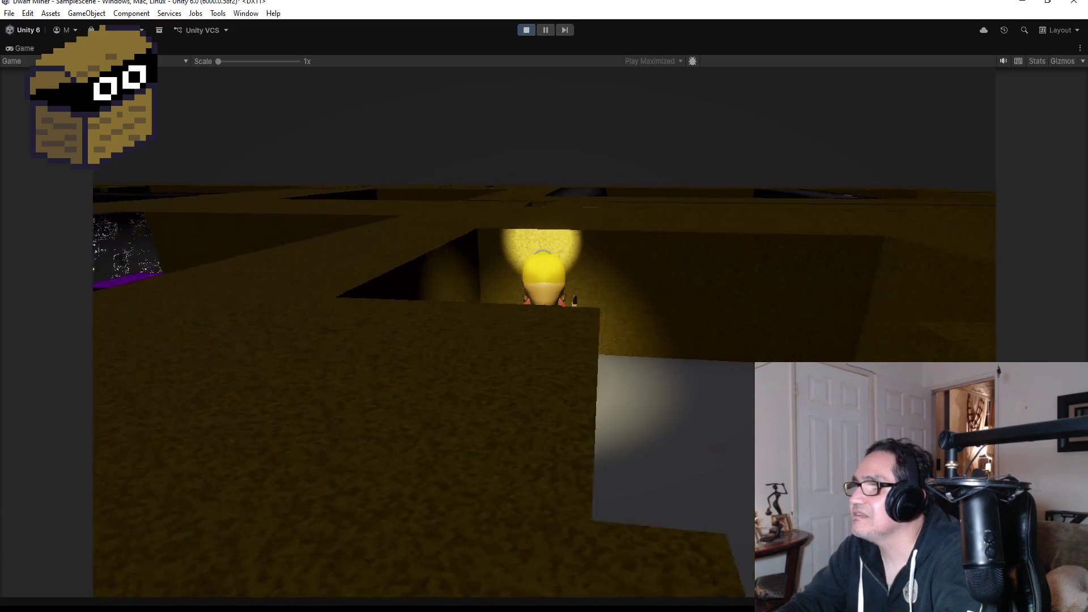
pyautogui.press('w')
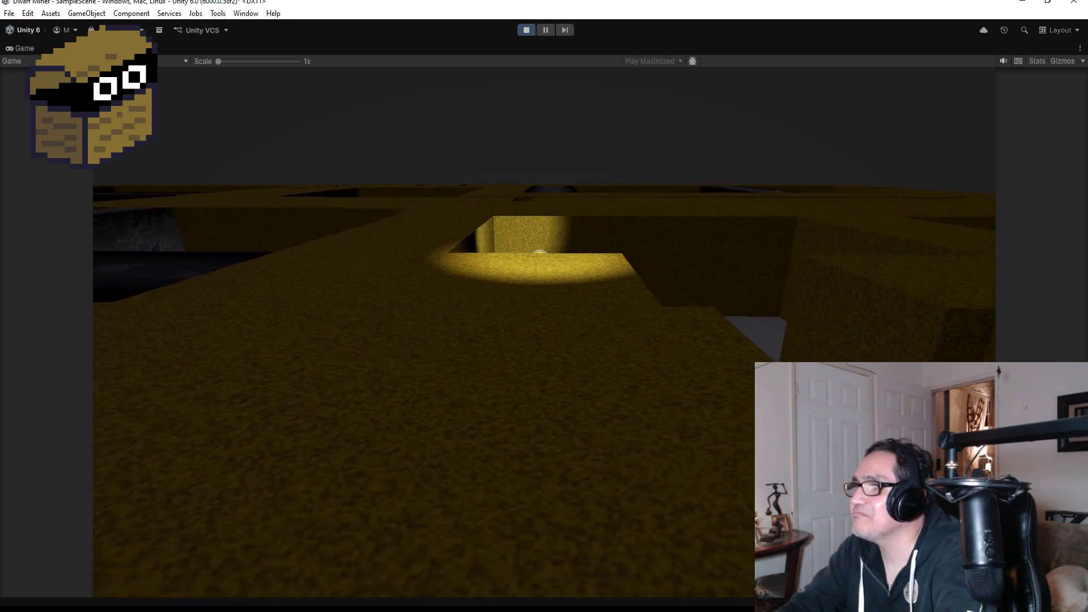
pyautogui.press('a')
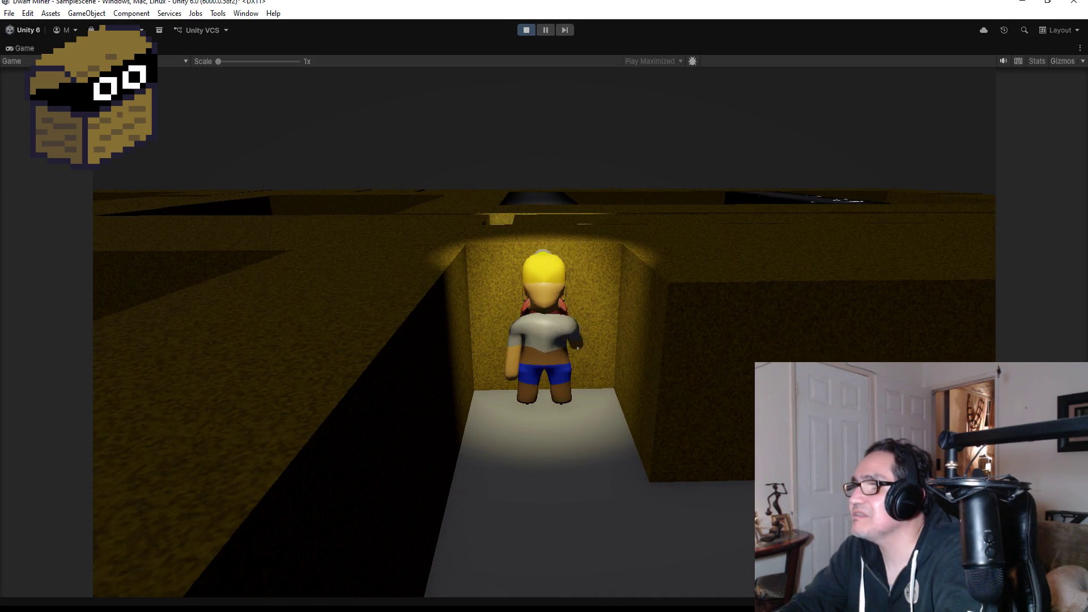
pyautogui.press('w')
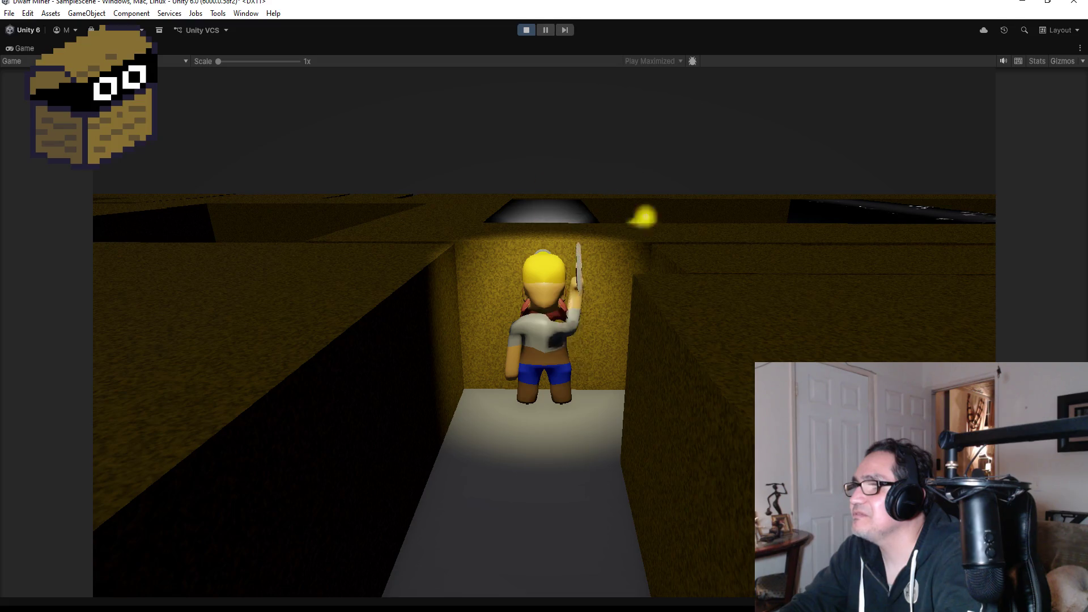
pyautogui.press('w')
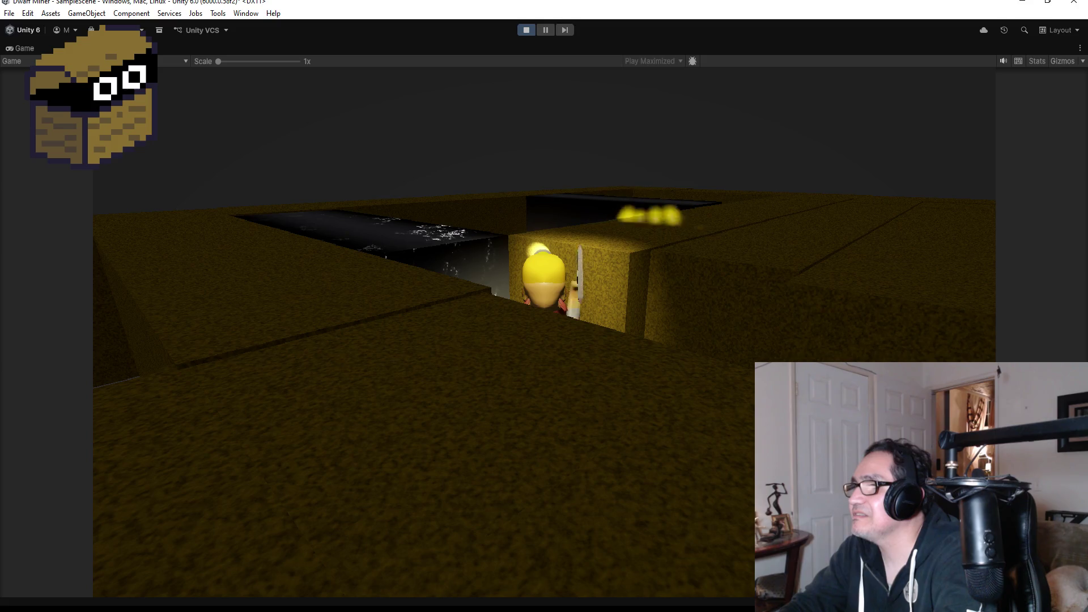
pyautogui.press('w')
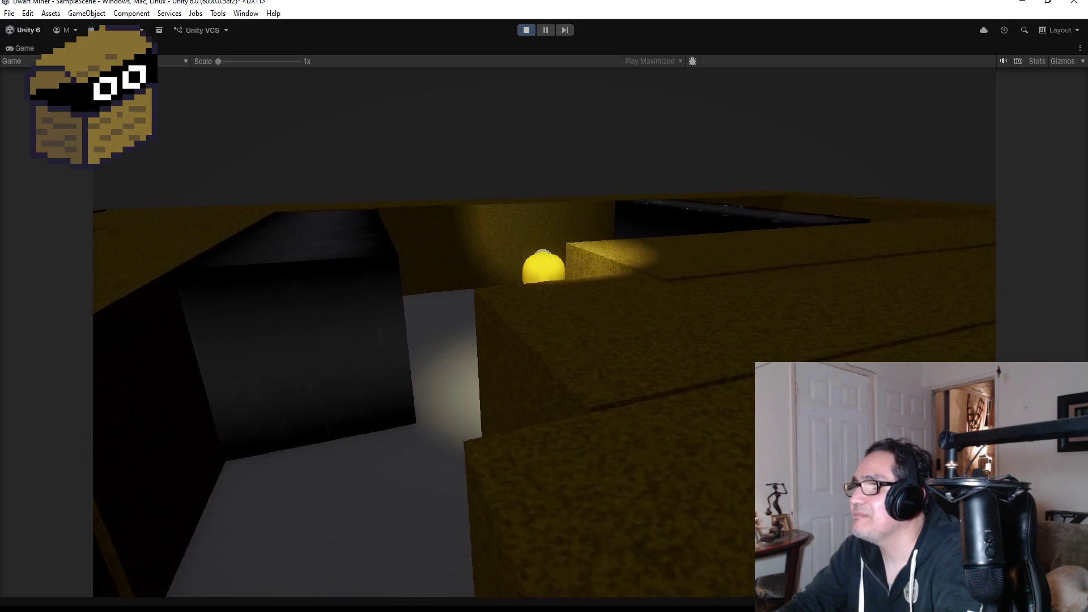
pyautogui.press('w')
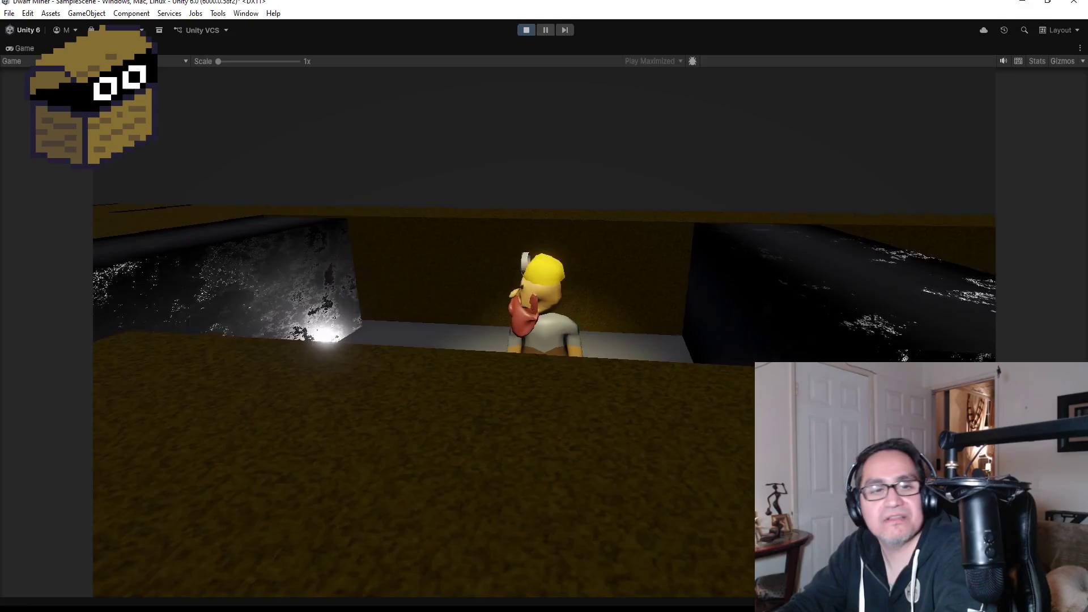
pyautogui.press('w')
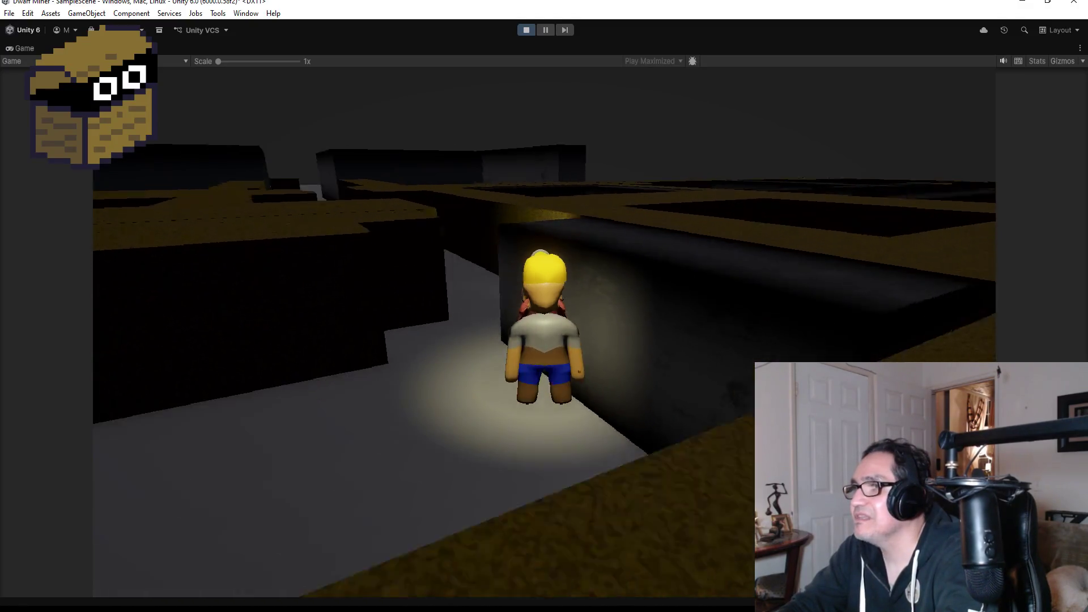
# Break the wall to uncover the purple block, enter the dead end, and stop the game.
pyautogui.press('w')
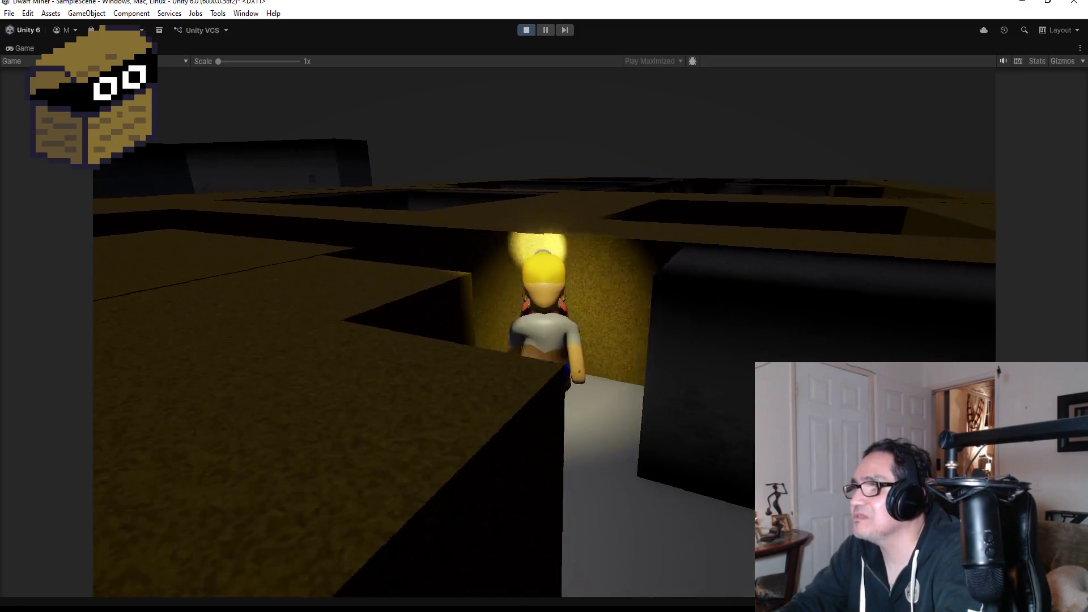
pyautogui.press('w')
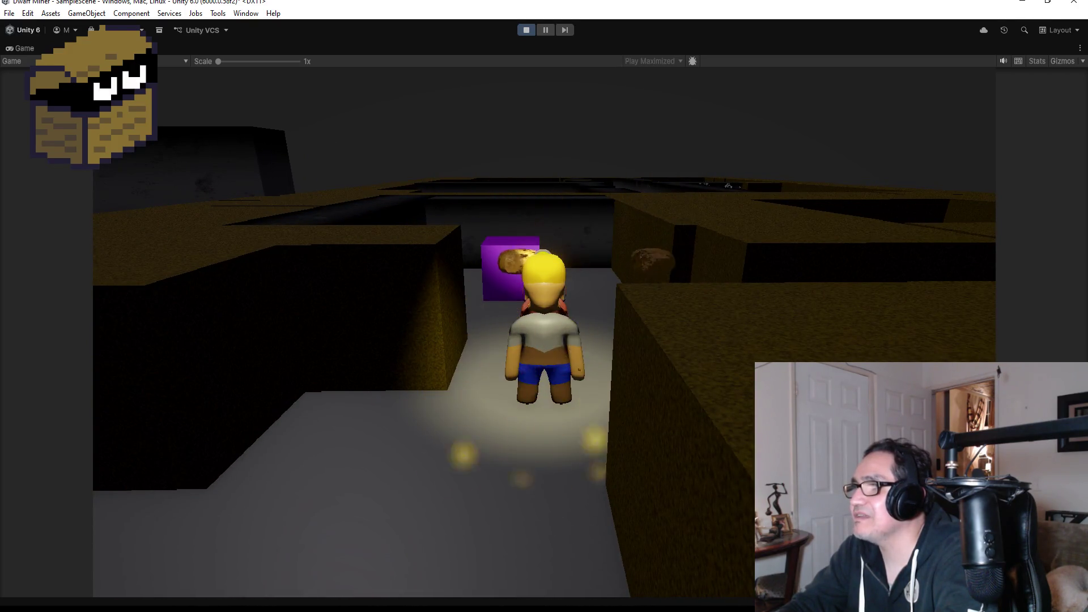
pyautogui.press('w')
pyautogui.press('w')
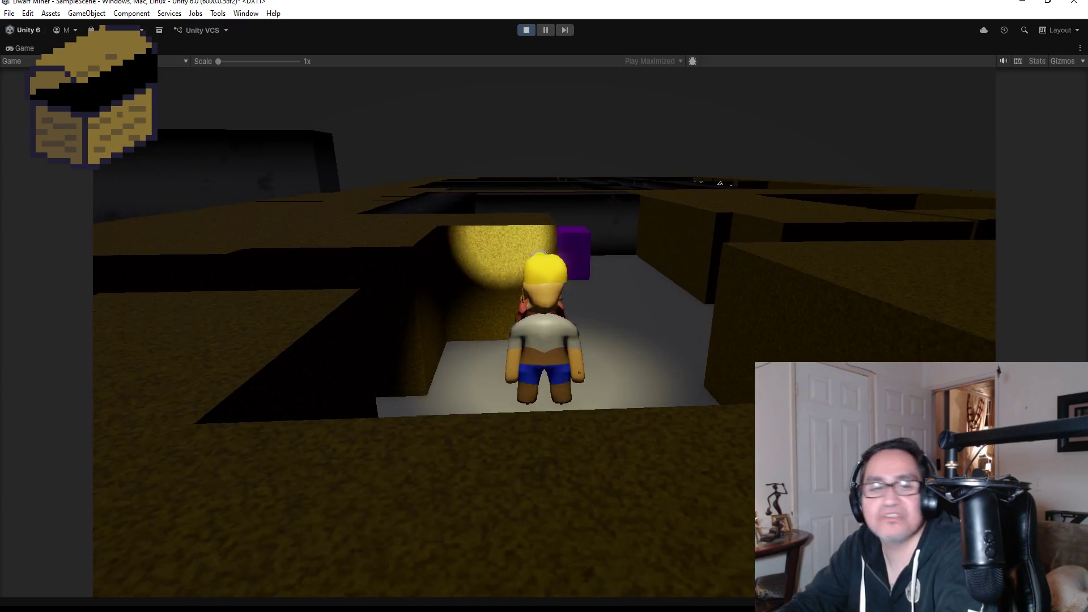
pyautogui.press('w')
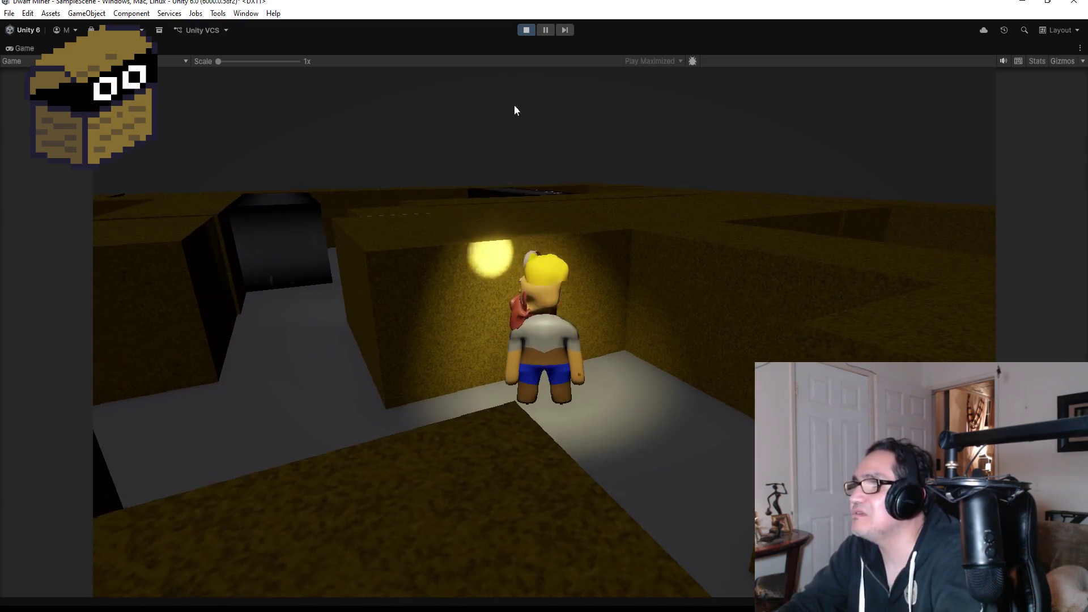
pyautogui.click(525, 30)
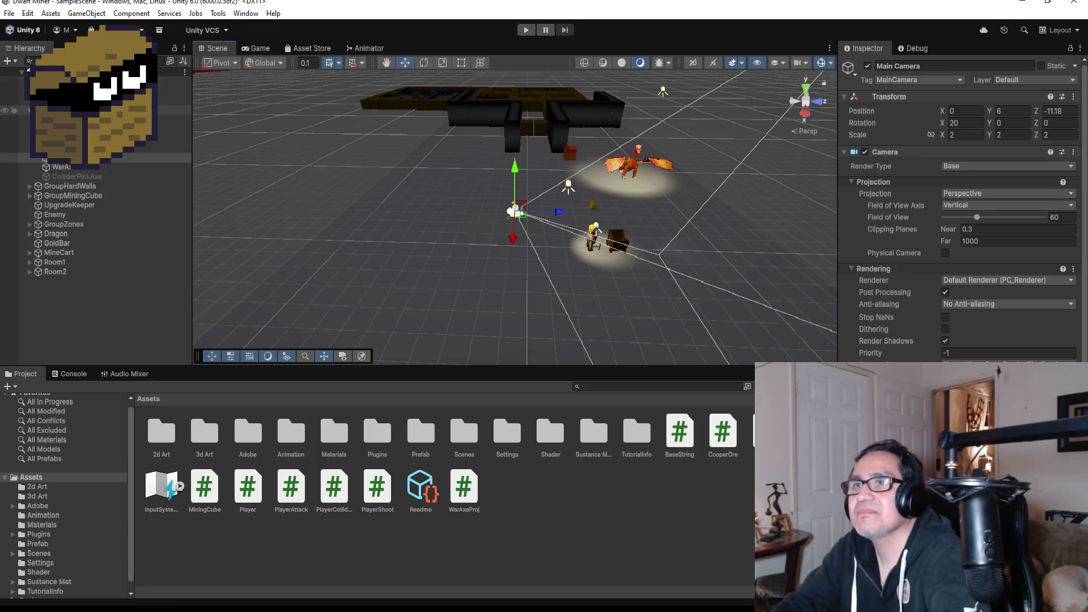
# Restart the game to test the maze level again.
pyautogui.click(525, 33)
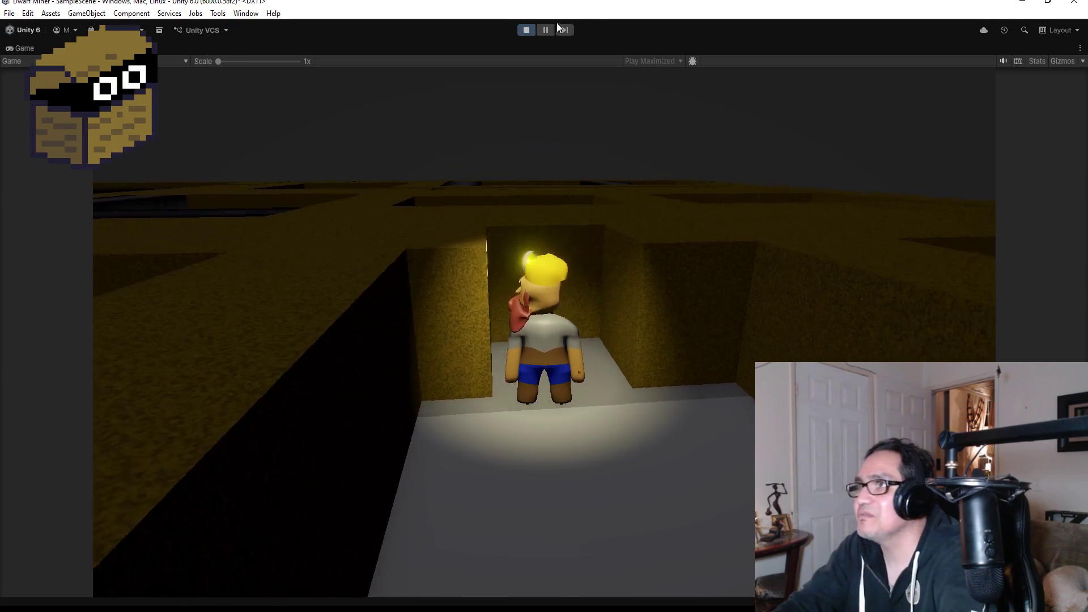
# Stop the running game, returning to the Scene view with Main Camera selected.
pyautogui.click(526, 31)
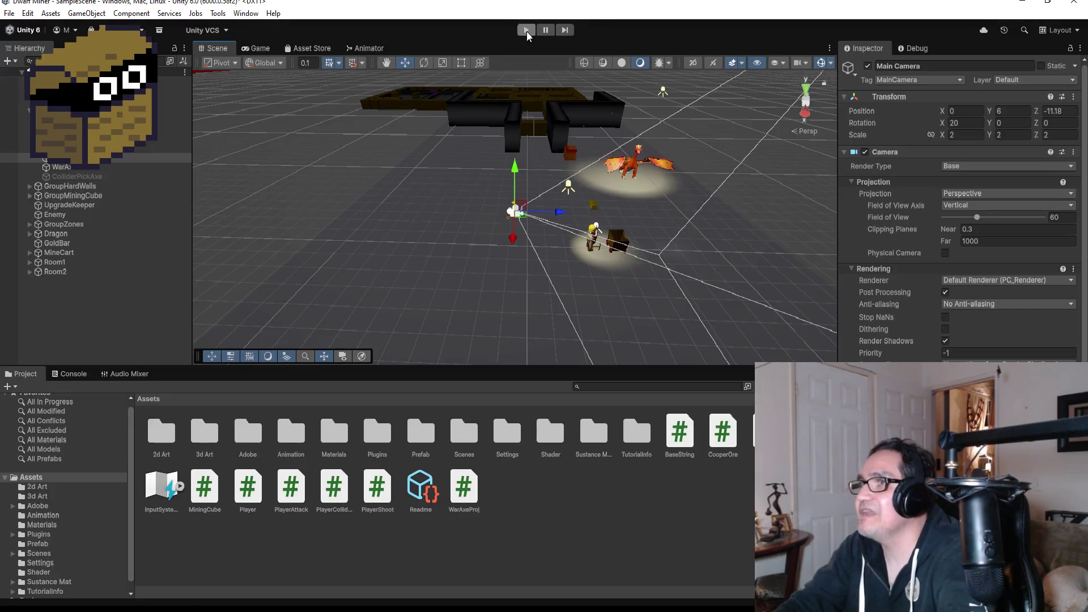
# Restart the game and run the dwarf past the dragon to the boxes in the dark corridor.
pyautogui.click(526, 32)
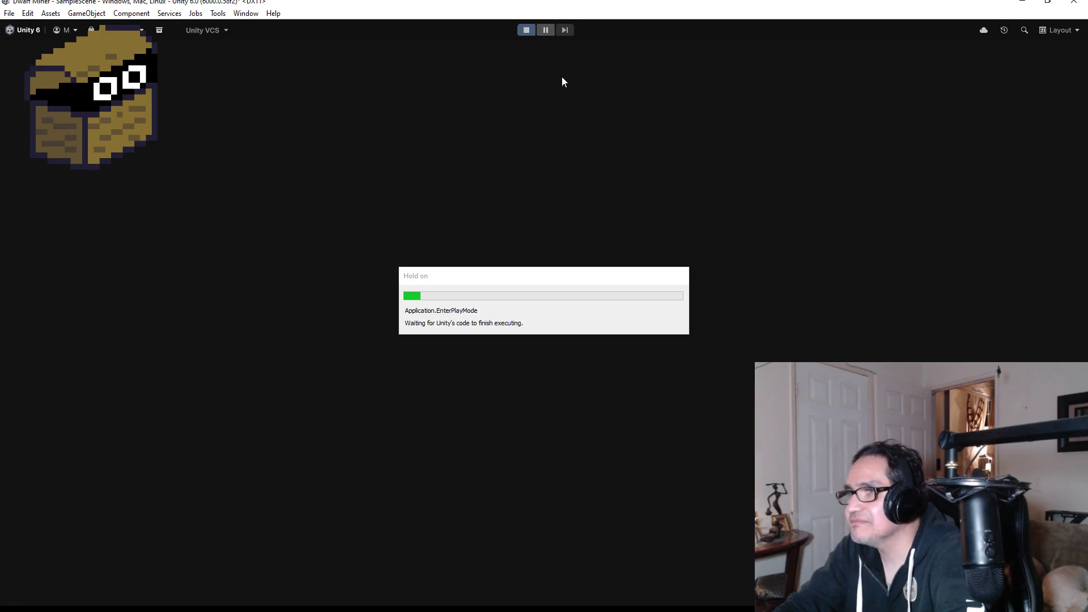
pyautogui.press('w')
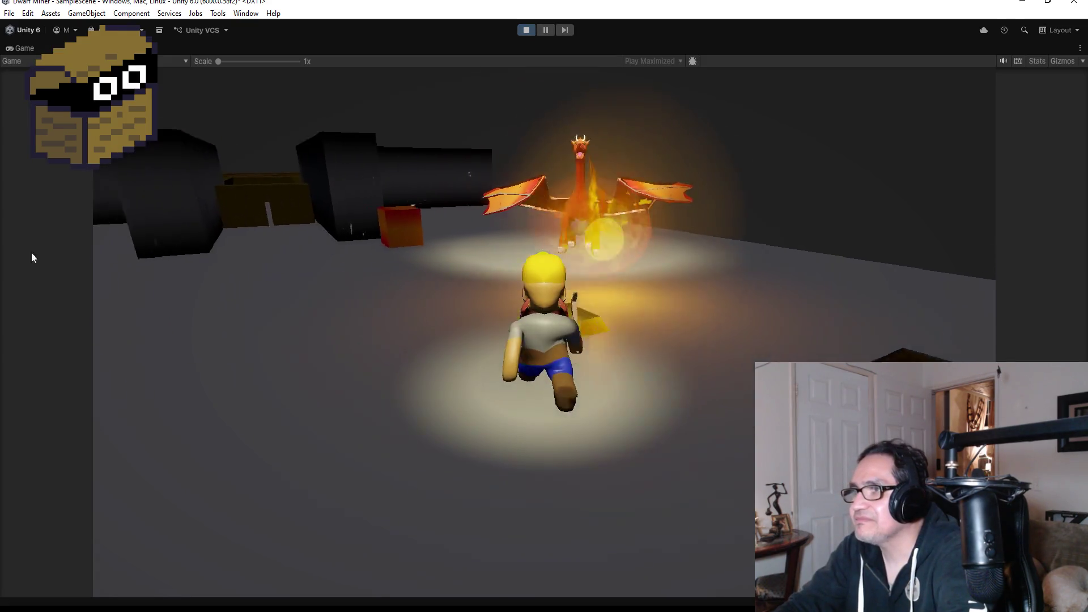
pyautogui.press('a')
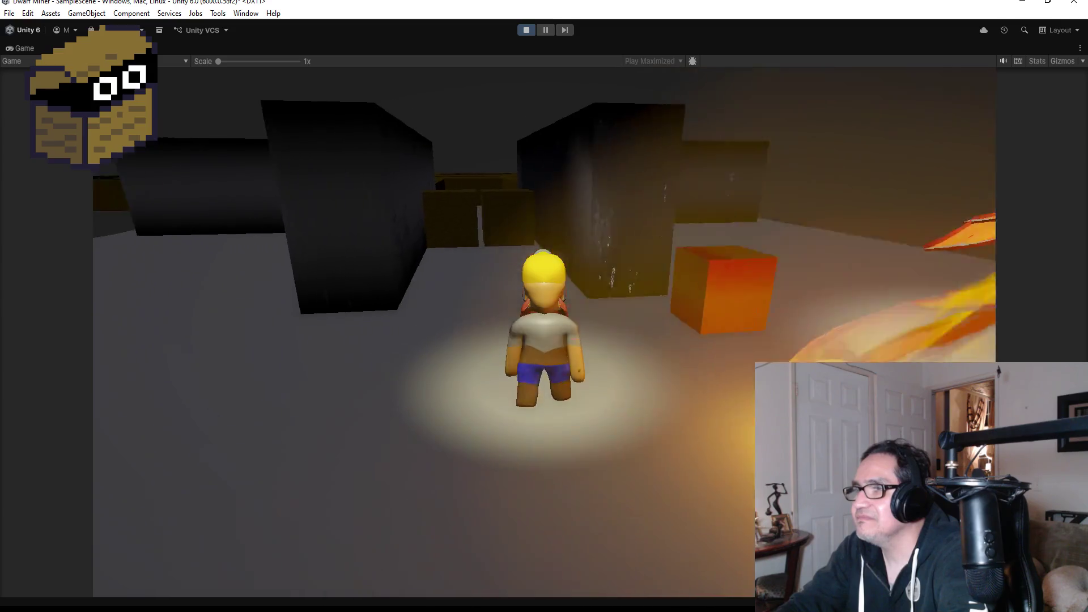
pyautogui.press('w')
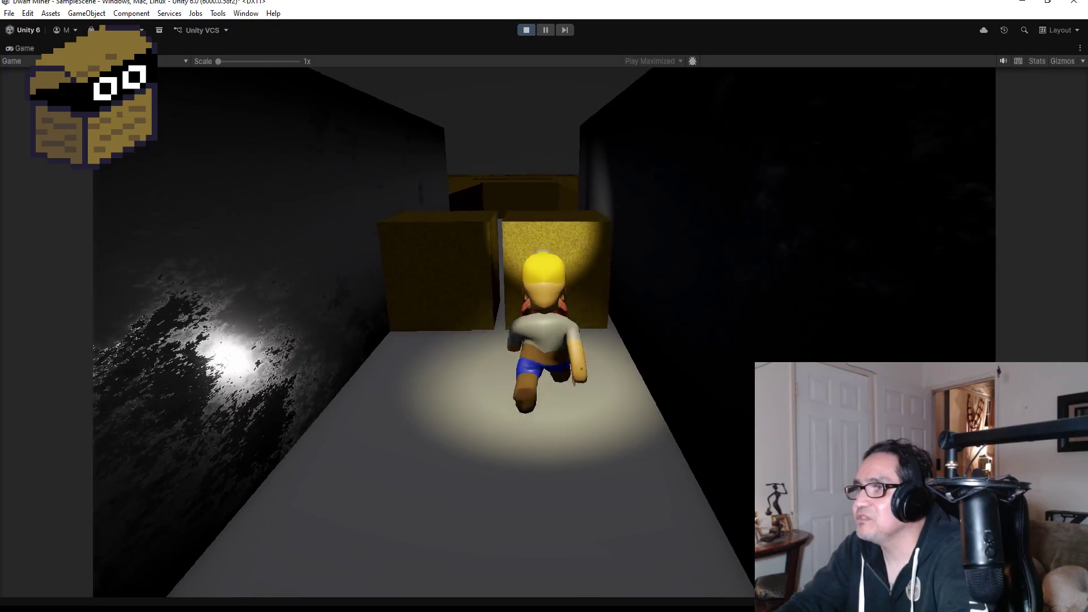
# Mine at the boxes, grab the gem, hit the yellow block, then stop the game.
pyautogui.press('space')
pyautogui.press('w')
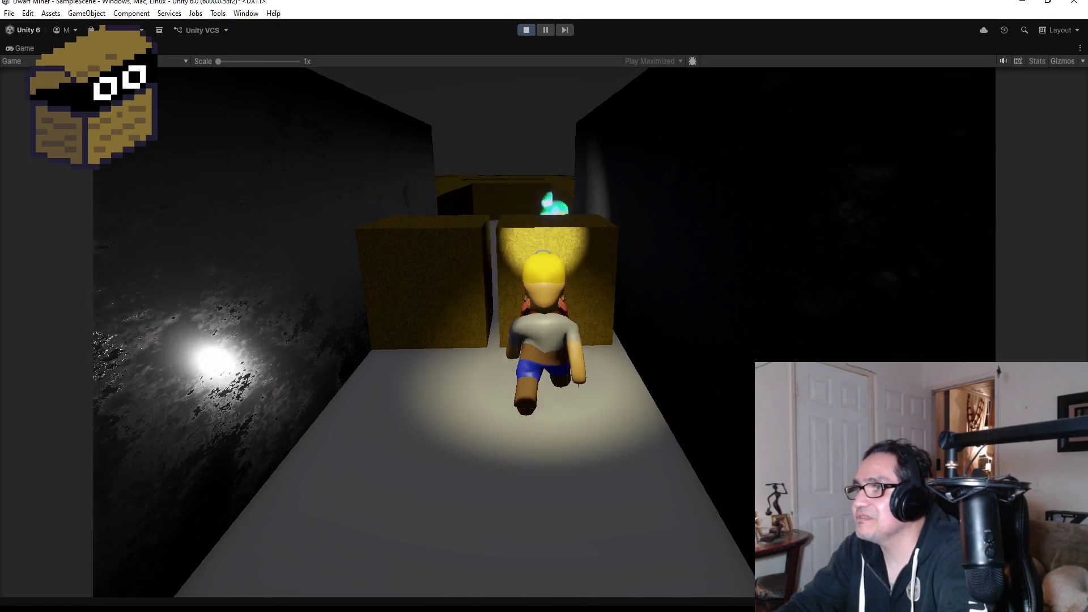
pyautogui.press('a')
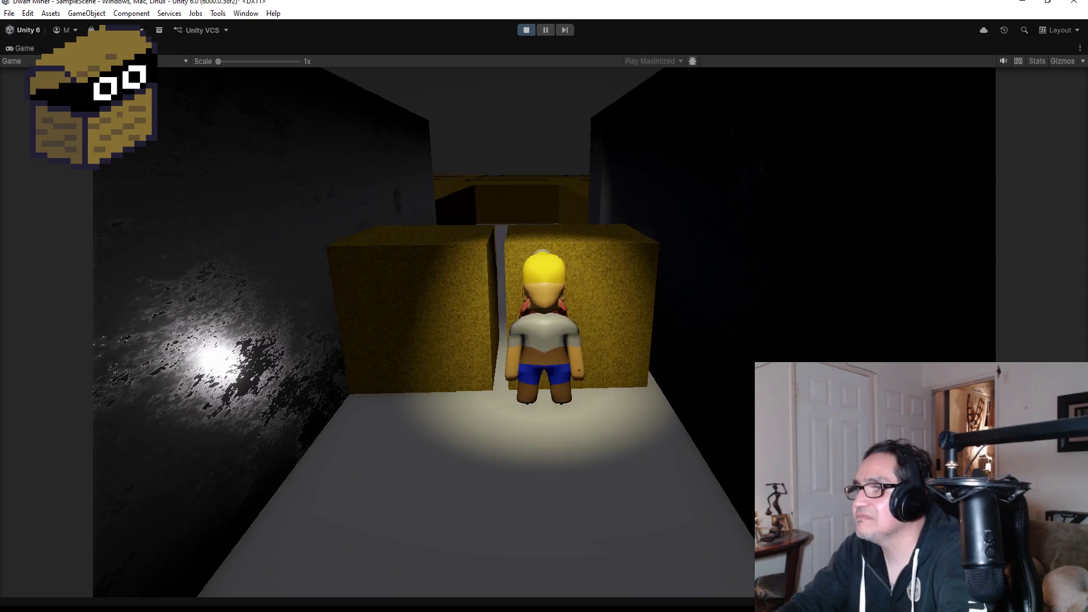
pyautogui.click(589, 177)
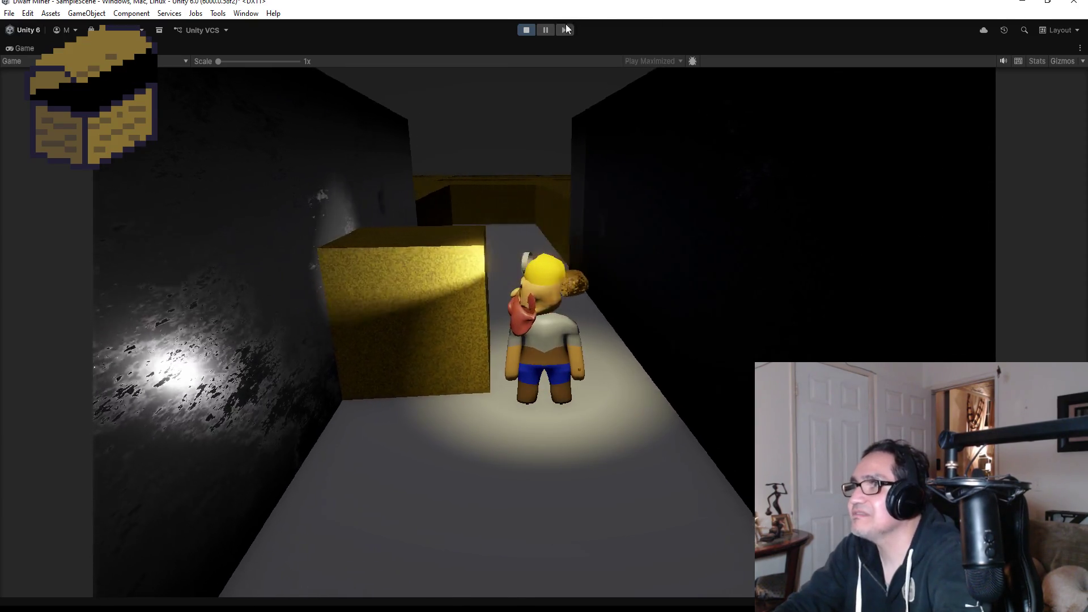
pyautogui.click(526, 29)
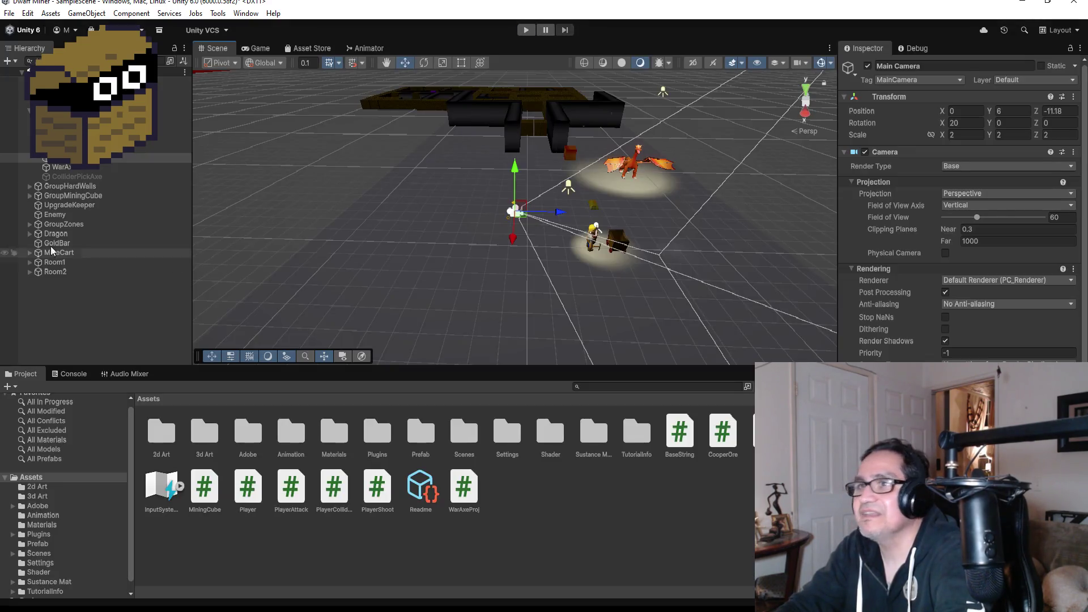
# Stop the play test, check ColliderPickAxe's Sphere Collider, then switch to Visual Studio.
pyautogui.click(77, 176)
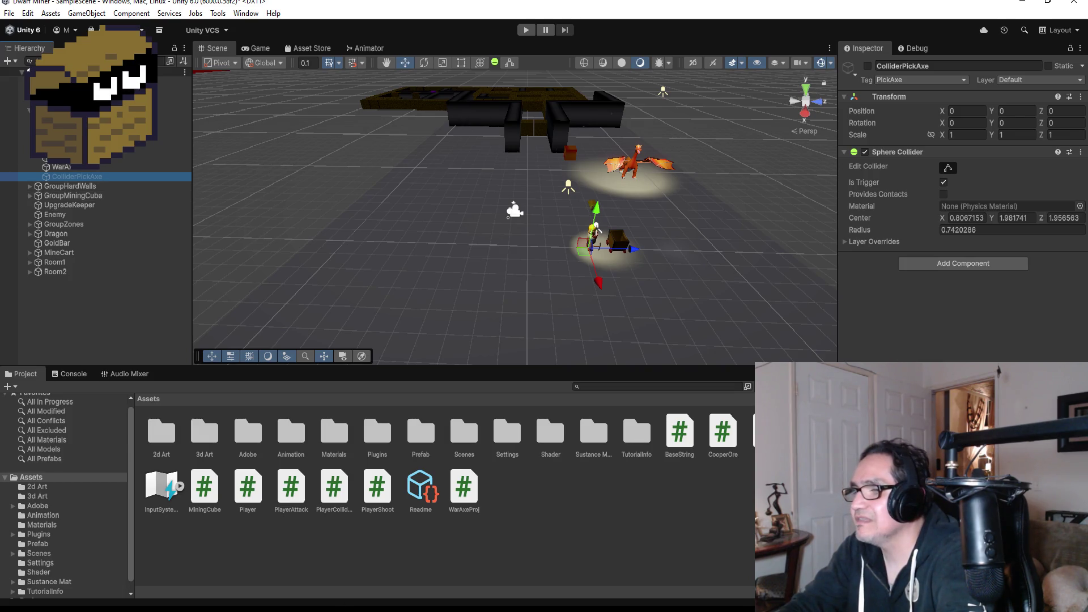
pyautogui.hotkey('alt', 'Tab')
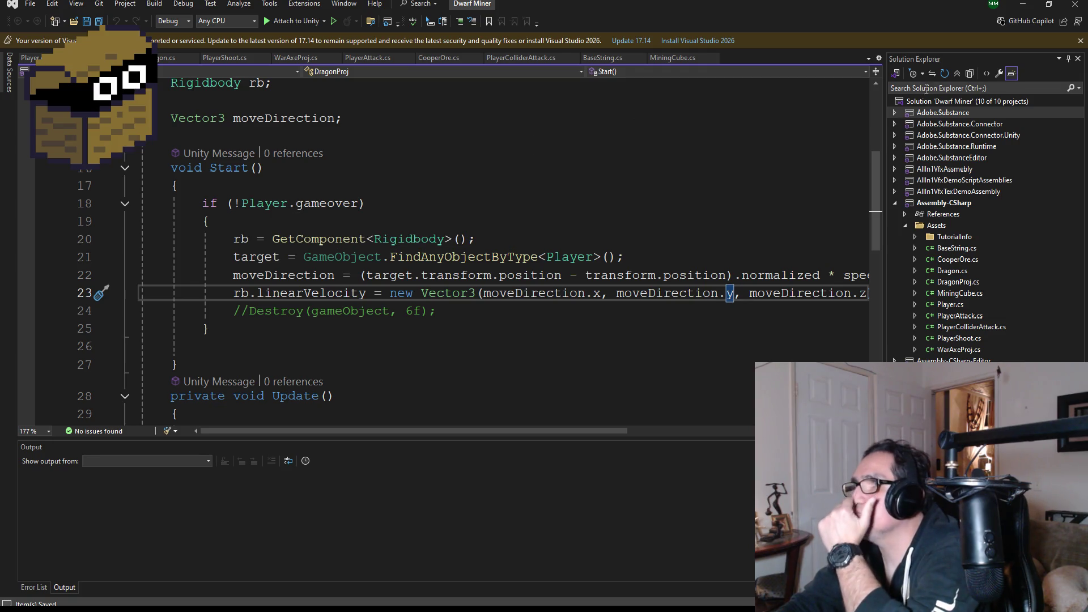
# Dismiss the update notice and open PlayerAttack.cs to review its Start method.
pyautogui.click(1079, 41)
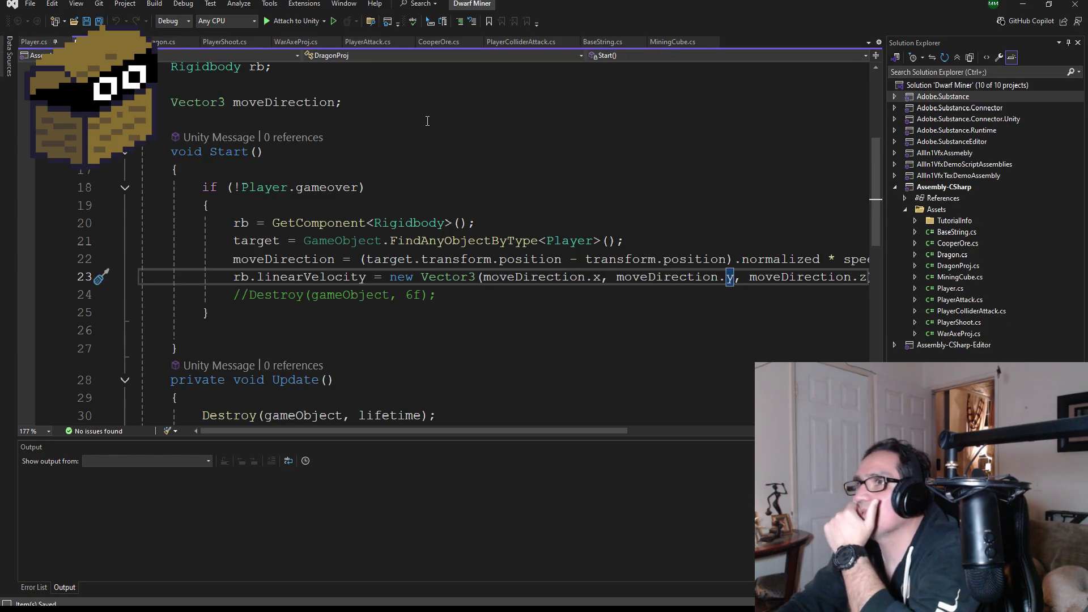
pyautogui.scroll(4, 385, 126)
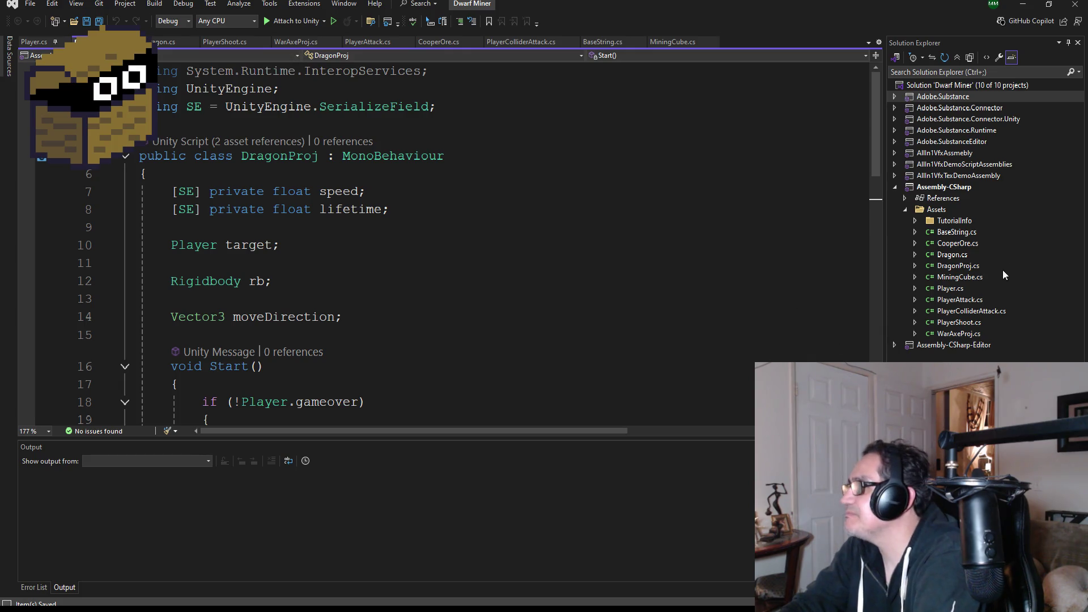
pyautogui.click(971, 310)
pyautogui.click(959, 300)
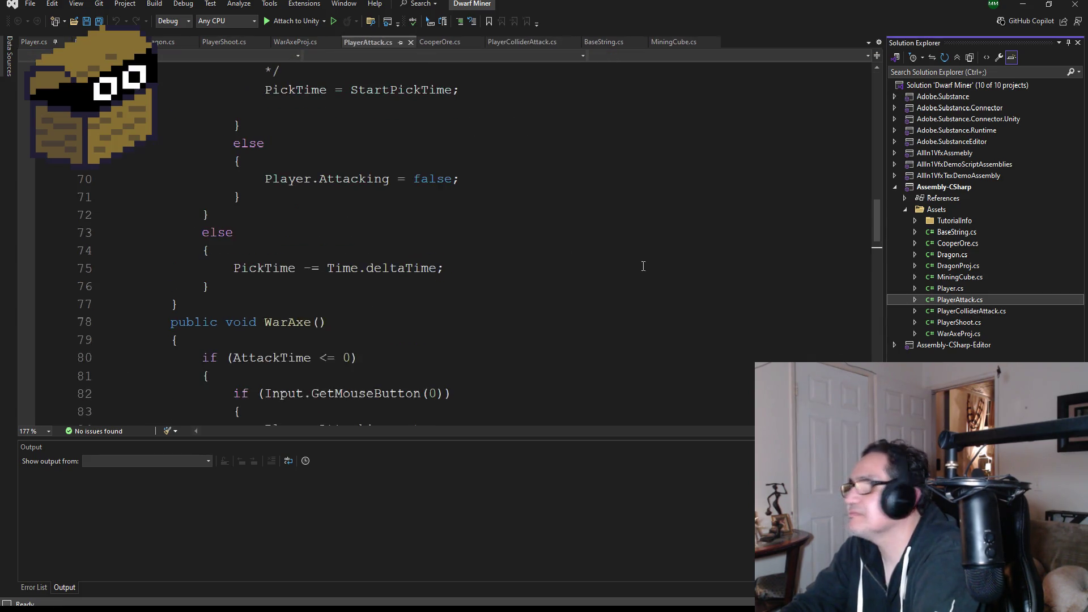
pyautogui.scroll(18, 377, 234)
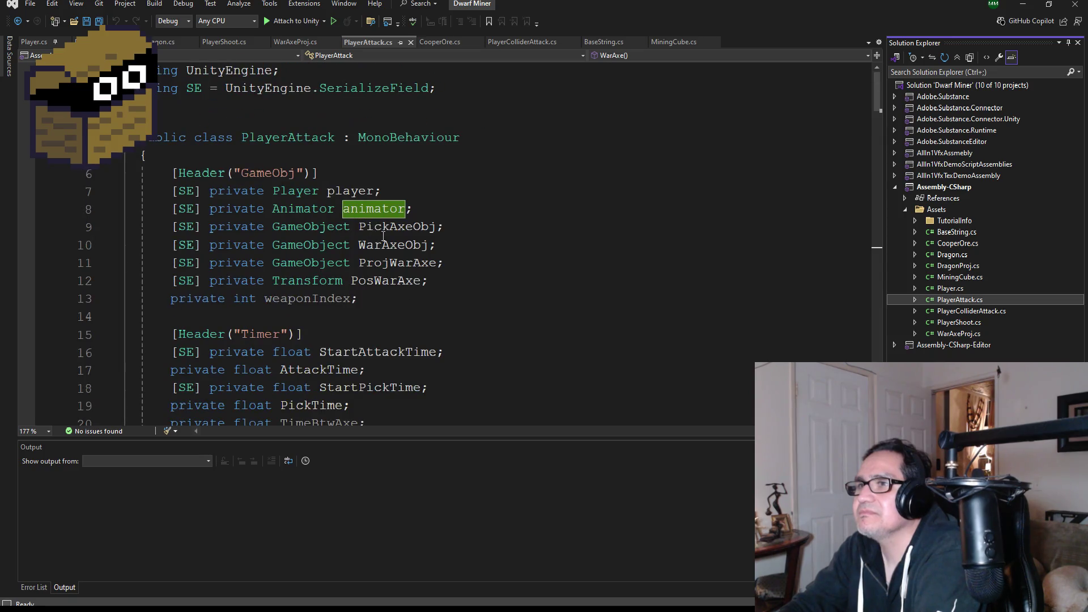
pyautogui.scroll(-4, 363, 247)
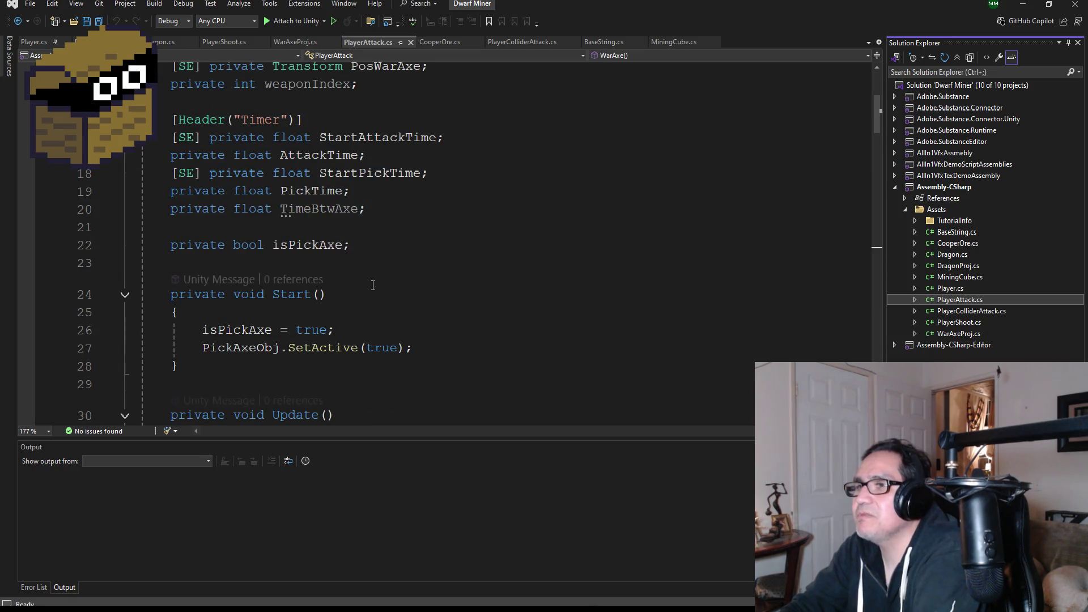
pyautogui.scroll(-2, 373, 285)
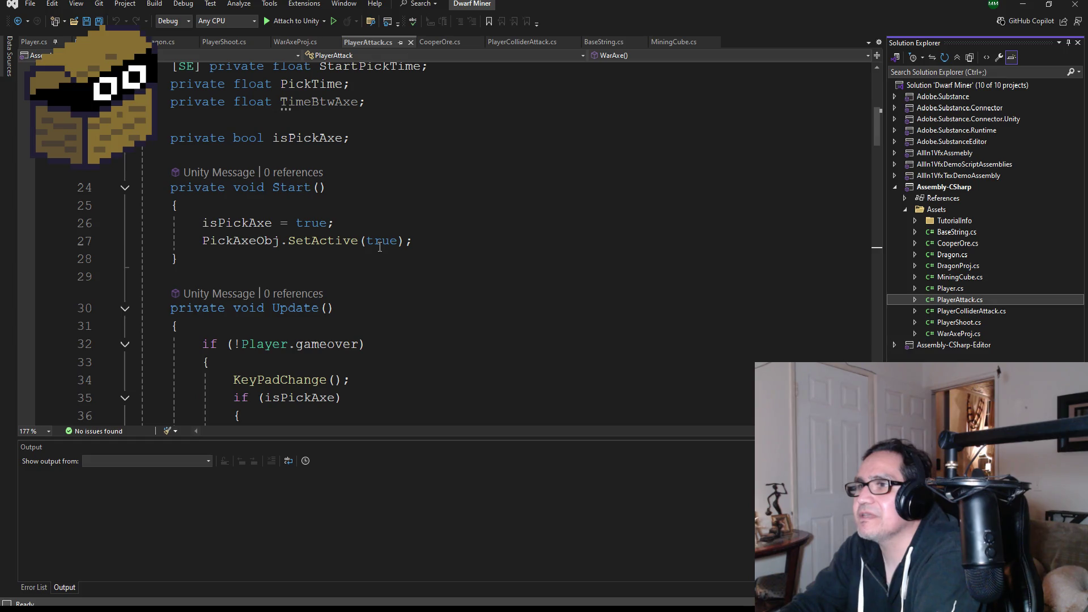
# Inspect the SetActive true value on line 27, then move to the PlayerColliderAttack script.
pyautogui.doubleClick(380, 242)
pyautogui.click(437, 241)
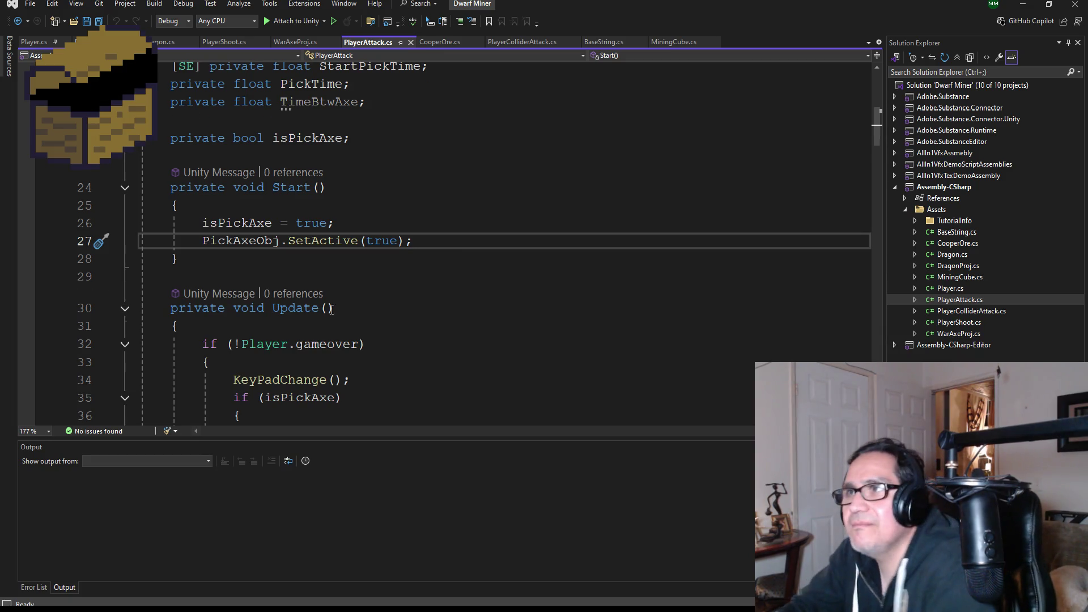
pyautogui.scroll(5, 332, 309)
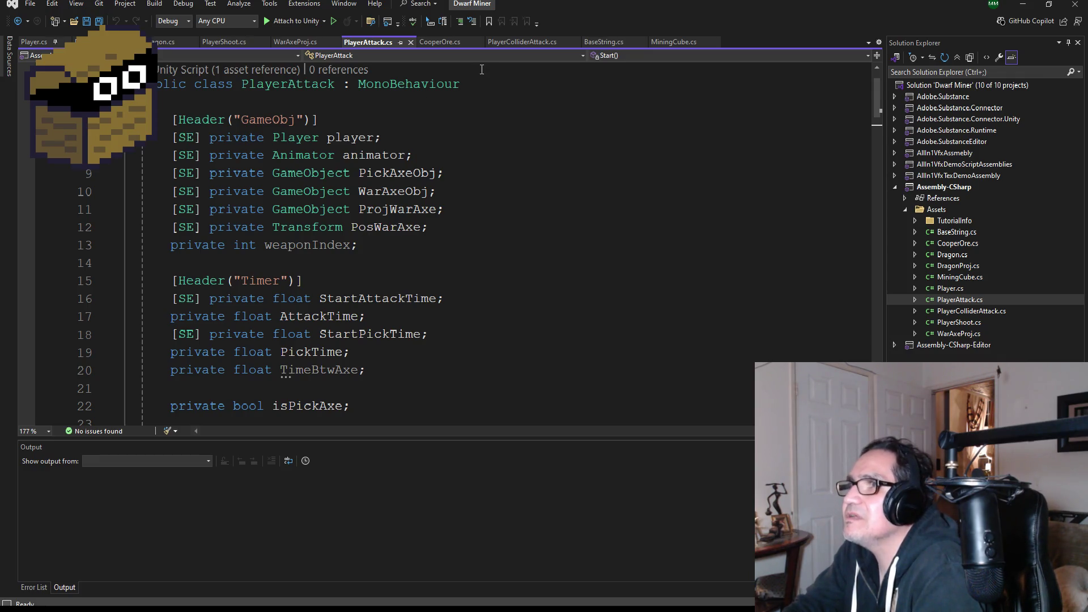
pyautogui.click(516, 43)
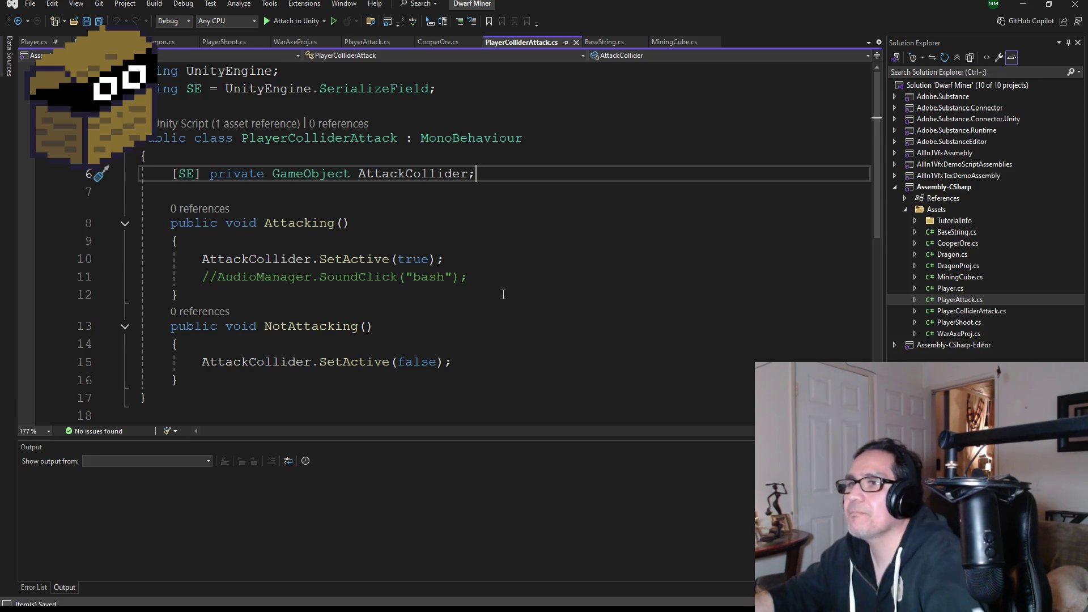
# Add a Start method calling AttackCollider.SetActive(false), save PlayerColliderAttack, and minimize Visual Studio.
pyautogui.press('Return')
pyautogui.press('Return')
pyautogui.write('void')
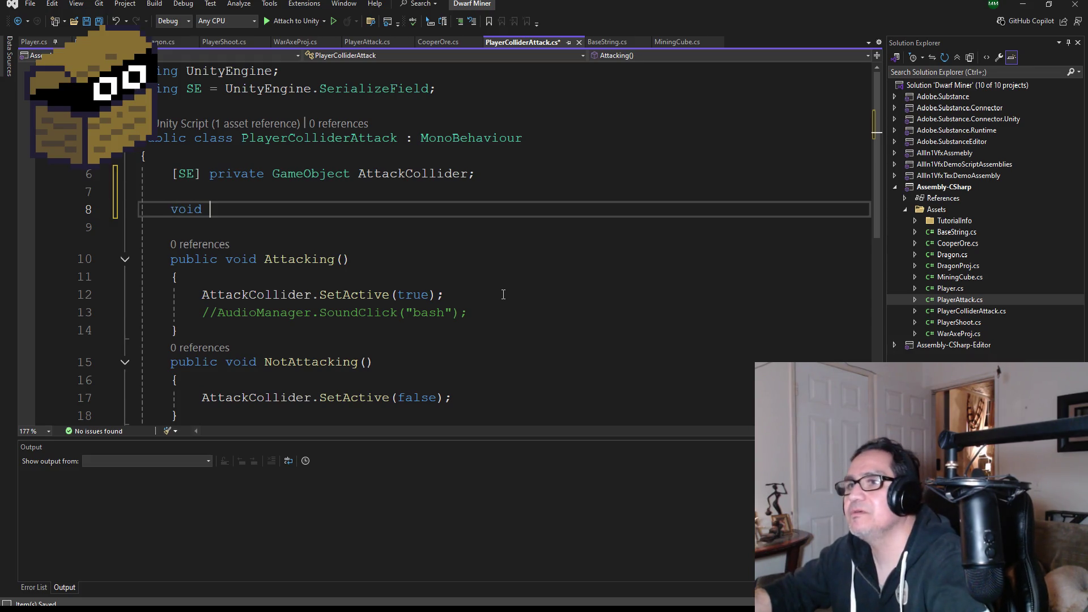
pyautogui.write('Sta')
pyautogui.press('Tab')
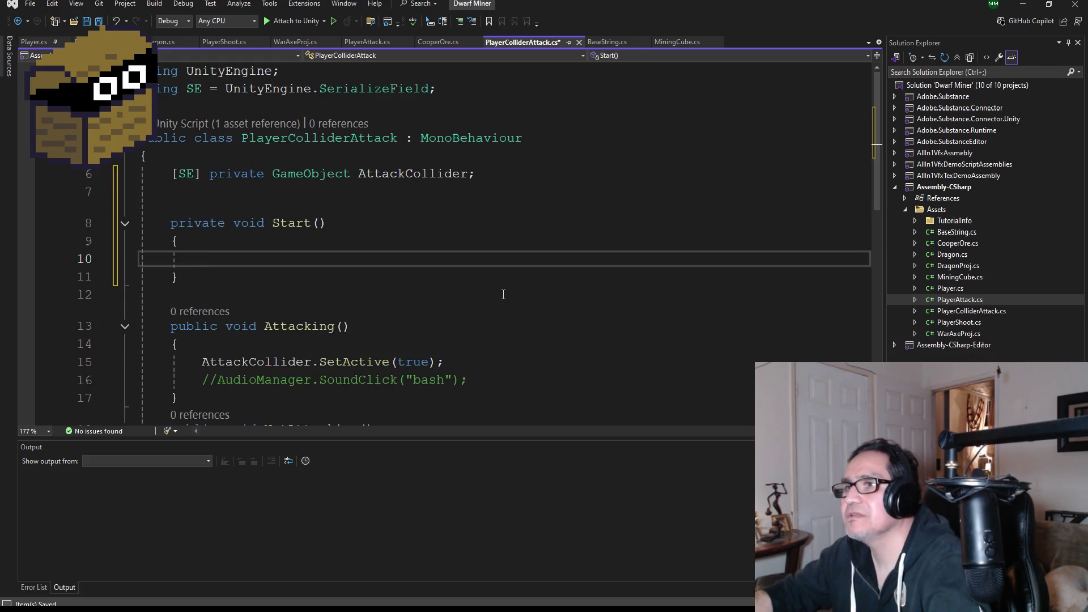
pyautogui.write('Att')
pyautogui.press('Tab')
pyautogui.write('.Set')
pyautogui.press('Tab')
pyautogui.write('(false)')
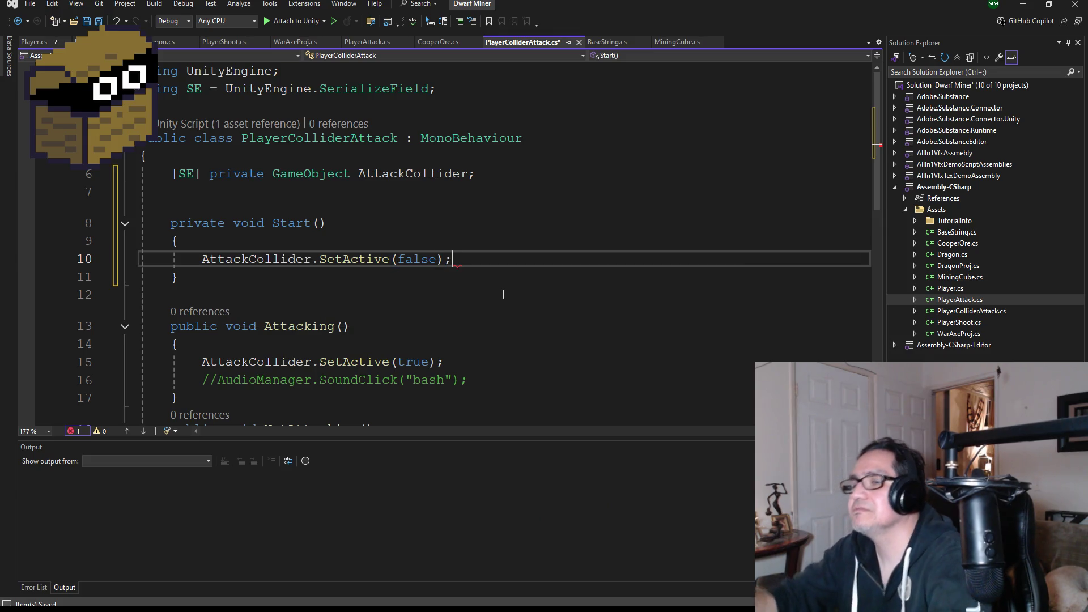
pyautogui.click(99, 22)
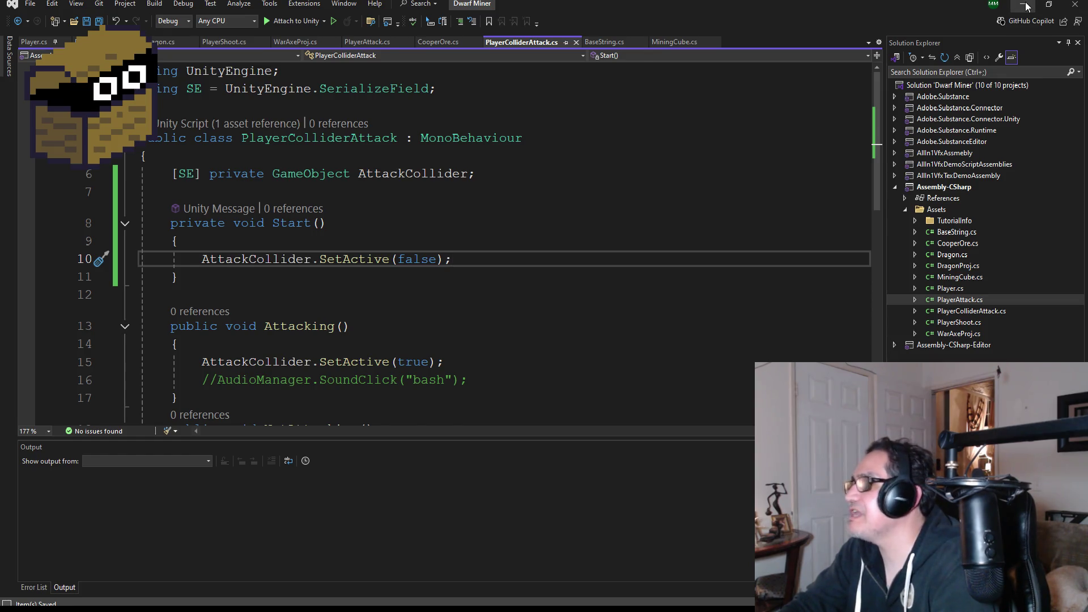
pyautogui.click(1026, 7)
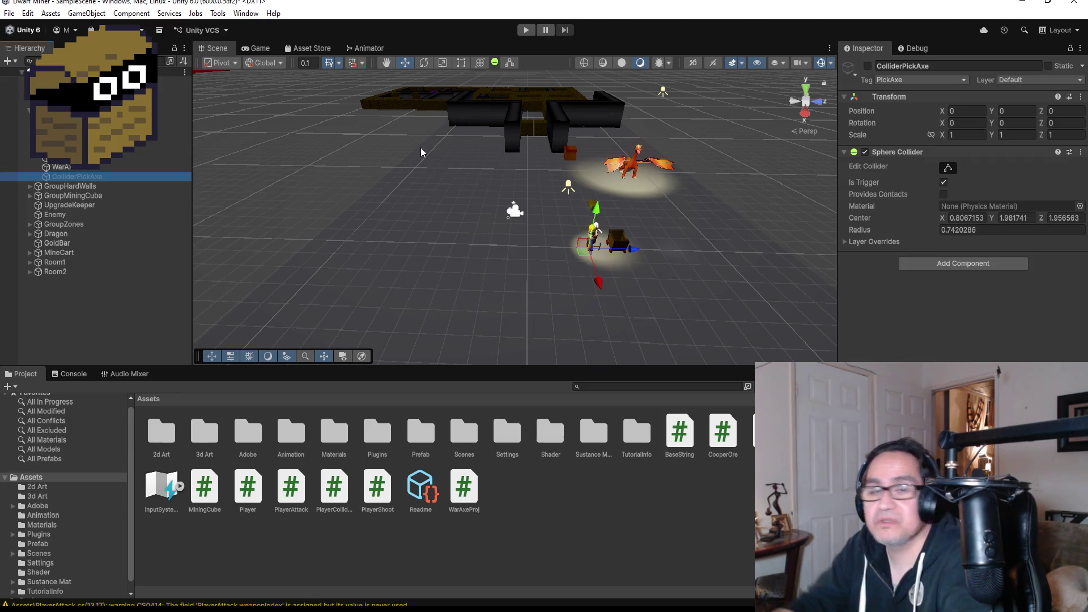
# Enter Play mode to test the dwarf with the recompiled collider scripts.
pyautogui.click(526, 31)
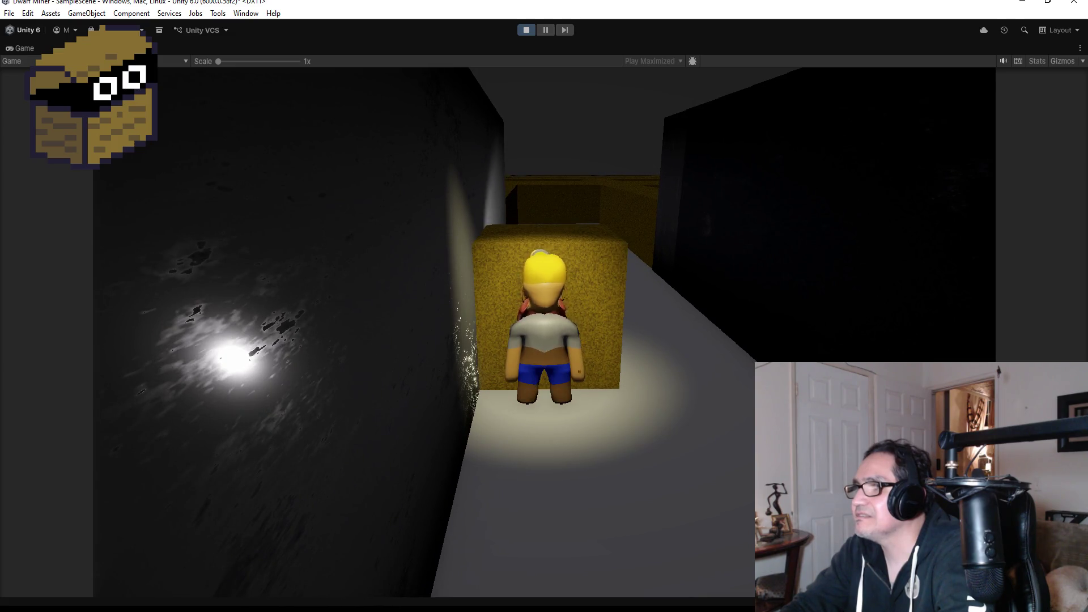
# Walk the dwarf forward and mine through the yellow walls onto the white floor.
pyautogui.press('w')
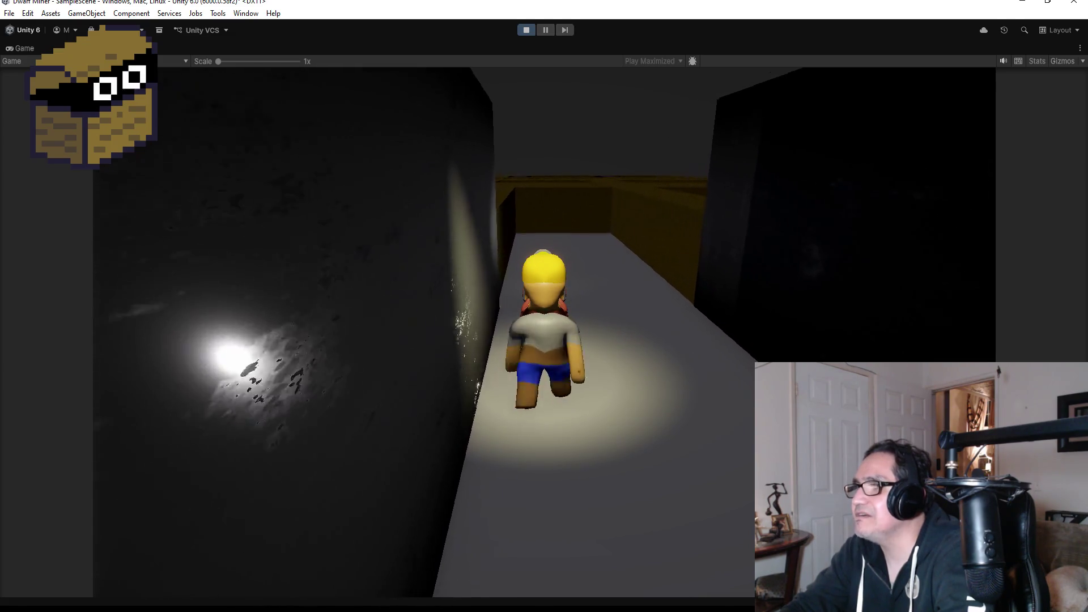
pyautogui.press('d')
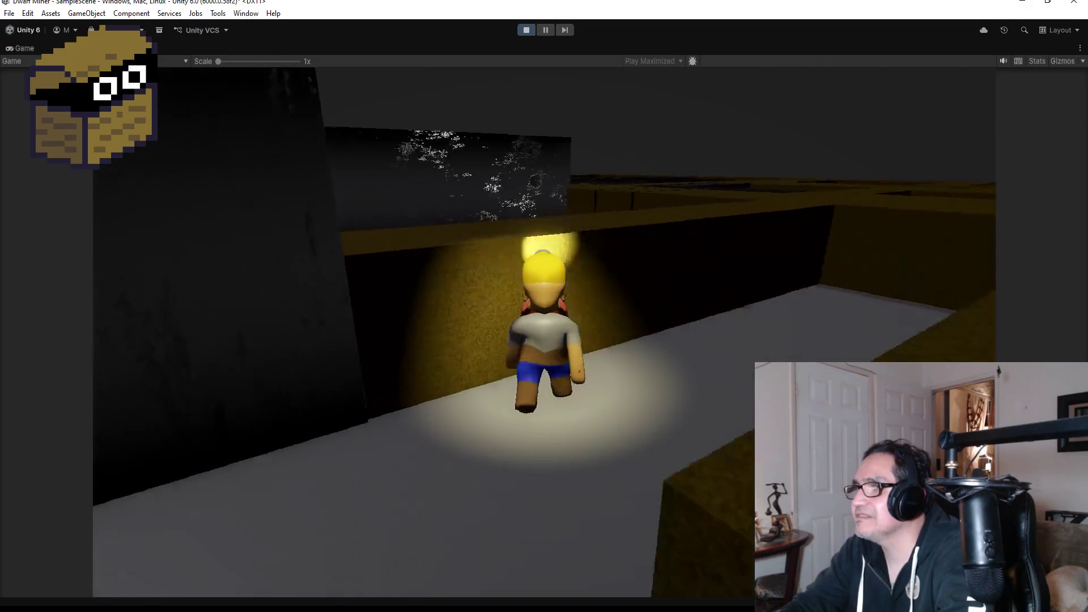
pyautogui.press('space')
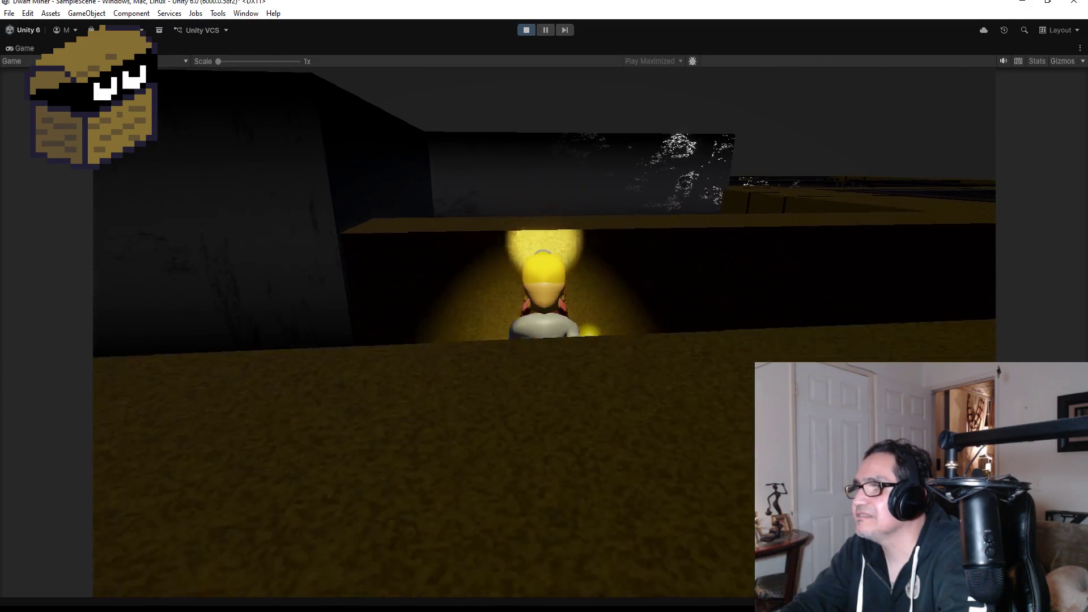
pyautogui.press('space')
pyautogui.press('space')
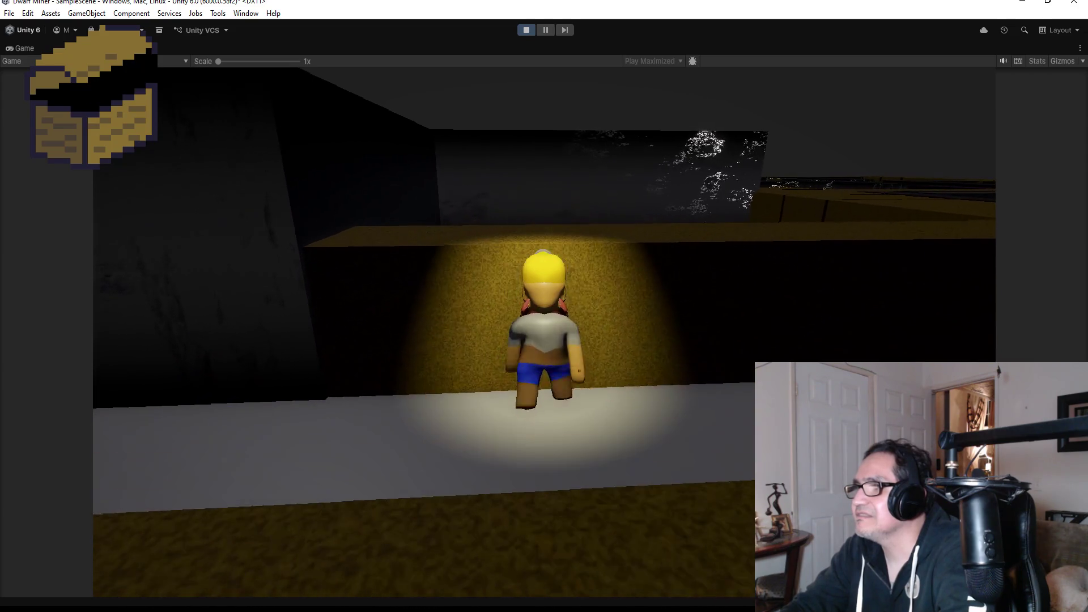
pyautogui.press('space')
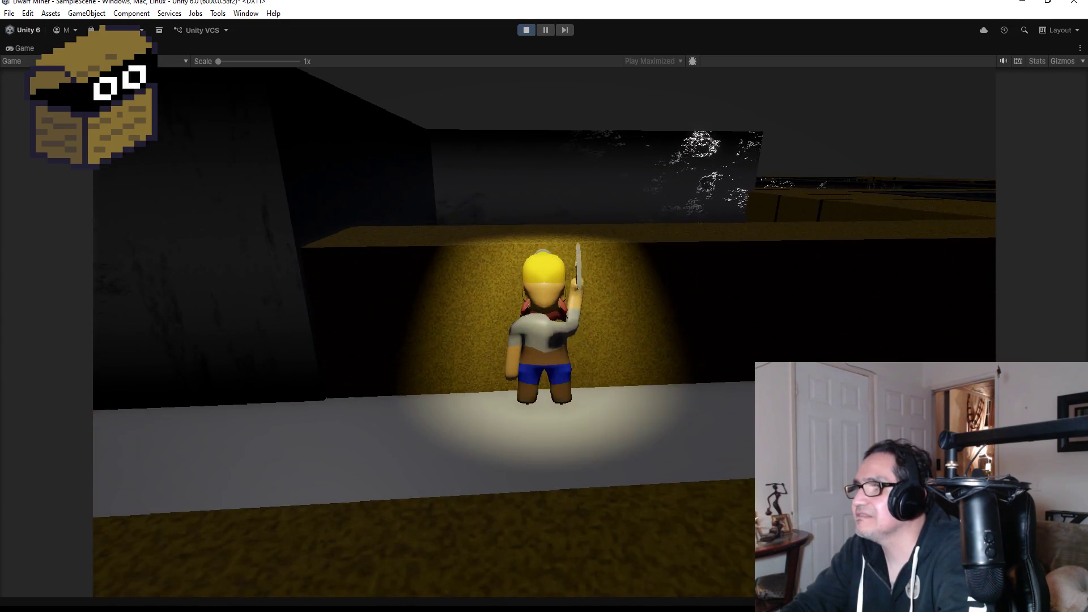
pyautogui.press('w')
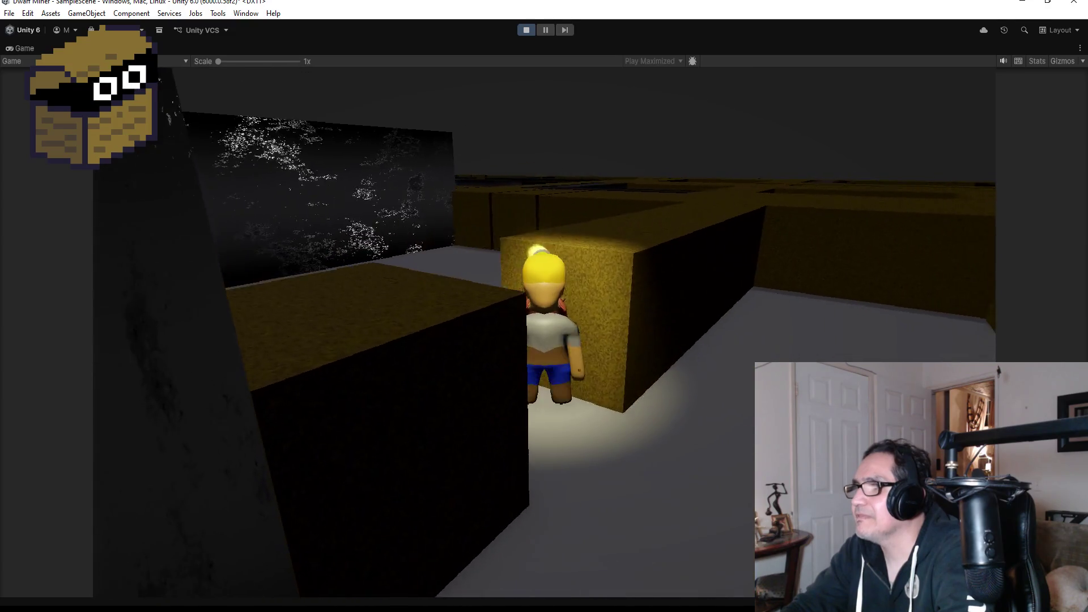
pyautogui.press('a')
pyautogui.press('space')
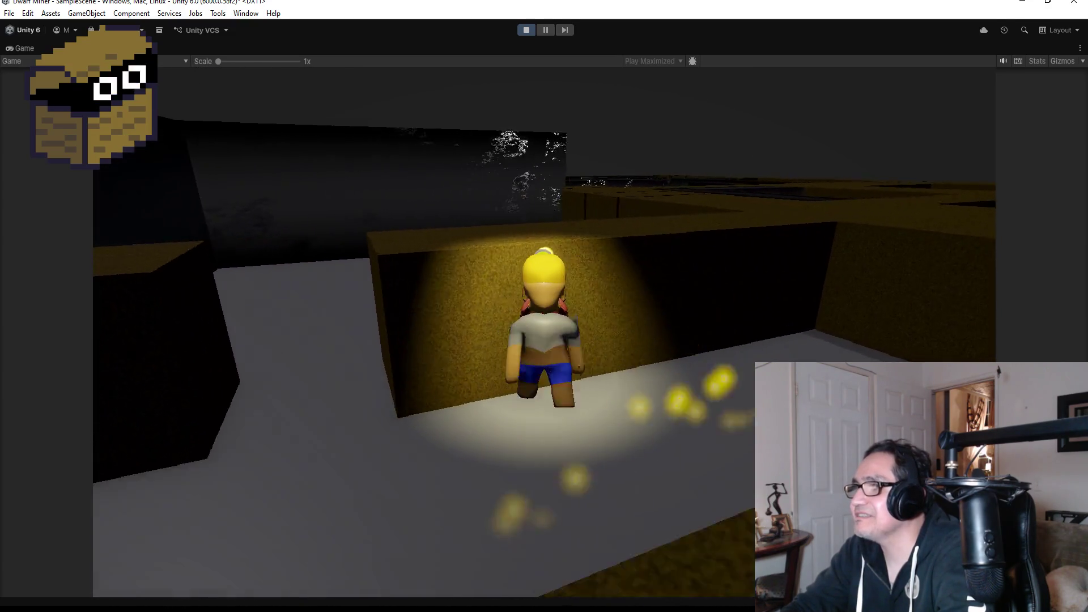
pyautogui.press('space')
# Continue through the maze mining more yellow walls and rock, then stop the game.
pyautogui.press('d')
pyautogui.press('w')
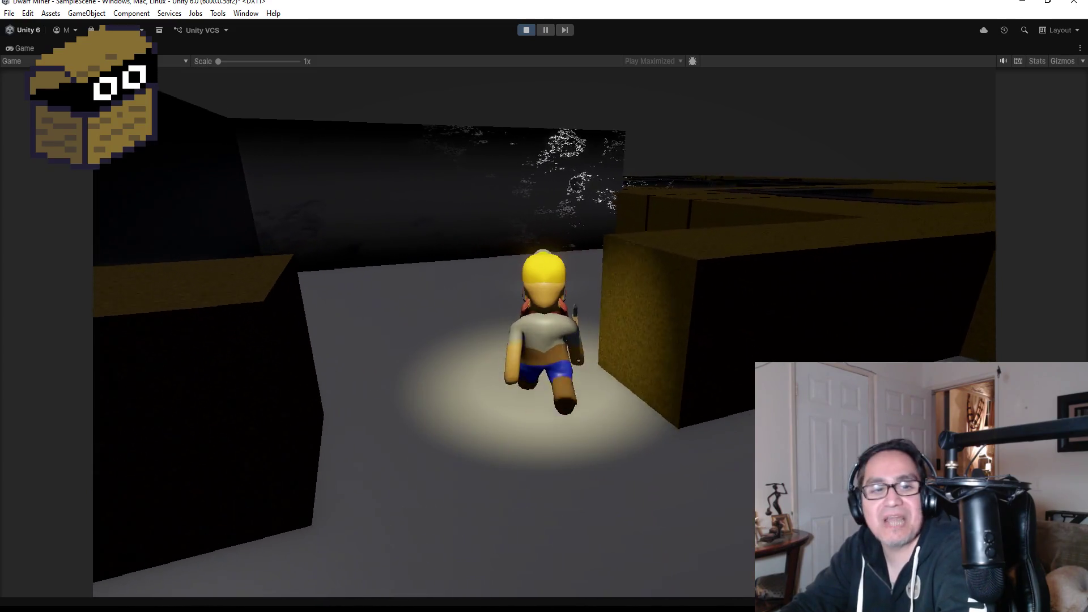
pyautogui.press('a')
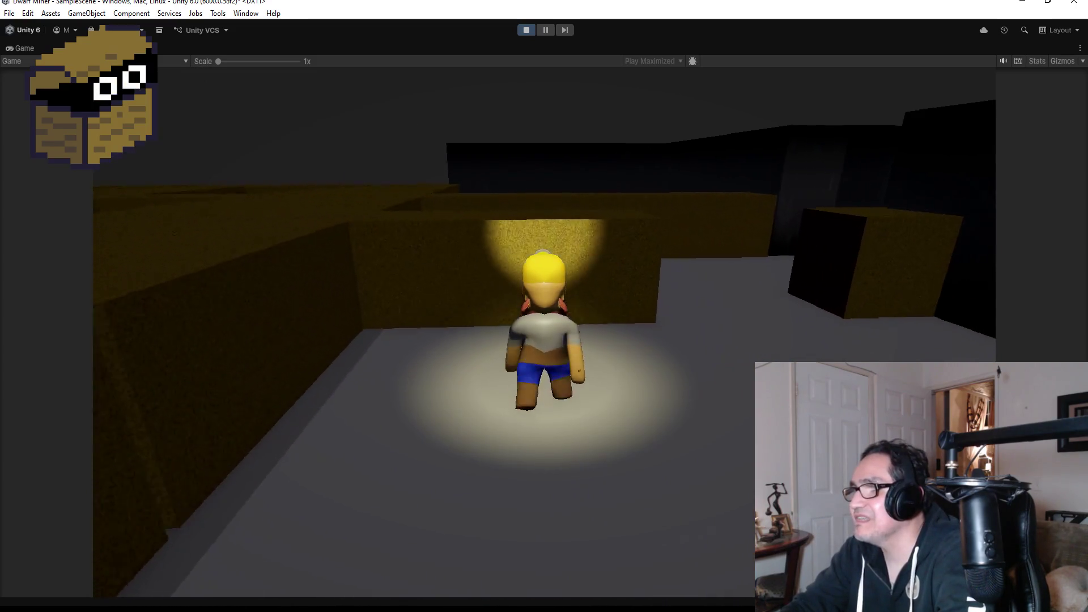
pyautogui.press('space')
pyautogui.press('w')
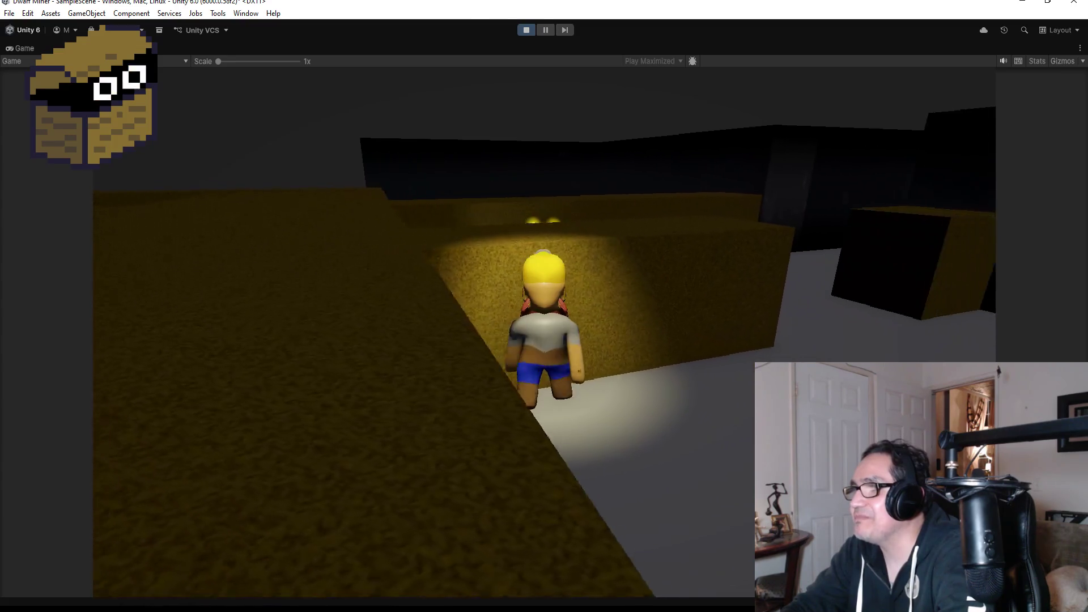
pyautogui.press('space')
pyautogui.press('a')
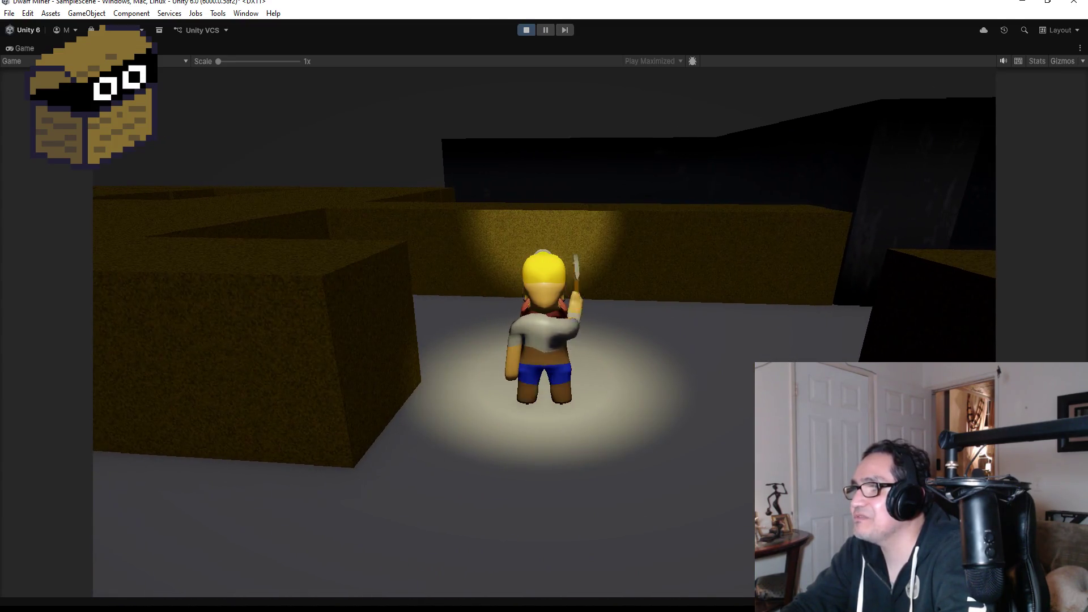
pyautogui.press('a')
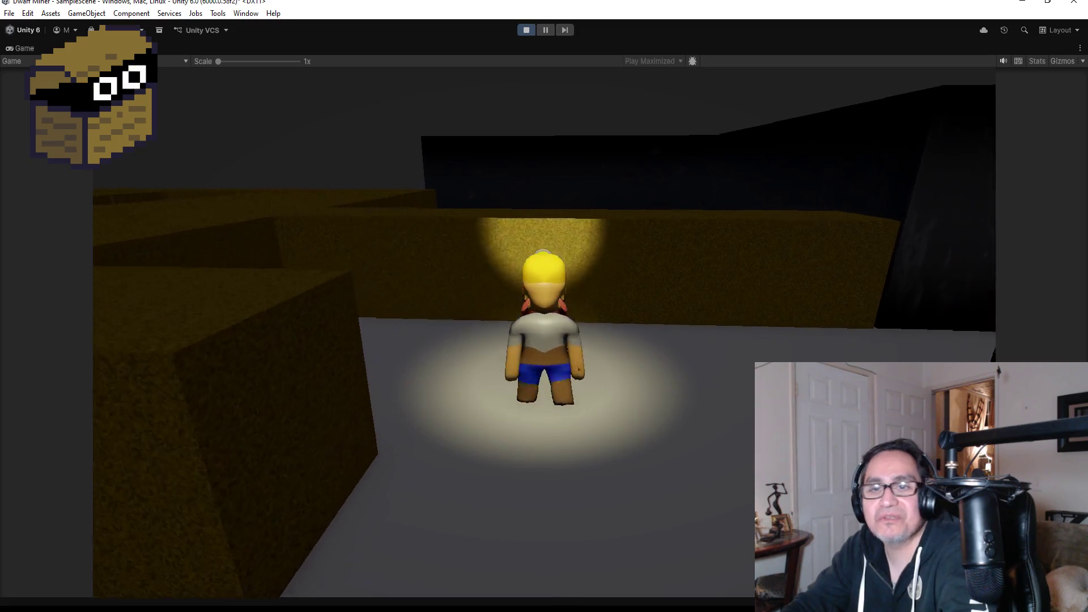
pyautogui.press('space')
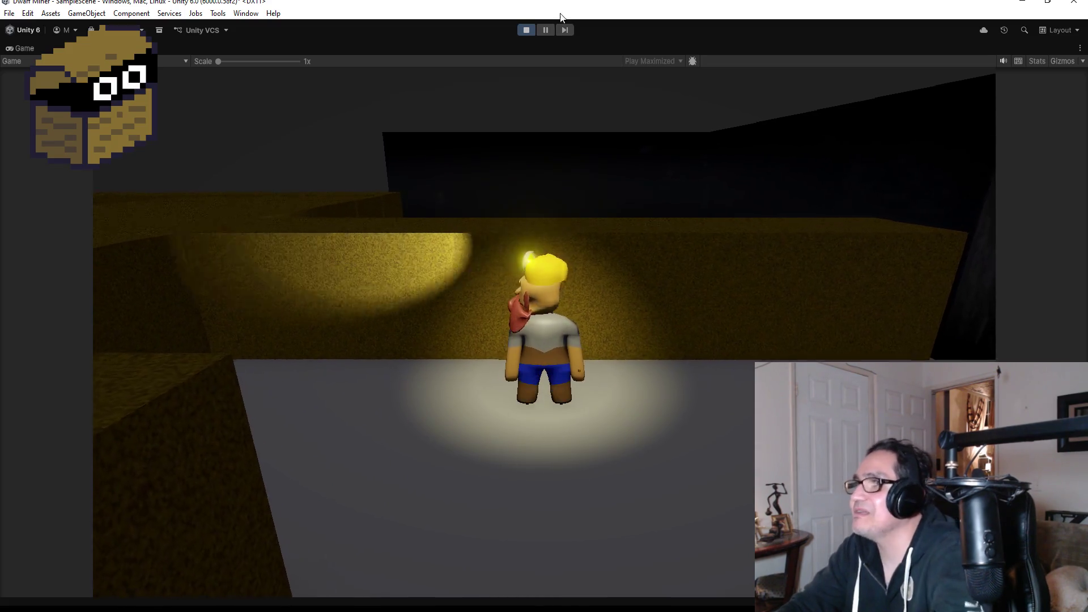
pyautogui.click(527, 28)
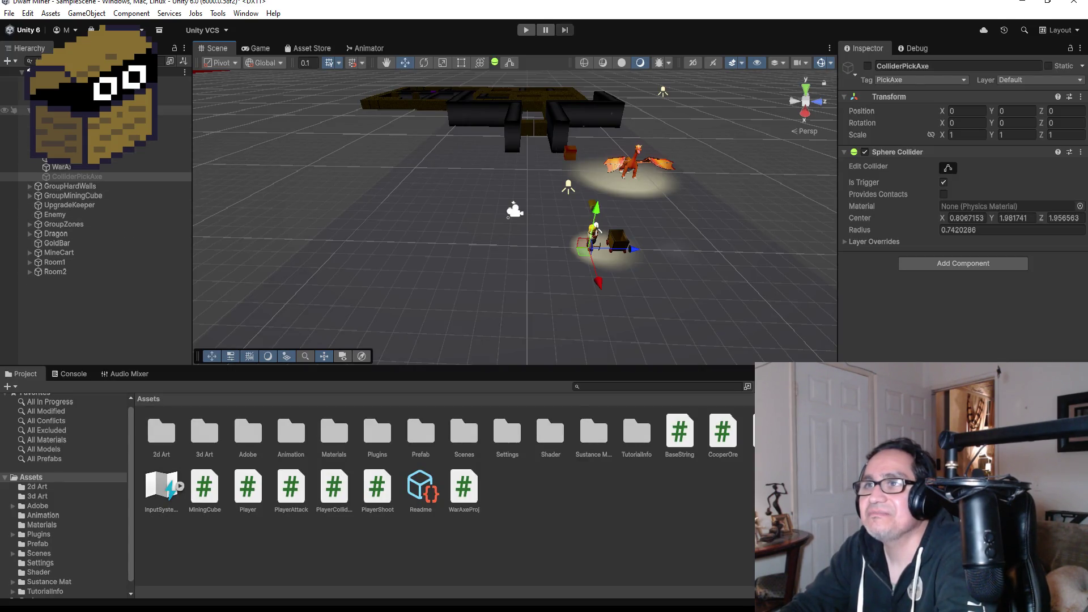
# Inspect the Player object's components, then start the game again.
pyautogui.click(63, 110)
pyautogui.scroll(-5, 963, 227)
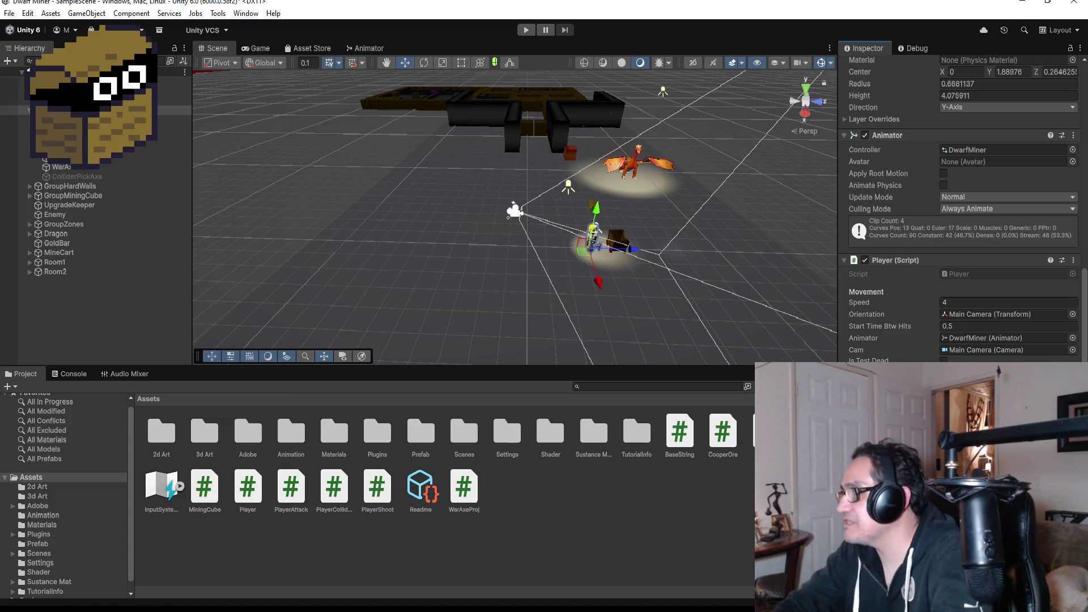
pyautogui.click(524, 30)
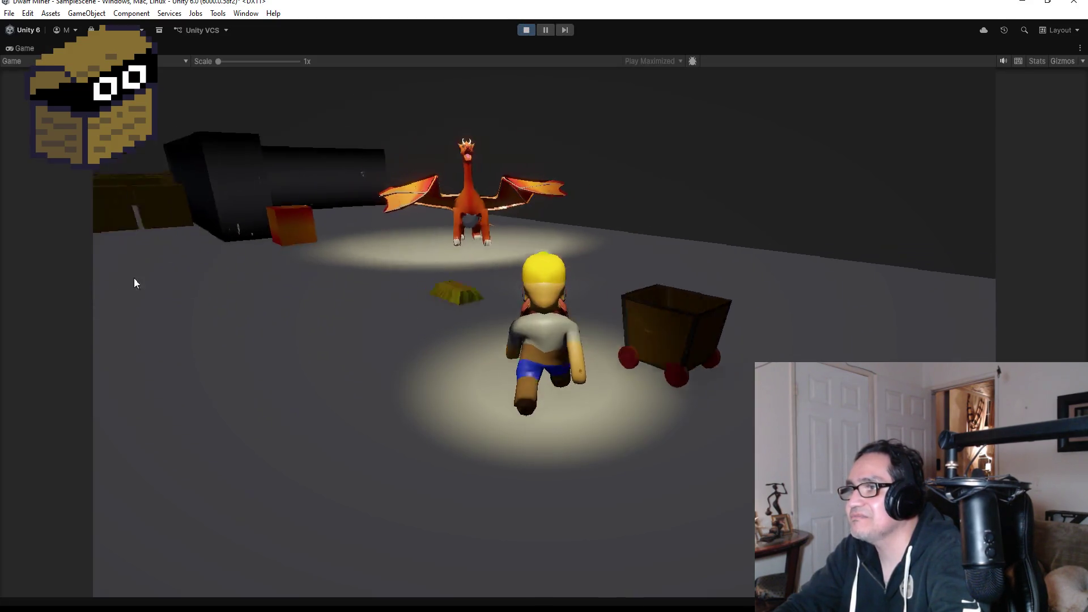
# Walk the dwarf down the dark corridor to the yellow crates, then stop the game.
pyautogui.press('a')
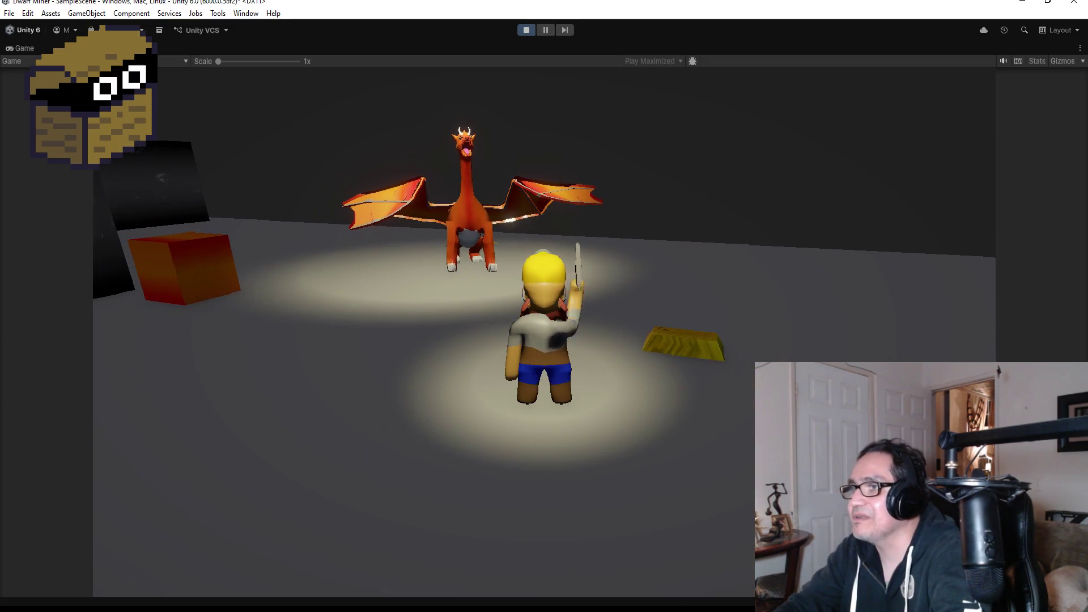
pyautogui.press('a')
pyautogui.press('w')
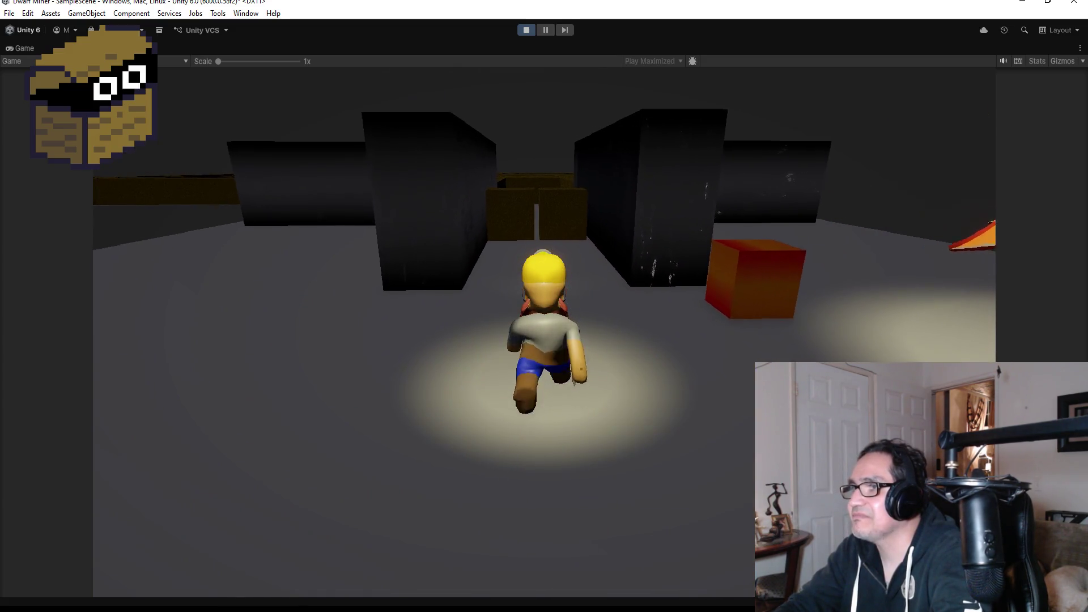
pyautogui.press('w')
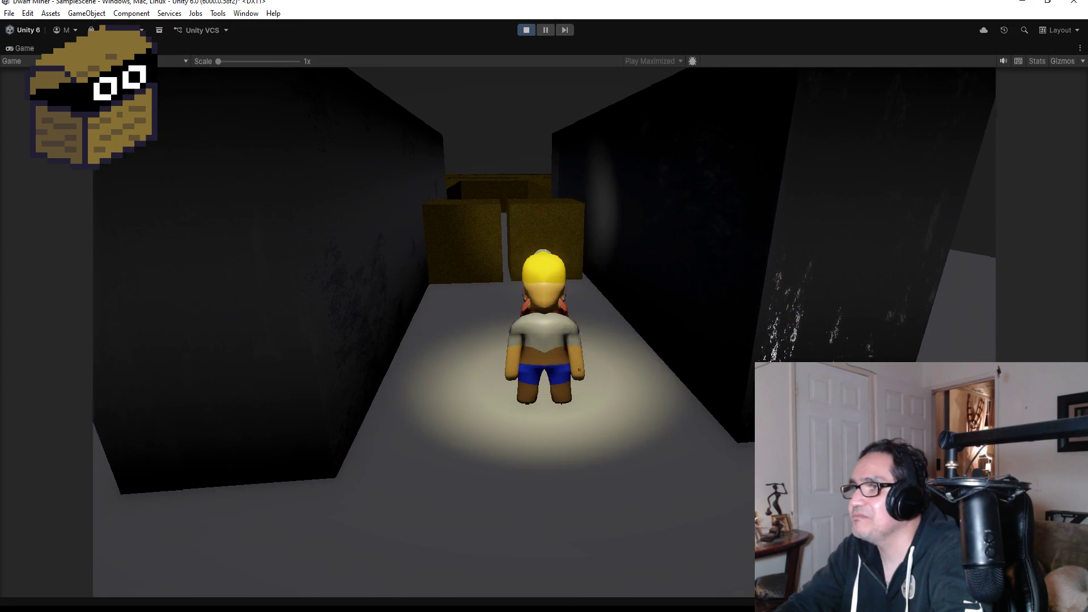
pyautogui.press('w')
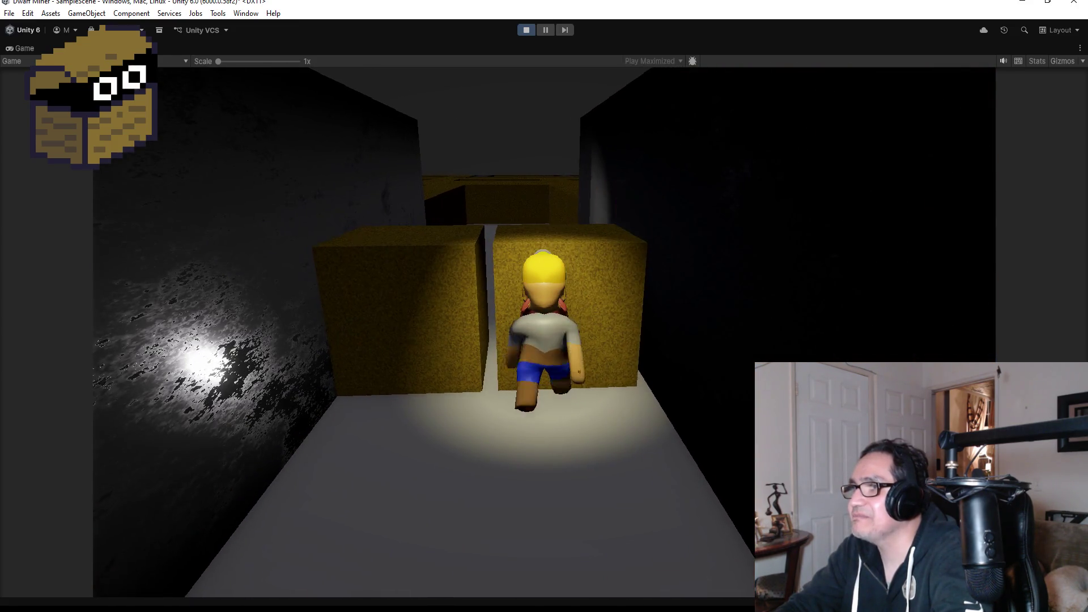
pyautogui.press('d')
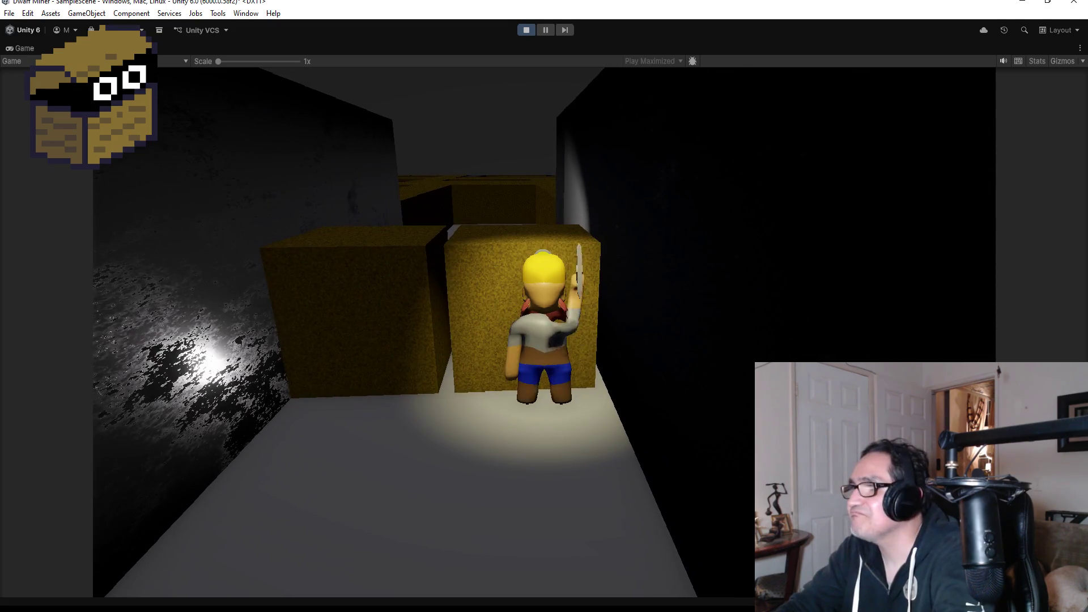
pyautogui.press('s')
pyautogui.press('d')
pyautogui.click(526, 31)
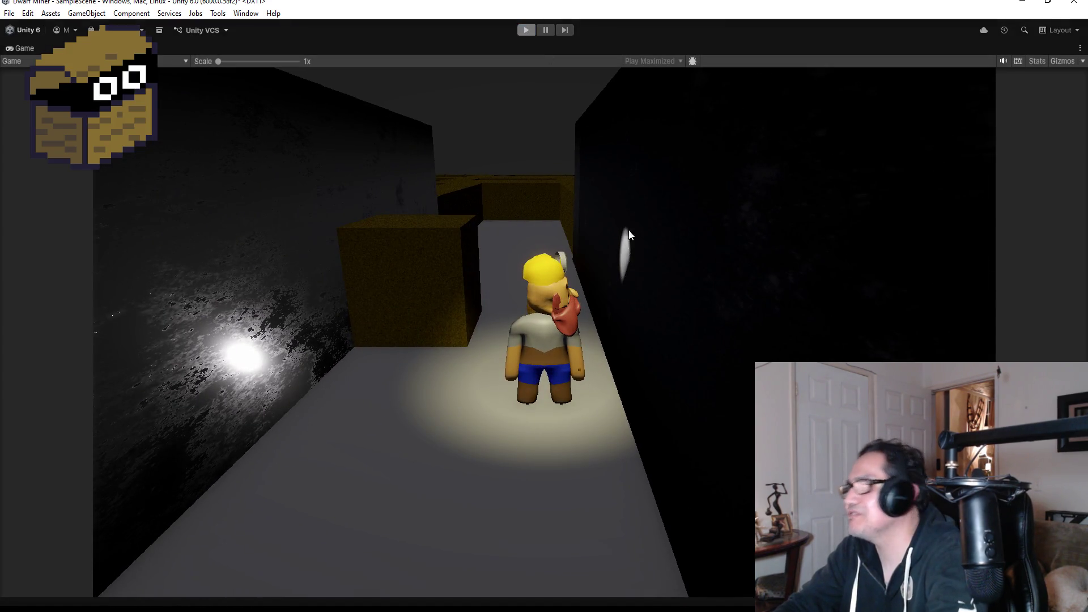
pyautogui.scroll(-10, 963, 227)
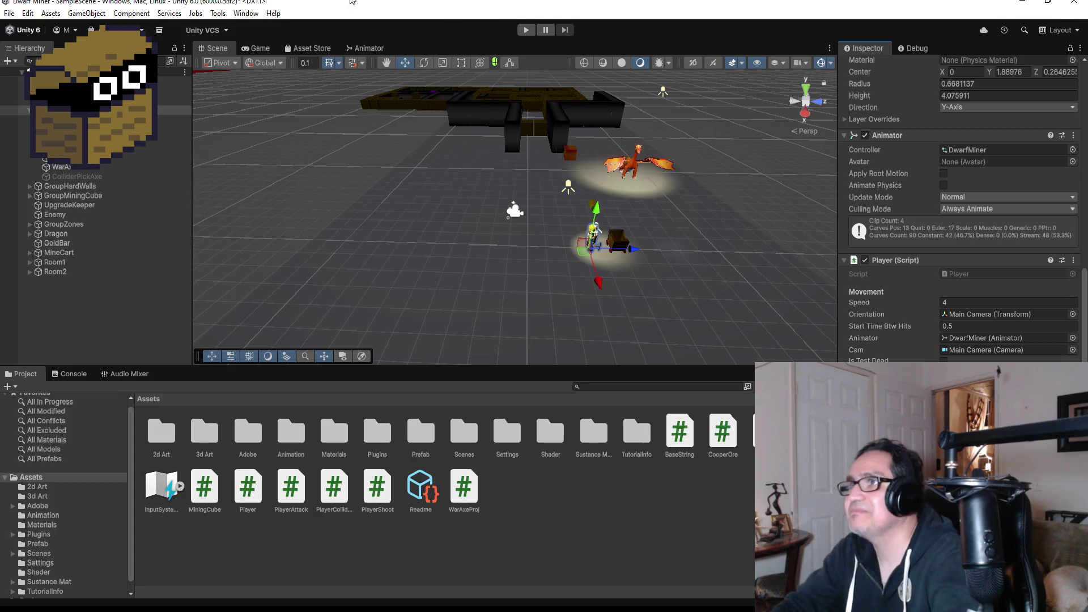
# Use the File menu, then start Play mode and focus the game view.
pyautogui.click(10, 13)
pyautogui.click(24, 70)
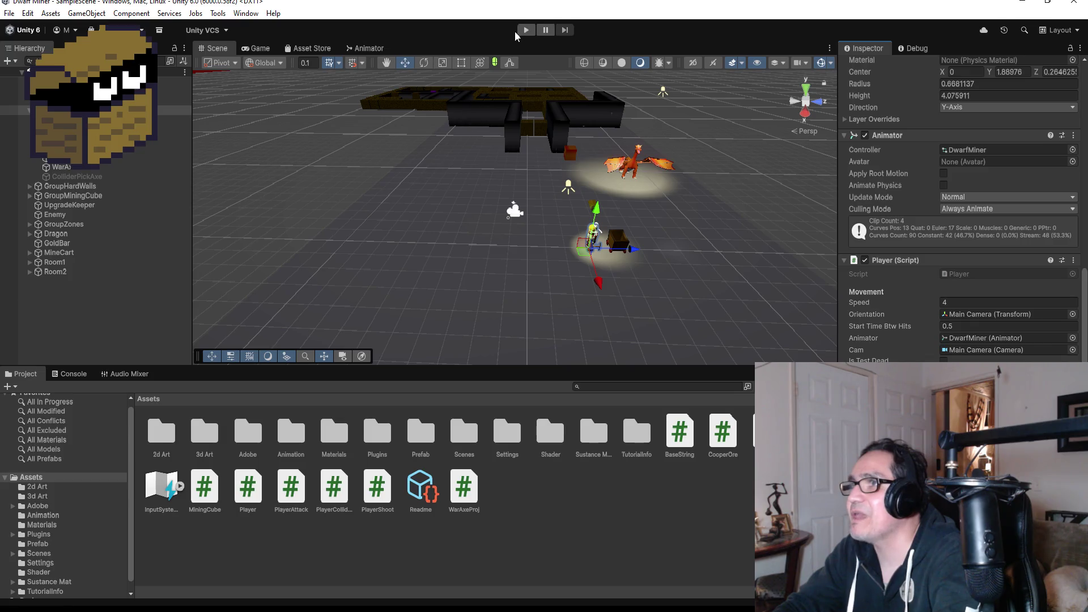
pyautogui.click(523, 31)
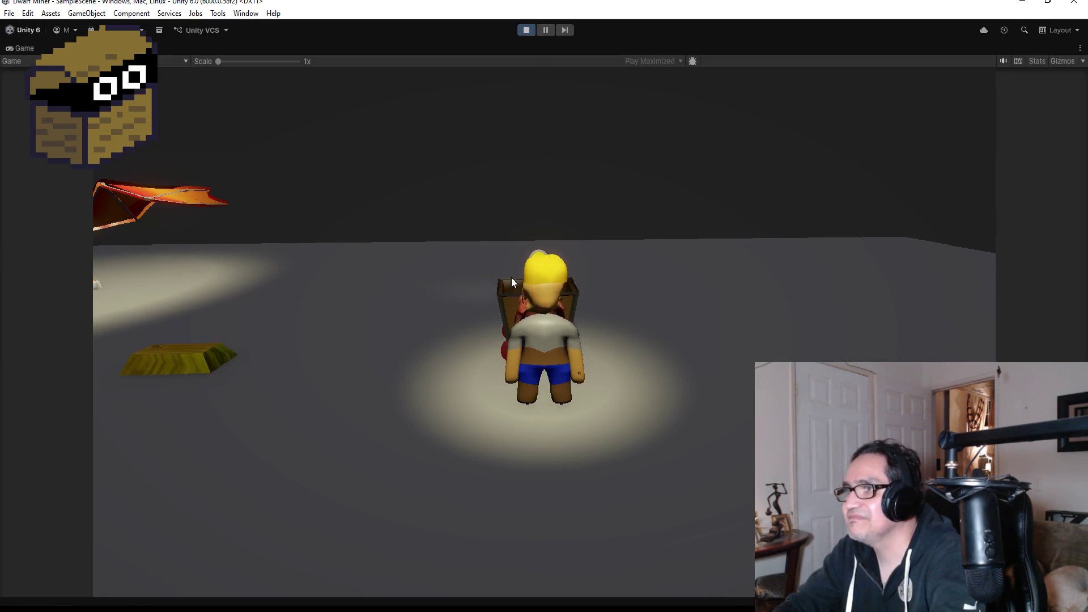
pyautogui.click(511, 277)
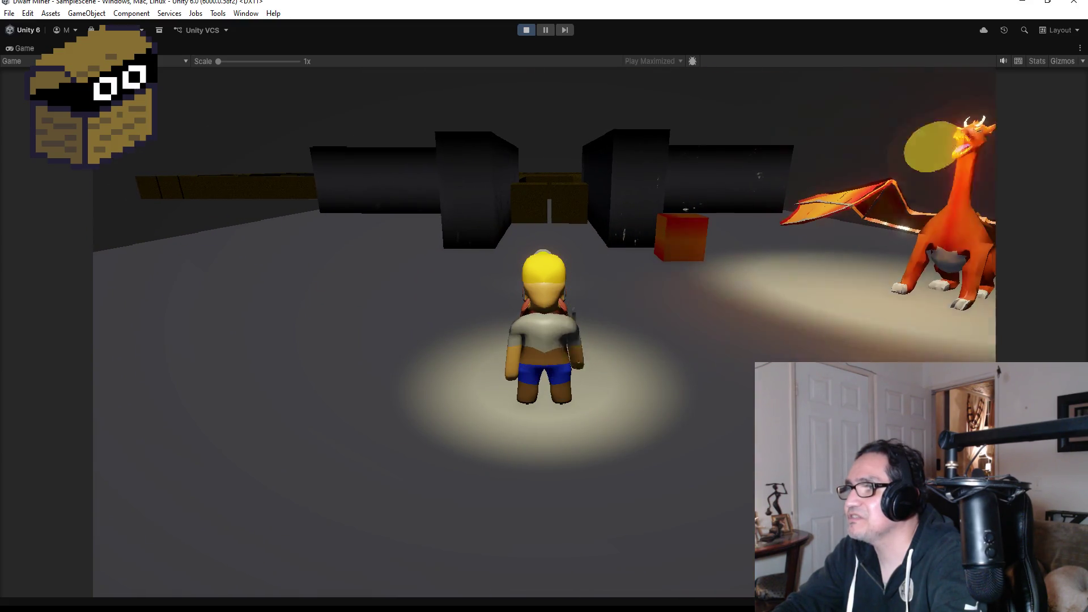
# Walk the dwarf to the crates, break one with the pickaxe, and pass through the gap.
pyautogui.press('w')
pyautogui.press('w')
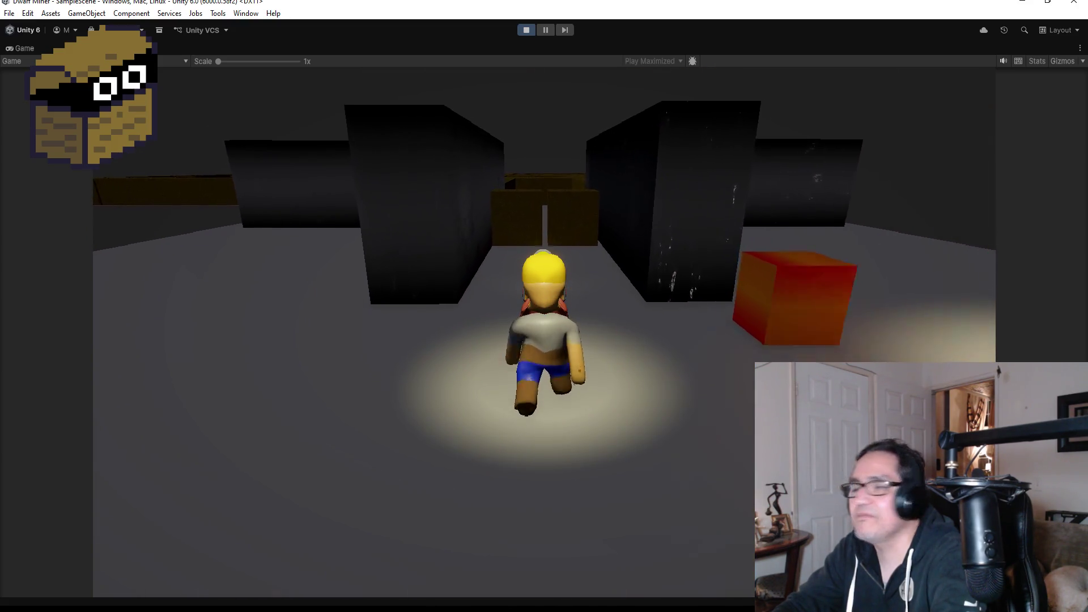
pyautogui.press('w')
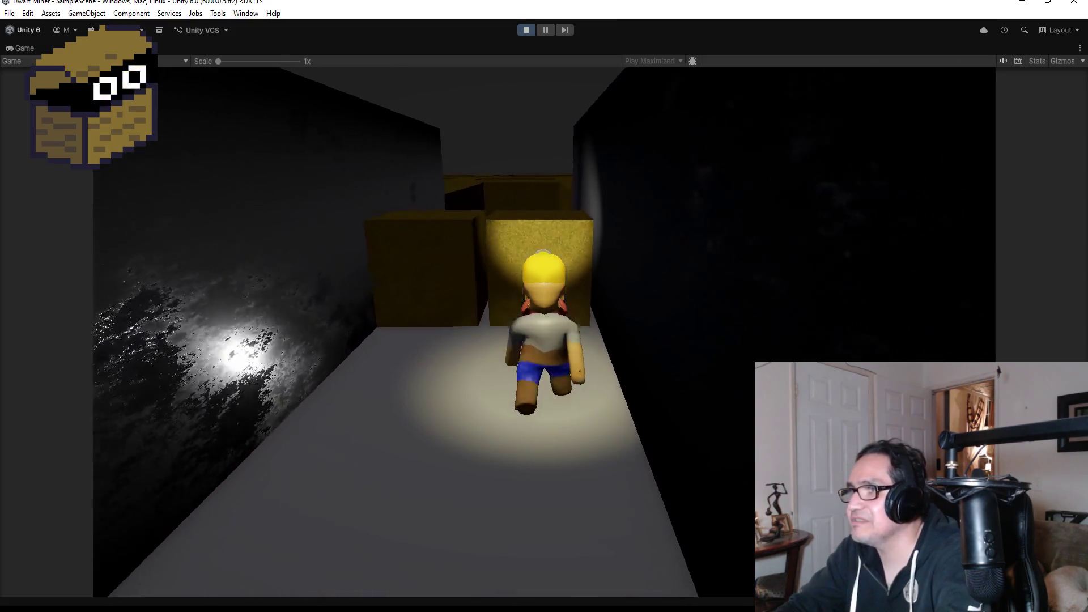
pyautogui.press('w')
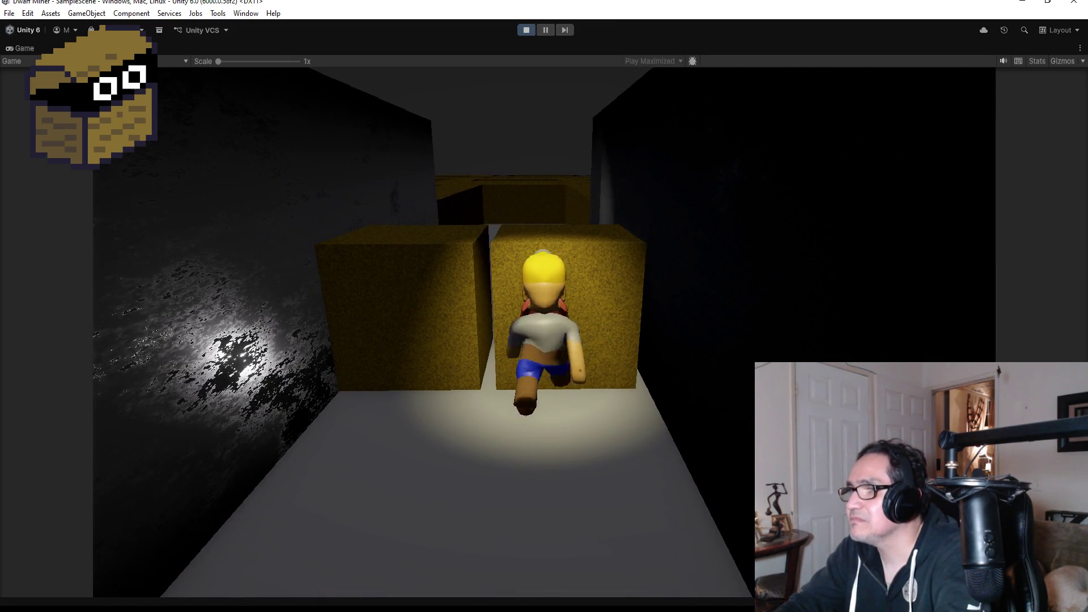
pyautogui.press('d')
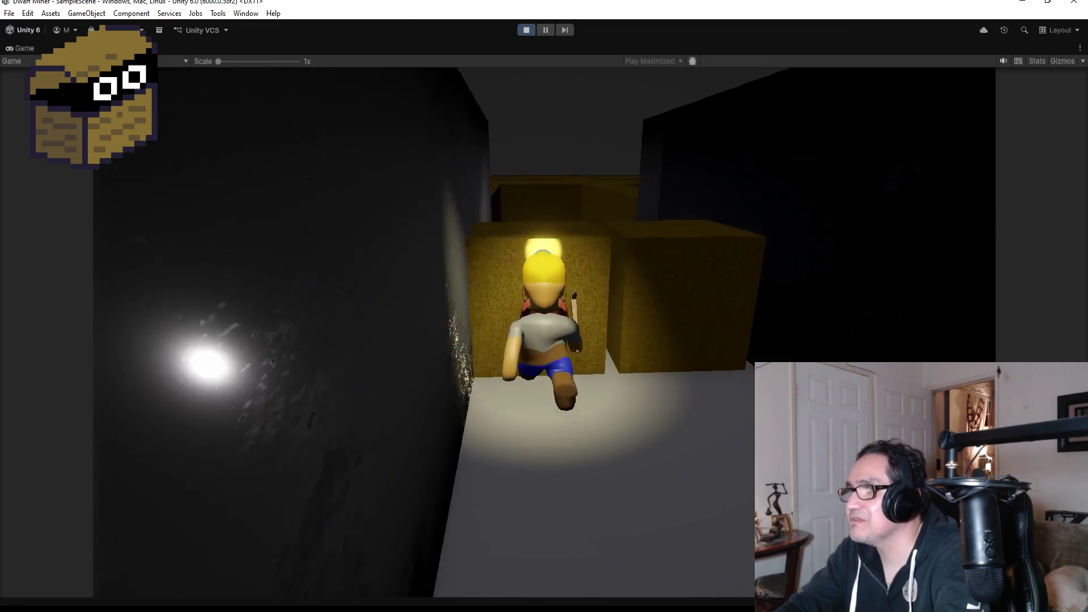
pyautogui.press('space')
pyautogui.press('space')
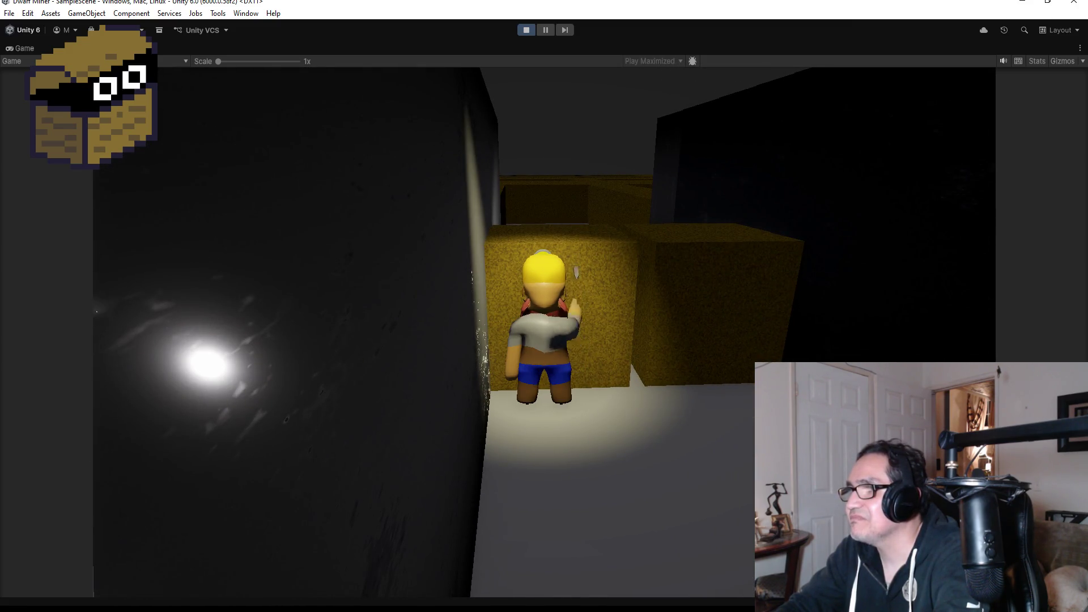
pyautogui.press('w')
pyautogui.press('w')
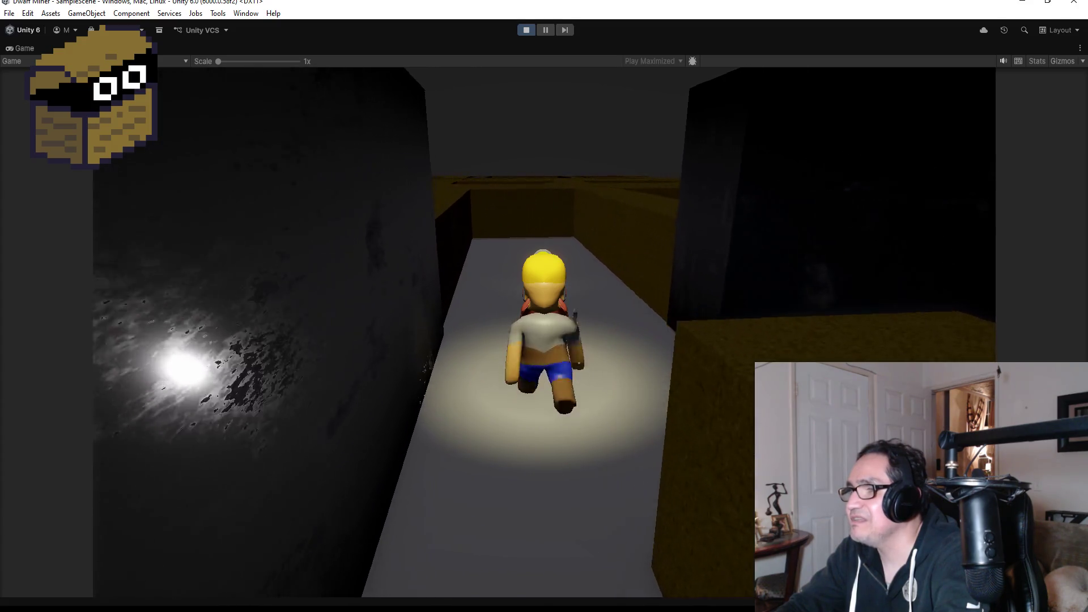
pyautogui.press('d')
pyautogui.press('d')
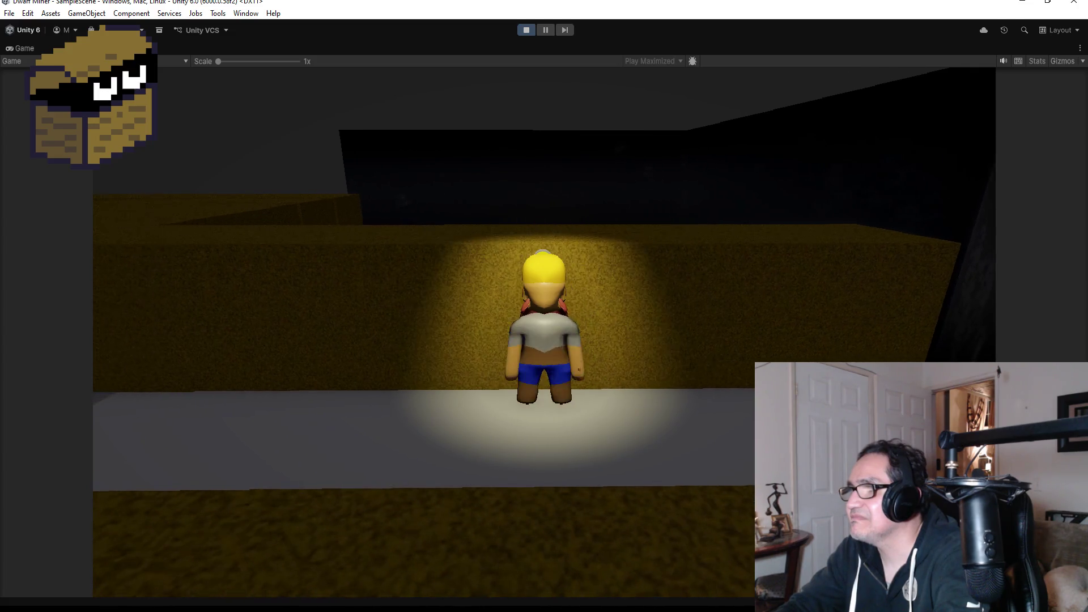
pyautogui.press('w')
pyautogui.press('Escape')
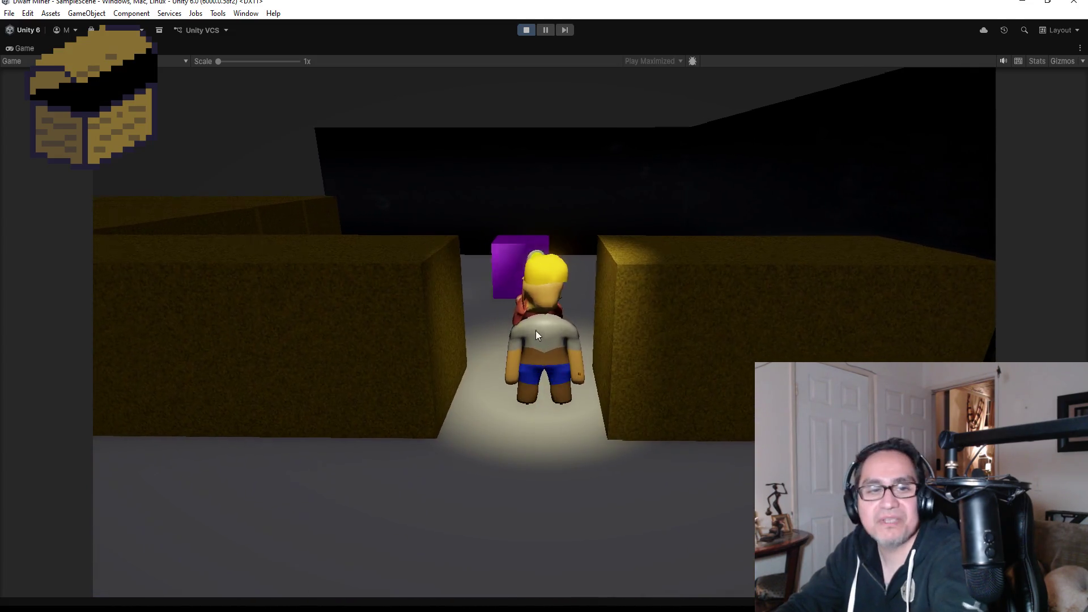
# Stop the game and close the File menu without choosing anything.
pyautogui.click(525, 30)
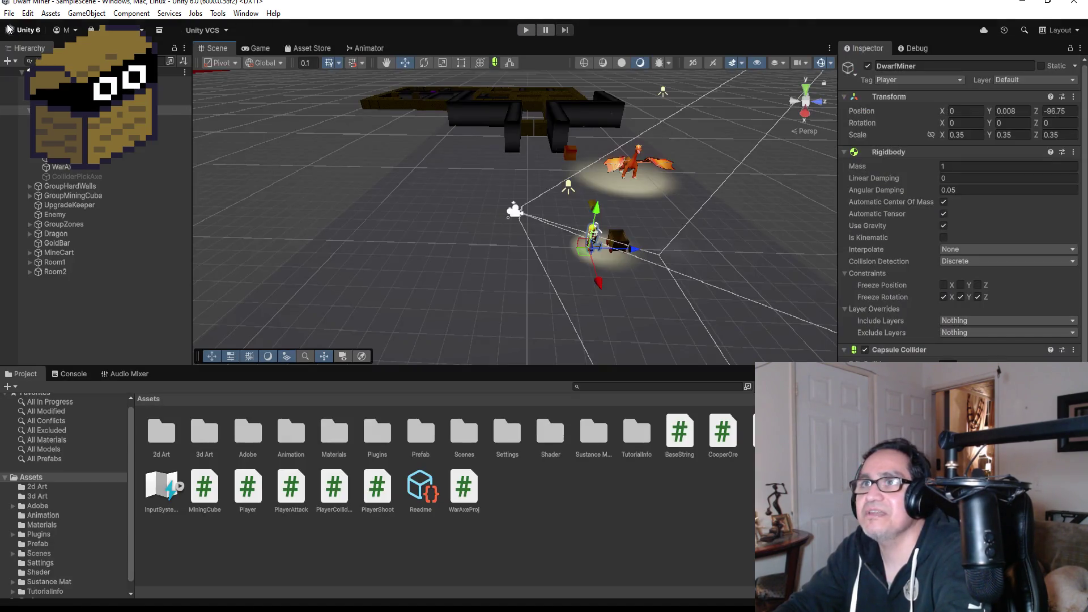
pyautogui.click(9, 13)
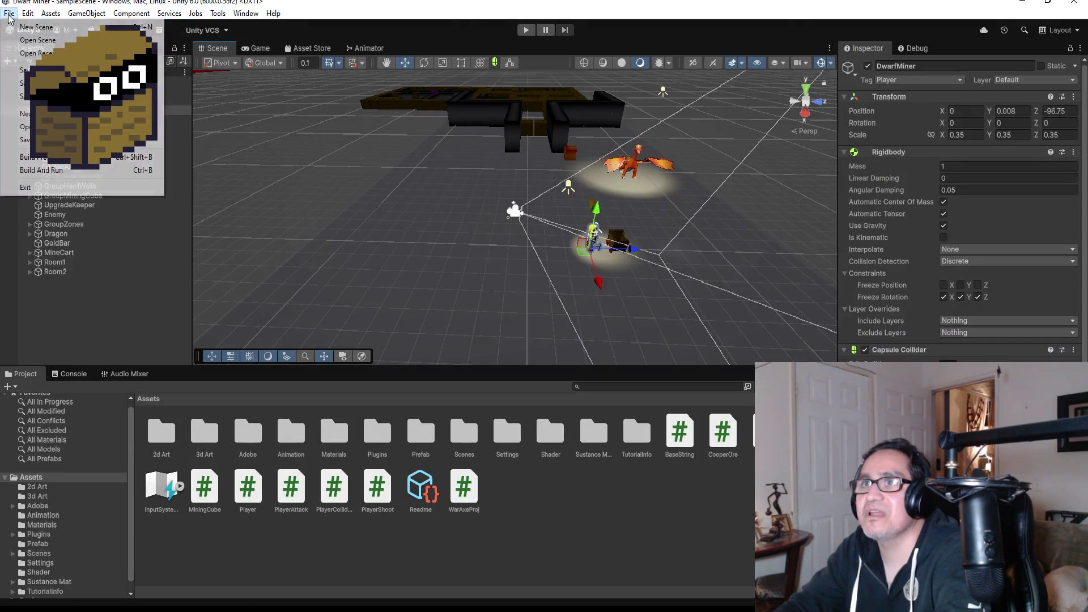
pyautogui.press('Escape')
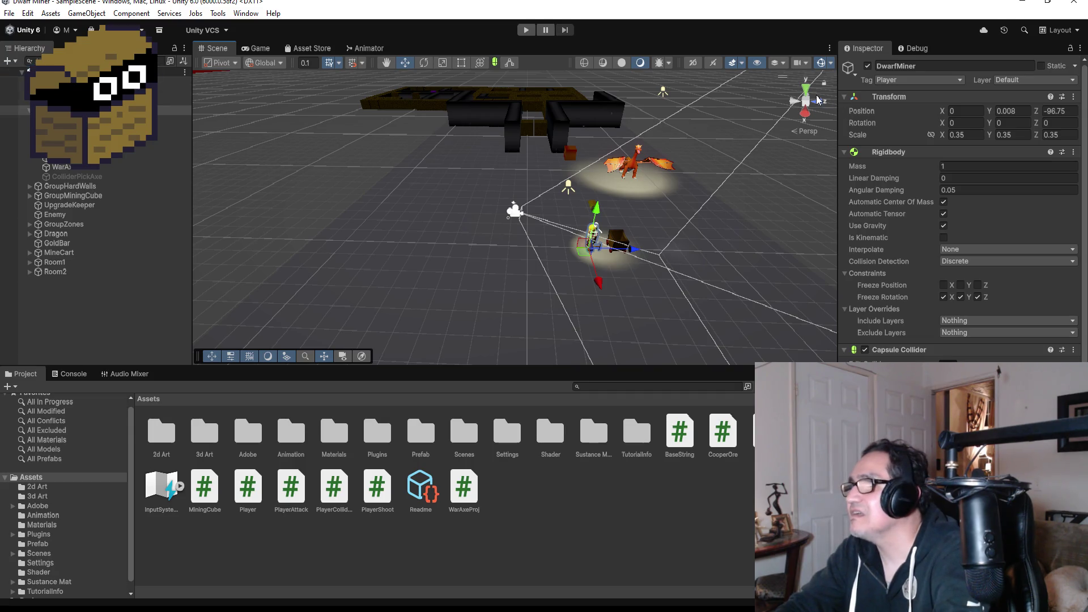
# Switch to Top view, zoom out, frame Room2's floor, and collapse Room2's contents.
pyautogui.click(807, 91)
pyautogui.scroll(-6, 332, 236)
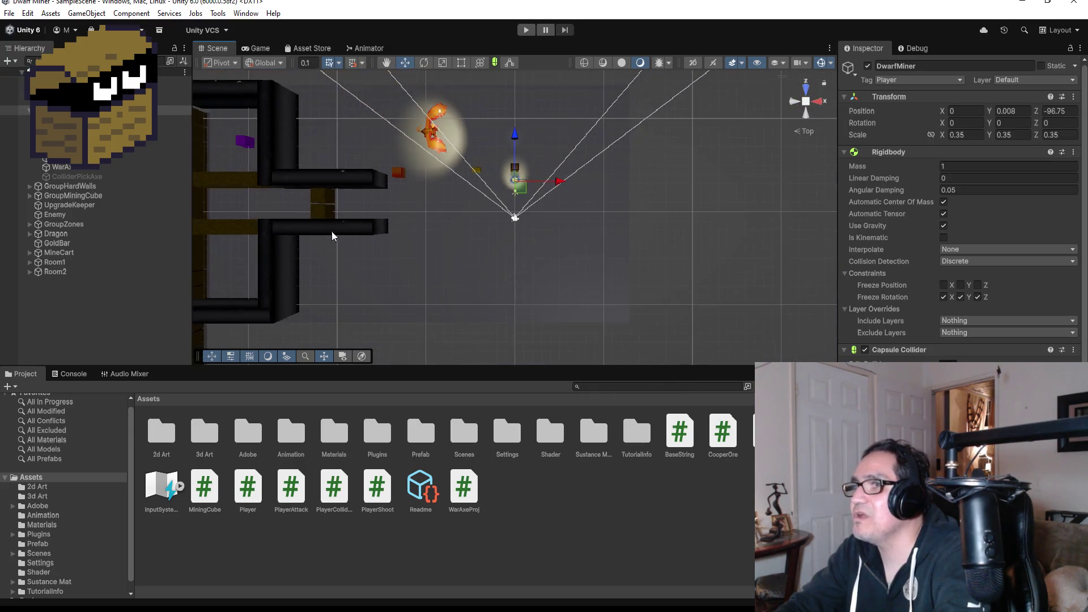
pyautogui.scroll(-3, 334, 234)
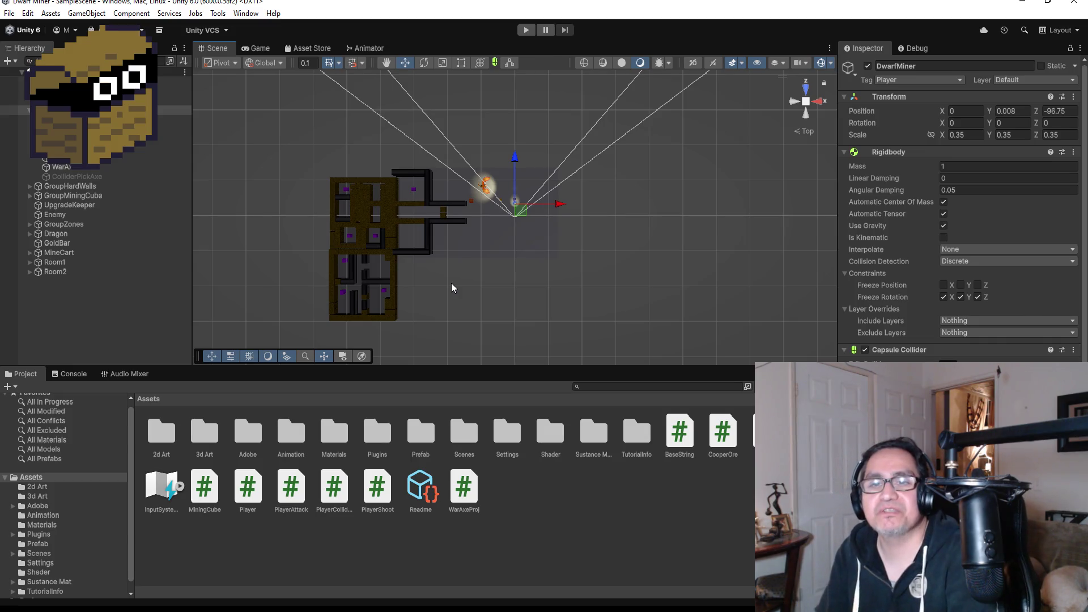
pyautogui.click(375, 274)
pyautogui.press('f')
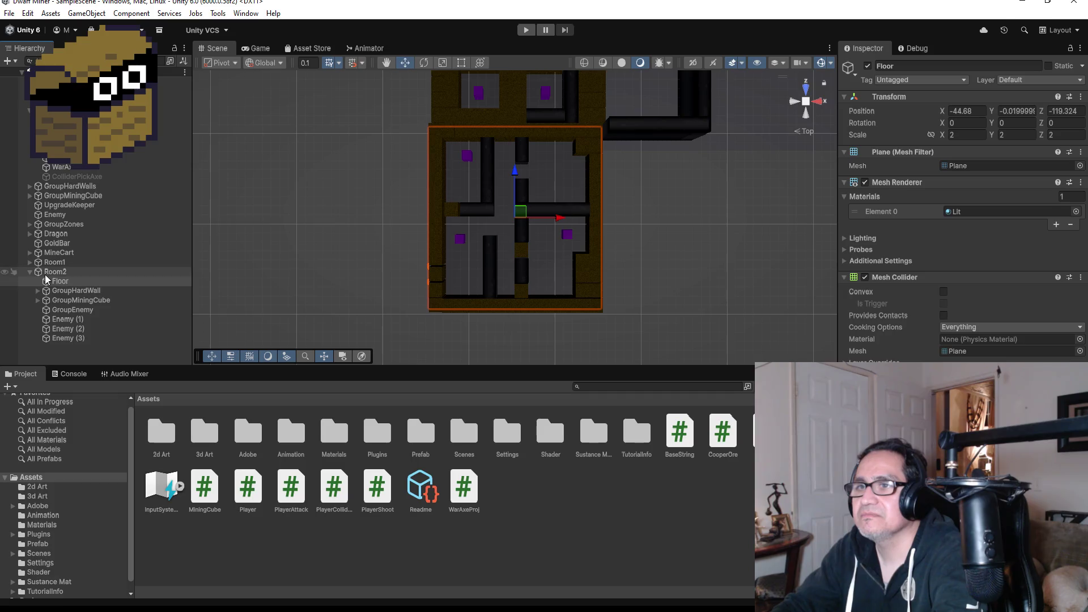
pyautogui.click(30, 272)
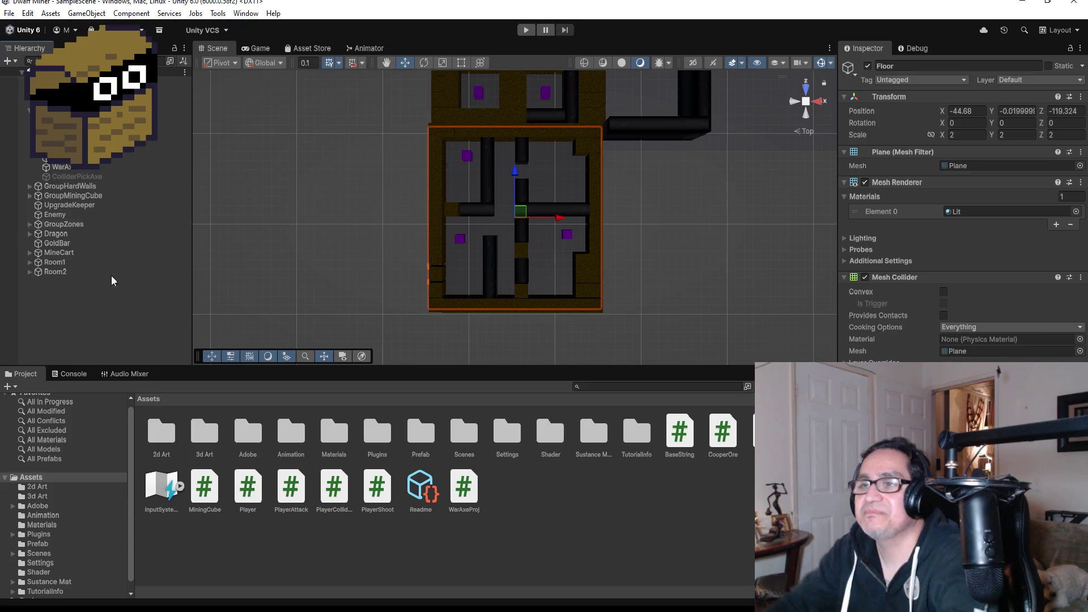
# Collapse the parent group in the Hierarchy and select the entire Room2 group.
pyautogui.scroll(-3, 497, 182)
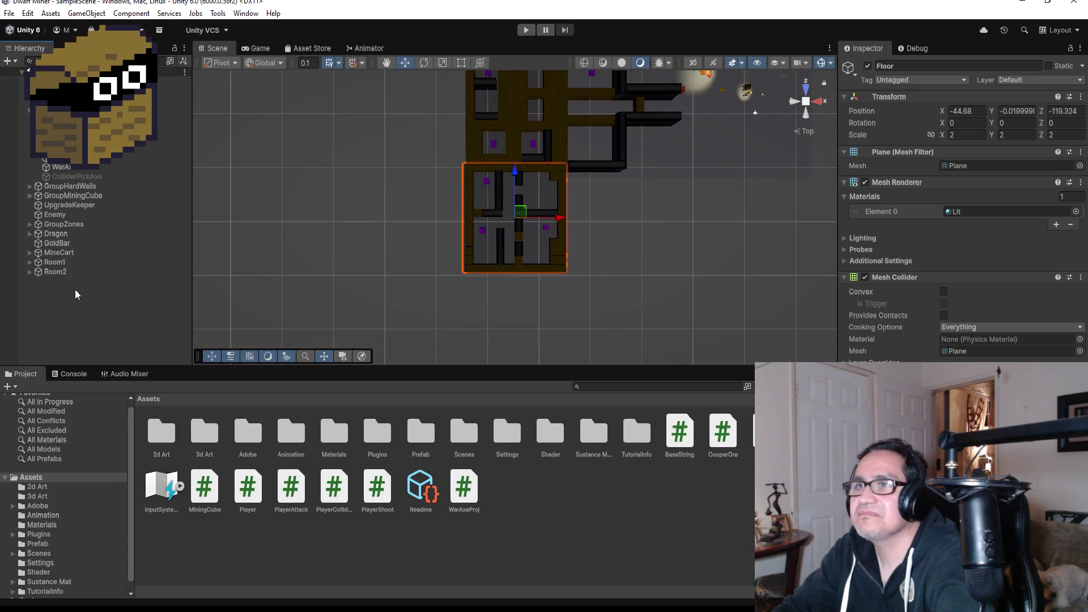
pyautogui.click(29, 111)
pyautogui.click(28, 111)
pyautogui.click(28, 112)
pyautogui.click(59, 205)
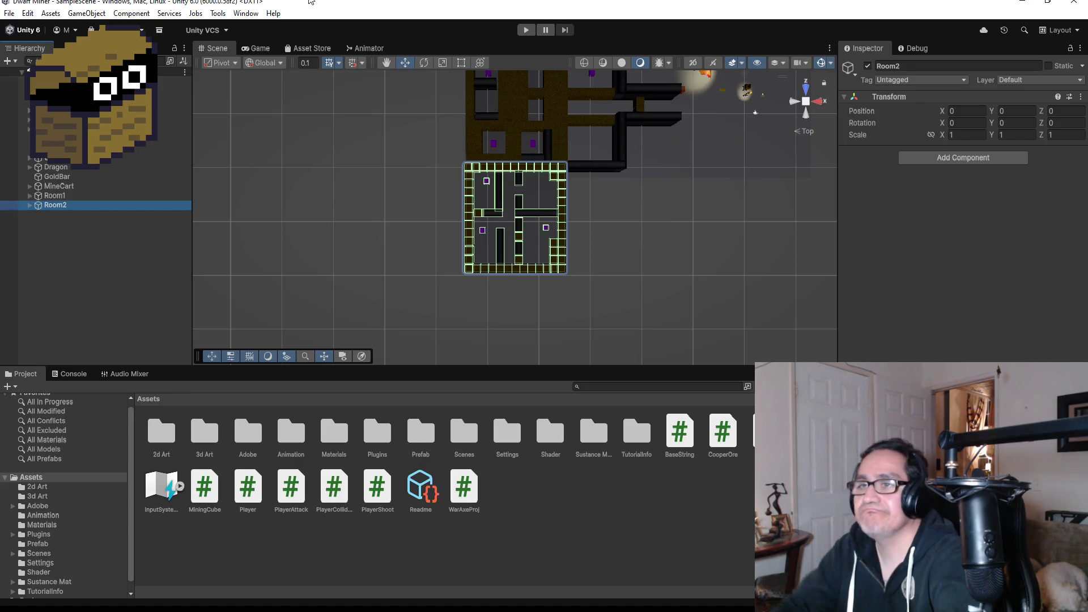
# Duplicate Room2 with Ctrl+D and rename the copy Room3.
pyautogui.scroll(4, 441, 221)
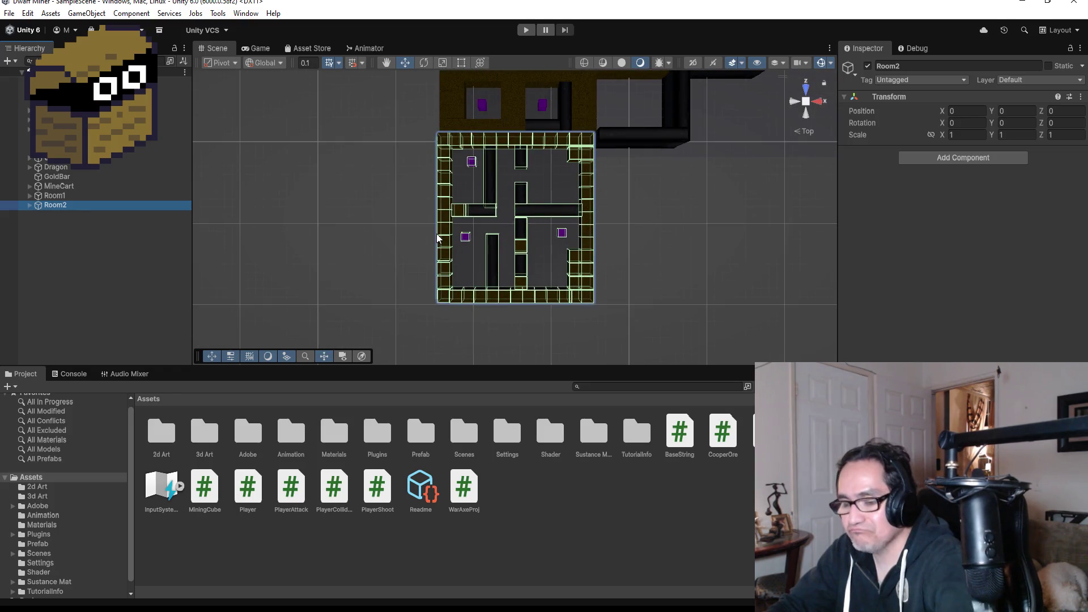
pyautogui.hotkey('ctrl', 'd')
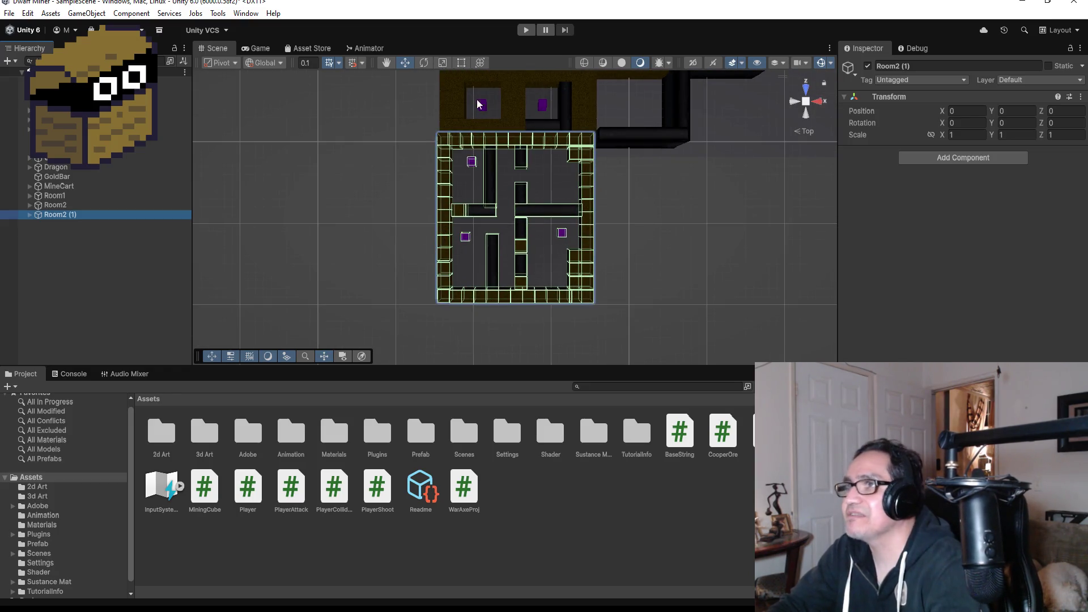
pyautogui.click(404, 63)
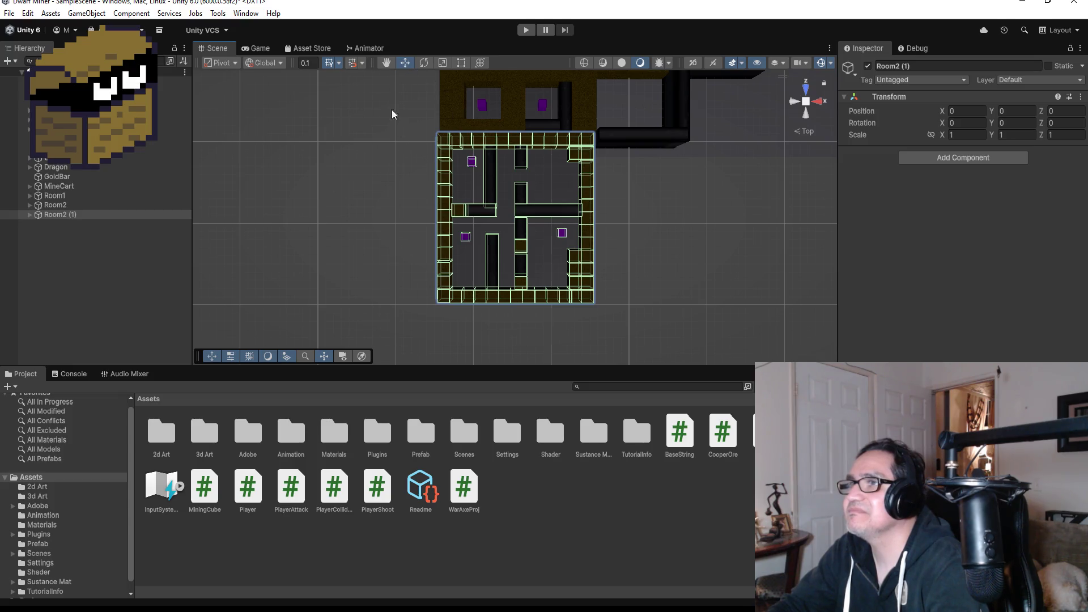
pyautogui.click(29, 214)
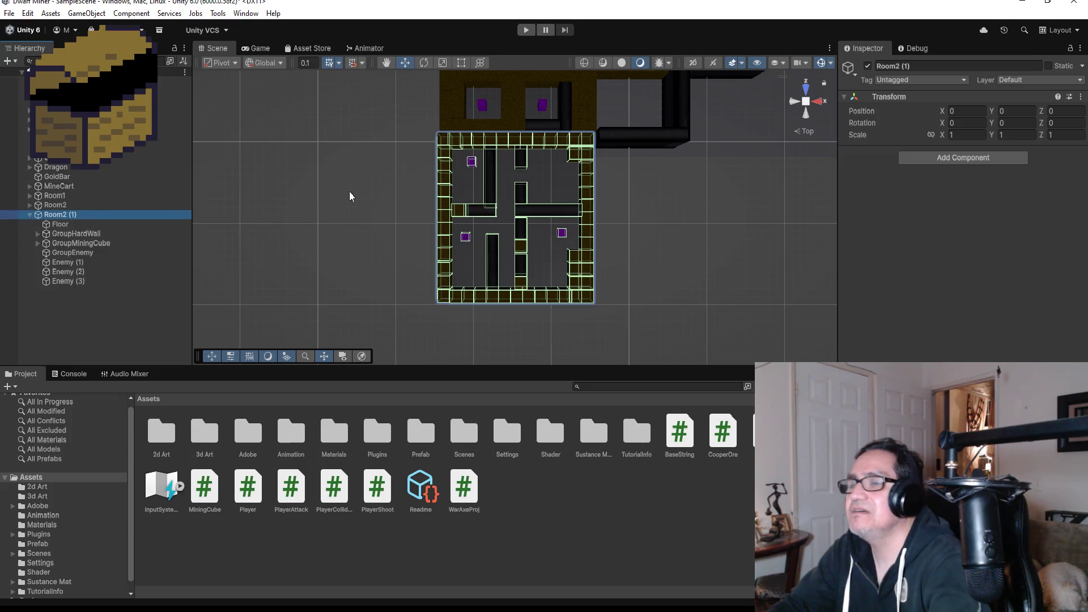
pyautogui.click(944, 65)
pyautogui.write('Room')
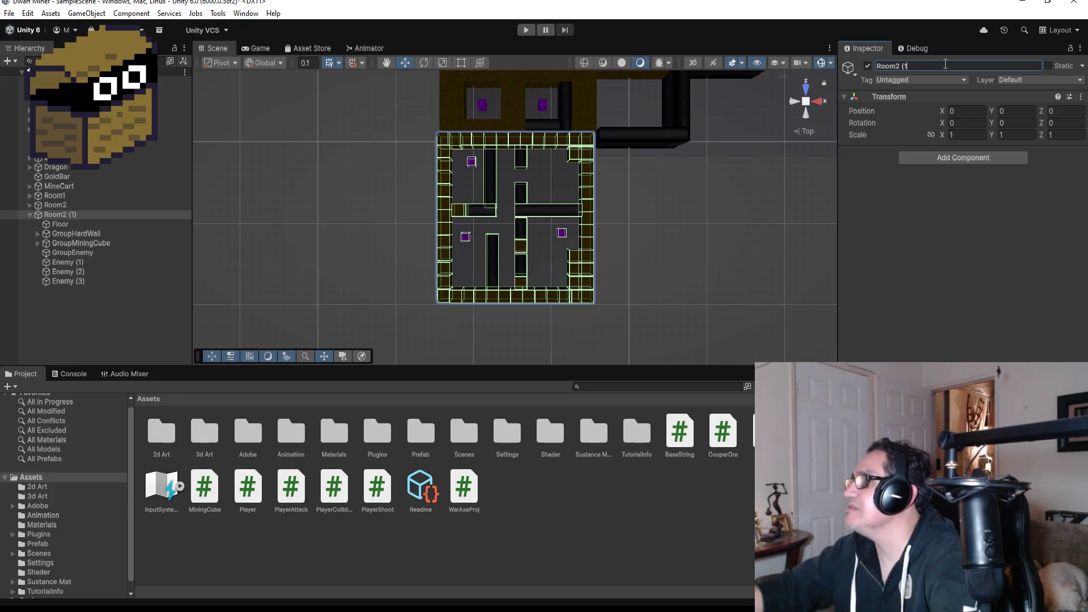
pyautogui.write('3')
pyautogui.press('Return')
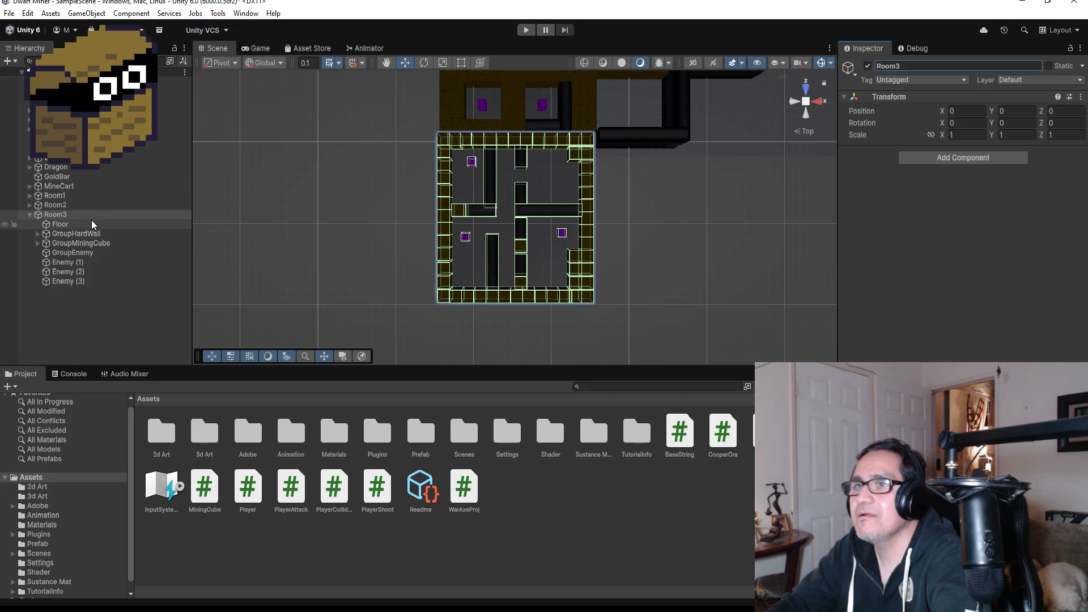
# Select Room3's children from Floor through Enemy (3).
pyautogui.keyDown('ctrl'); pyautogui.click(90, 220); pyautogui.keyUp('ctrl')
pyautogui.click(80, 226)
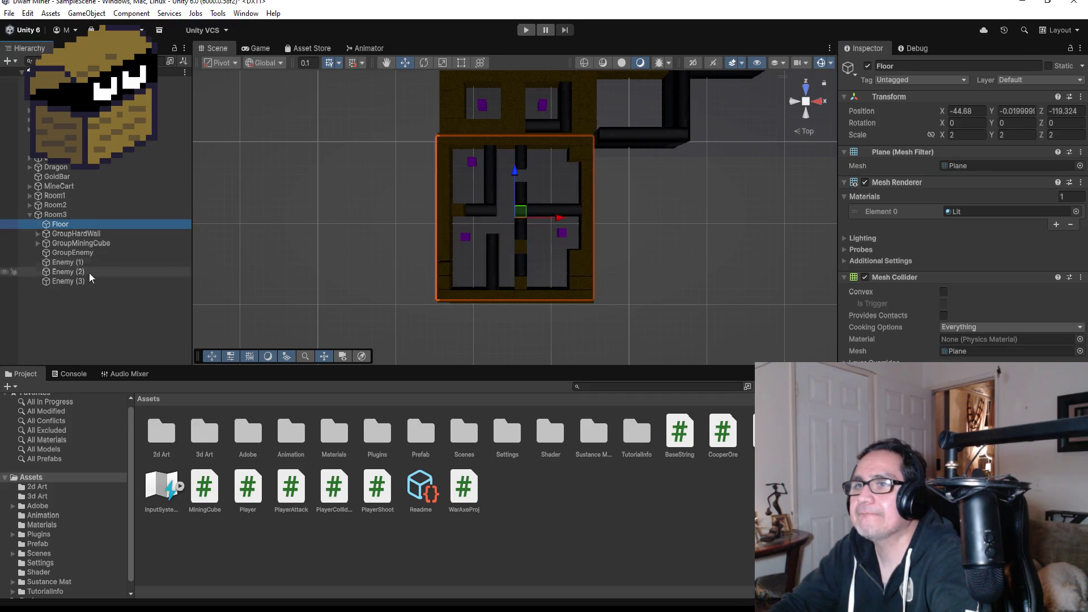
pyautogui.keyDown('shift'); pyautogui.click(83, 282); pyautogui.keyUp('shift')
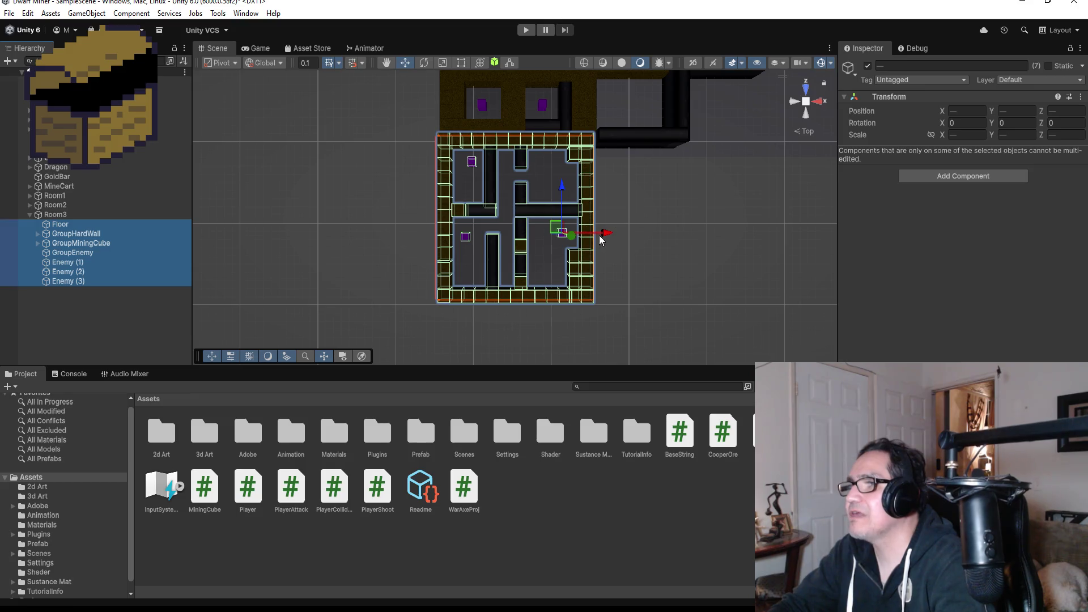
# Slide Room3's floor, walls, cubes and enemies left along X to join the brown-floored room.
pyautogui.moveTo(600, 234)
pyautogui.mouseDown()
pyautogui.moveTo(434, 233)
pyautogui.moveTo(418, 259)
pyautogui.moveTo(666, 300)
pyautogui.moveTo(638, 304)
pyautogui.moveTo(690, 316)
pyautogui.moveTo(626, 311)
pyautogui.moveTo(664, 328)
pyautogui.moveTo(649, 356)
pyautogui.moveTo(670, 358)
pyautogui.moveTo(725, 334)
pyautogui.moveTo(637, 267)
pyautogui.moveTo(694, 290)
pyautogui.moveTo(777, 268)
pyautogui.moveTo(664, 301)
pyautogui.moveTo(519, 253)
pyautogui.moveTo(451, 282)
pyautogui.mouseUp()
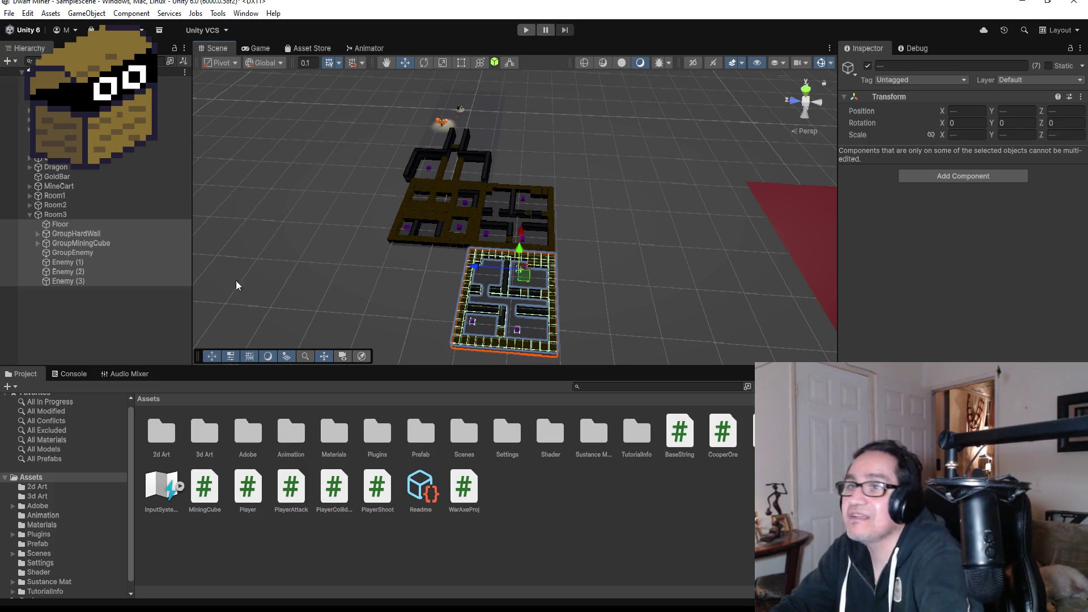
# Delete six copied HardWalls from Room3's GroupHardWall.
pyautogui.click(77, 234)
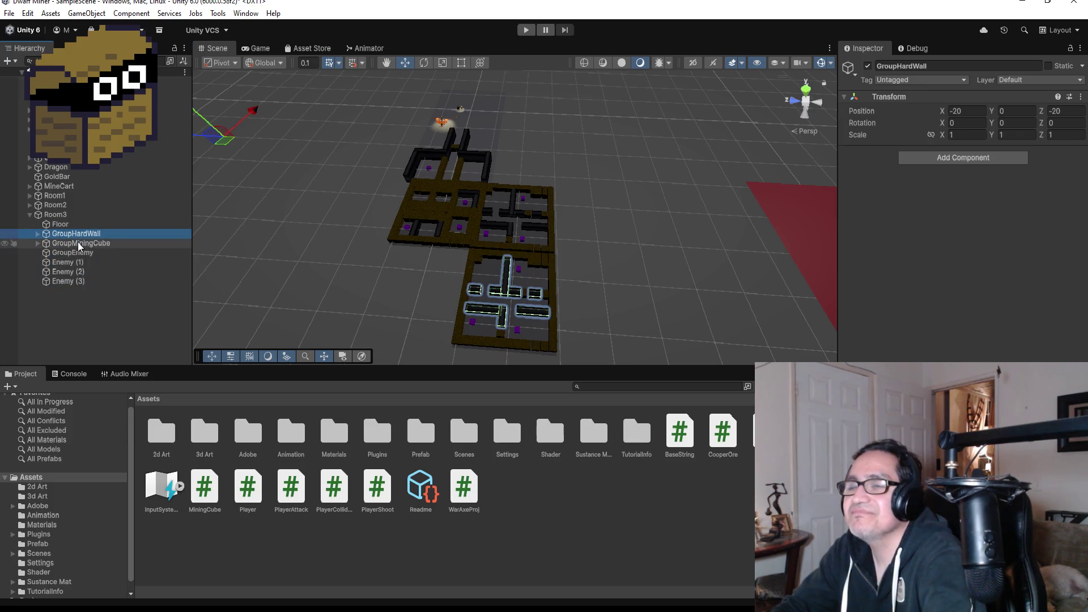
pyautogui.click(38, 233)
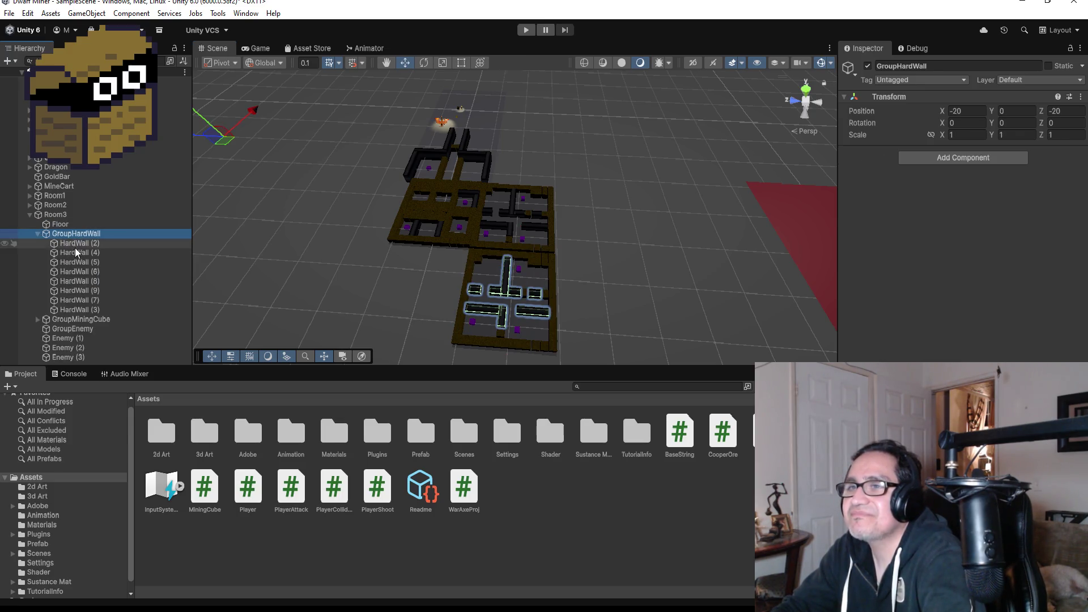
pyautogui.click(97, 307)
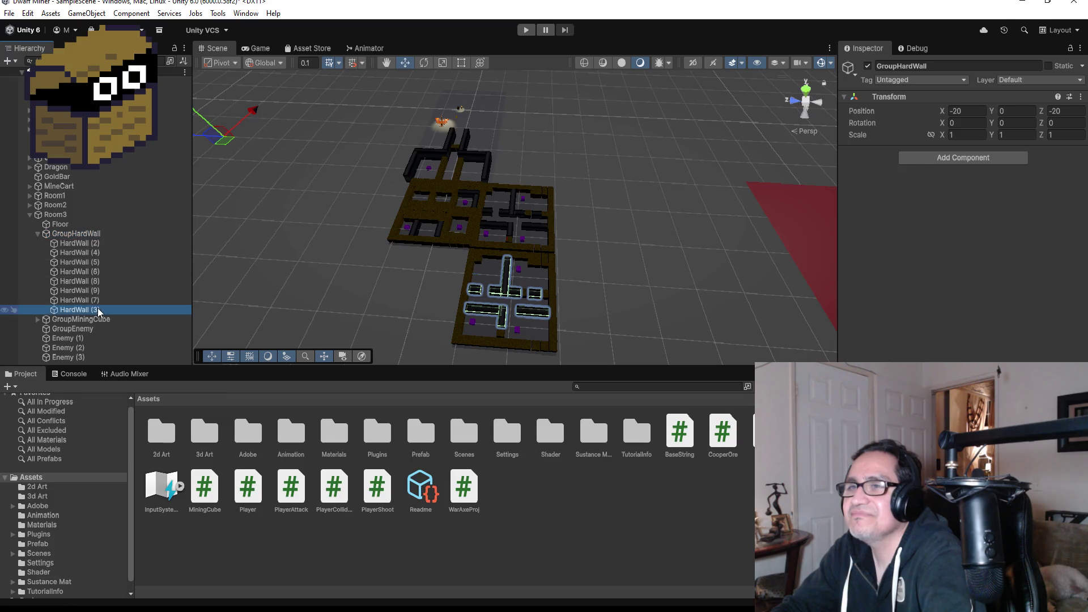
pyautogui.keyDown('shift'); pyautogui.click(87, 262); pyautogui.keyUp('shift')
pyautogui.press('Delete')
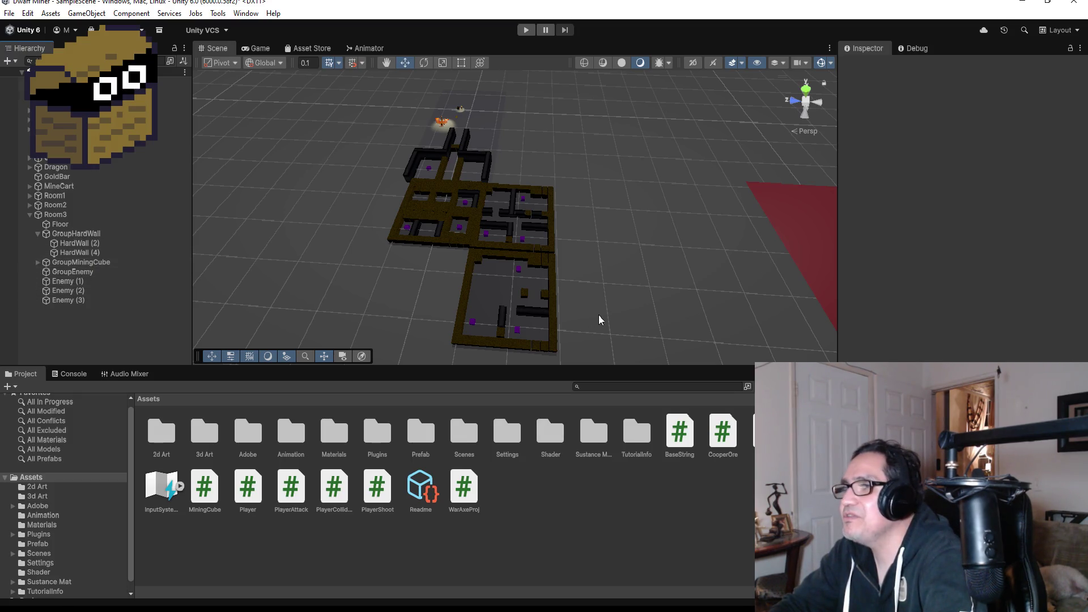
# Delete the HardWall (2) wall inside Room3.
pyautogui.moveTo(579, 264); pyautogui.dragTo(359, 287)
pyautogui.scroll(3, 394, 246)
pyautogui.scroll(2, 394, 245)
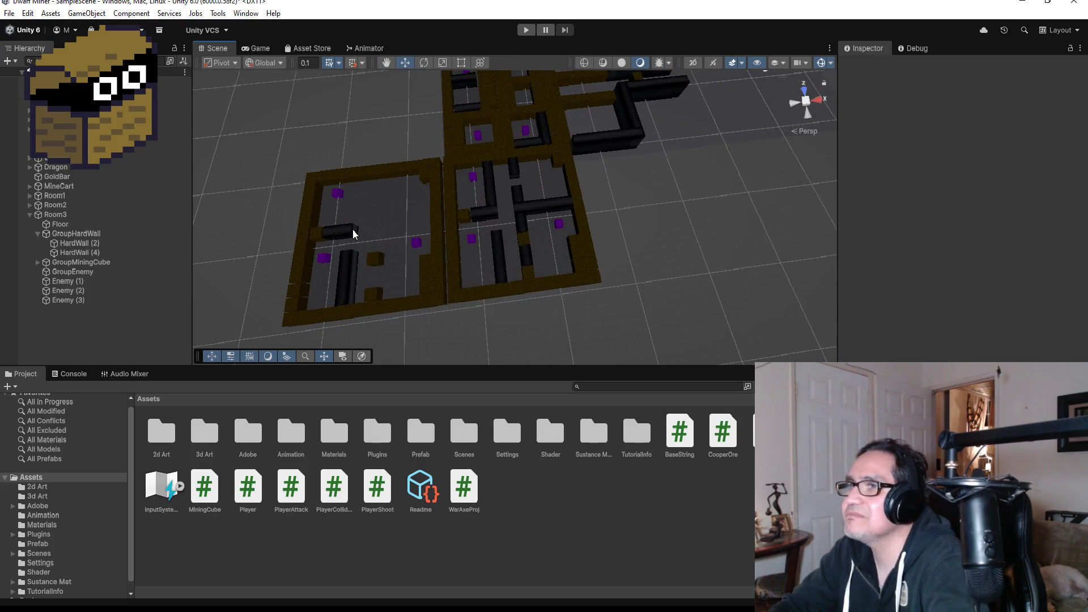
pyautogui.click(348, 238)
pyautogui.press('Delete')
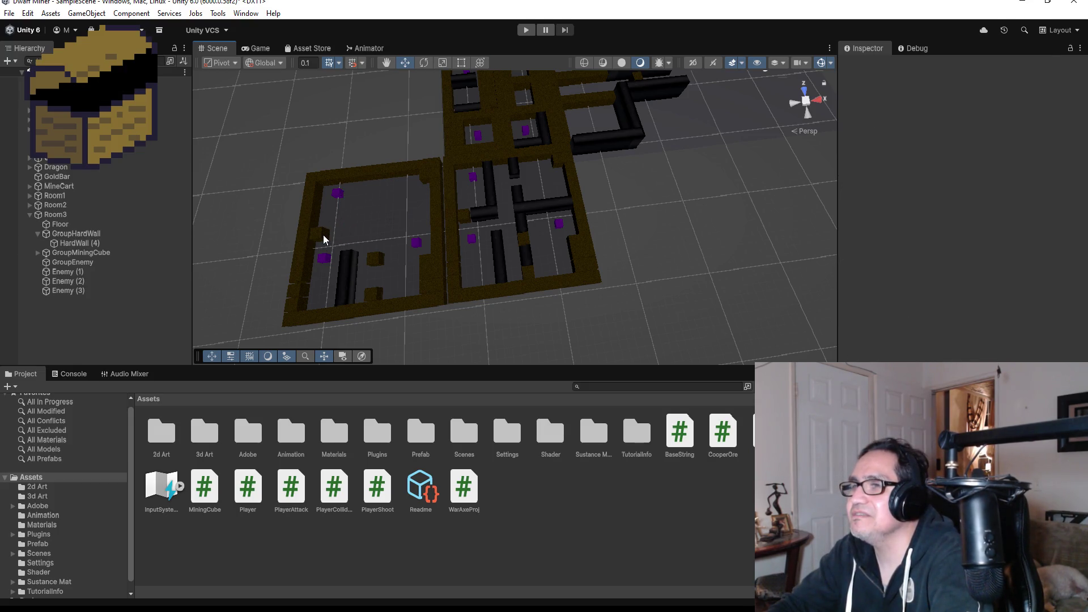
# Delete the dirt block MiningCube (44) from Room3.
pyautogui.click(322, 234)
pyautogui.click(376, 257)
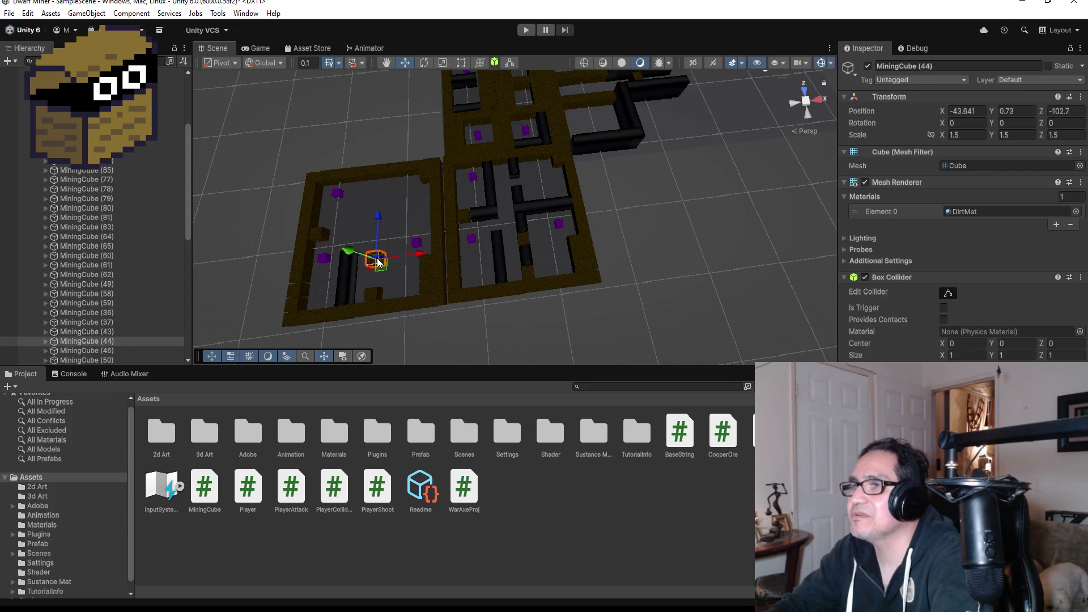
pyautogui.press('Delete')
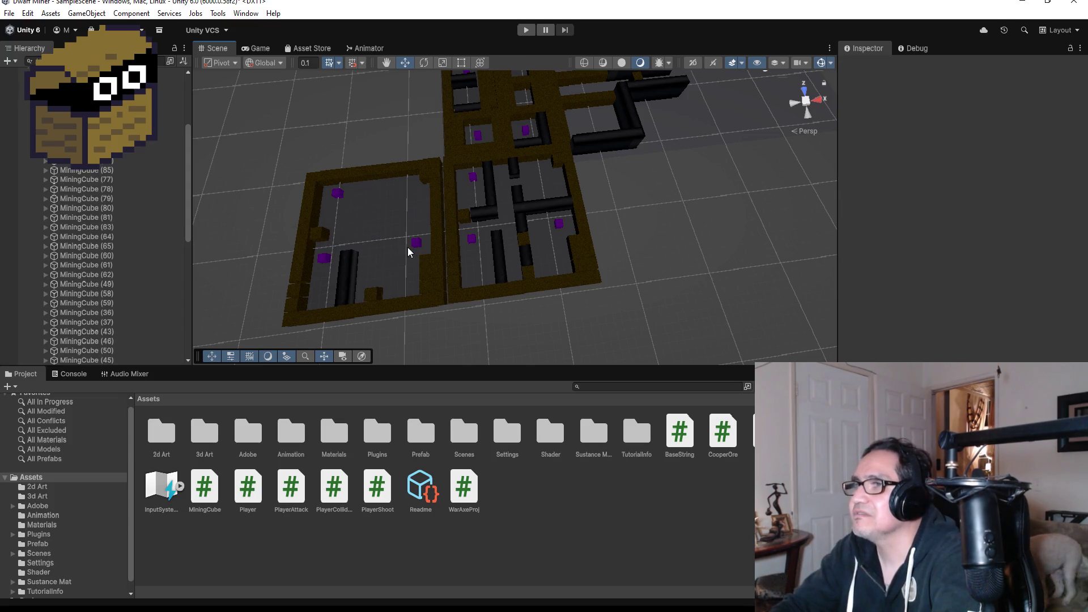
pyautogui.scroll(-5, 407, 247)
pyautogui.moveTo(449, 218)
pyautogui.mouseDown()
pyautogui.moveTo(557, 204)
pyautogui.moveTo(680, 163)
pyautogui.mouseUp()
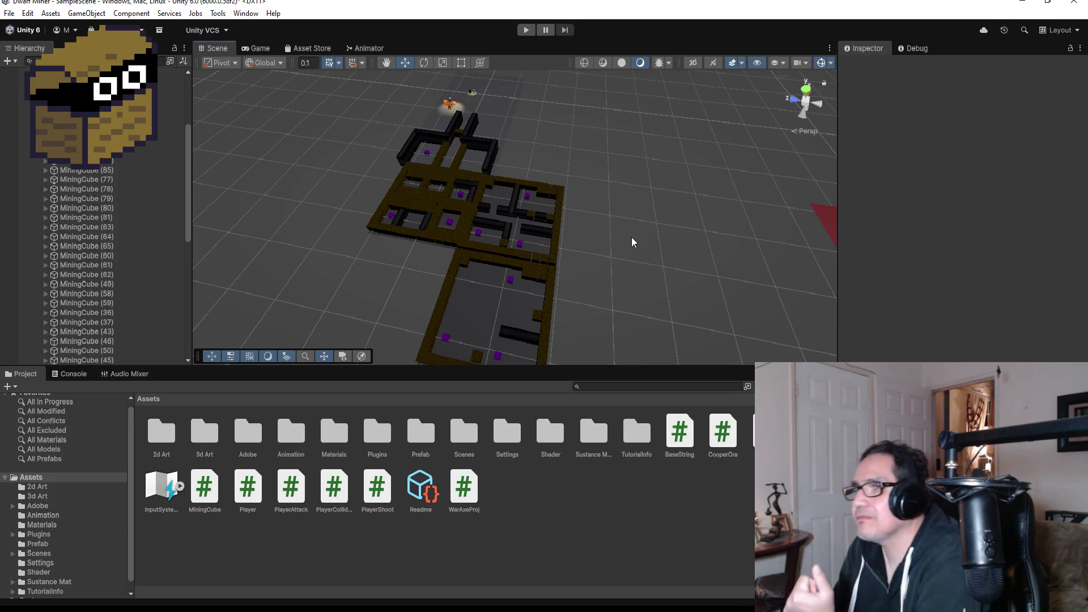
# Delete HardWall (4), Room3's last remaining inner wall.
pyautogui.click(508, 303)
pyautogui.moveTo(596, 301); pyautogui.dragTo(487, 272)
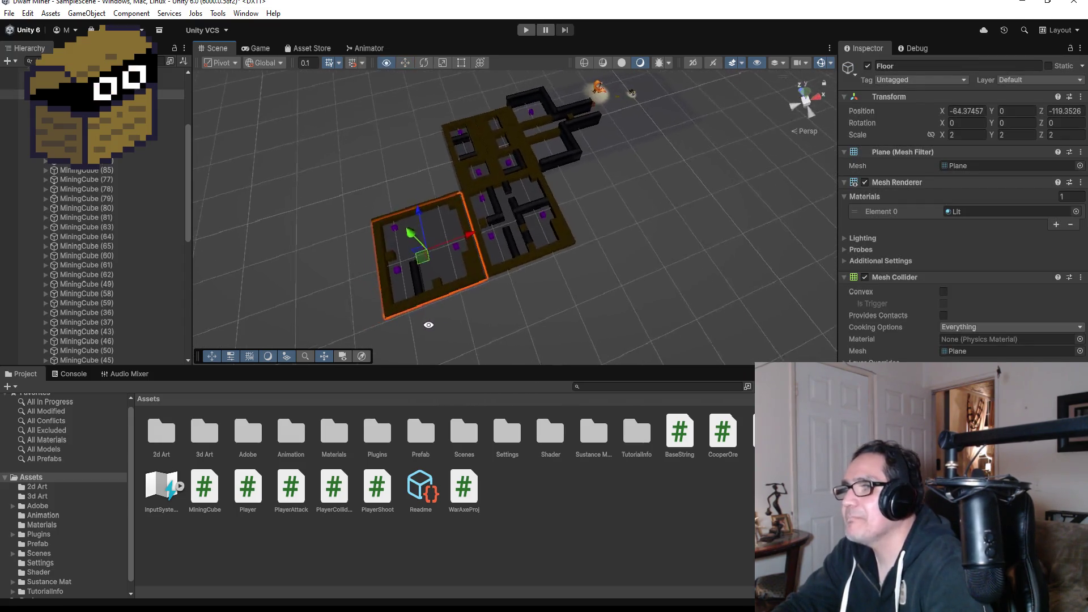
pyautogui.scroll(3, 430, 259)
pyautogui.scroll(-3, 397, 221)
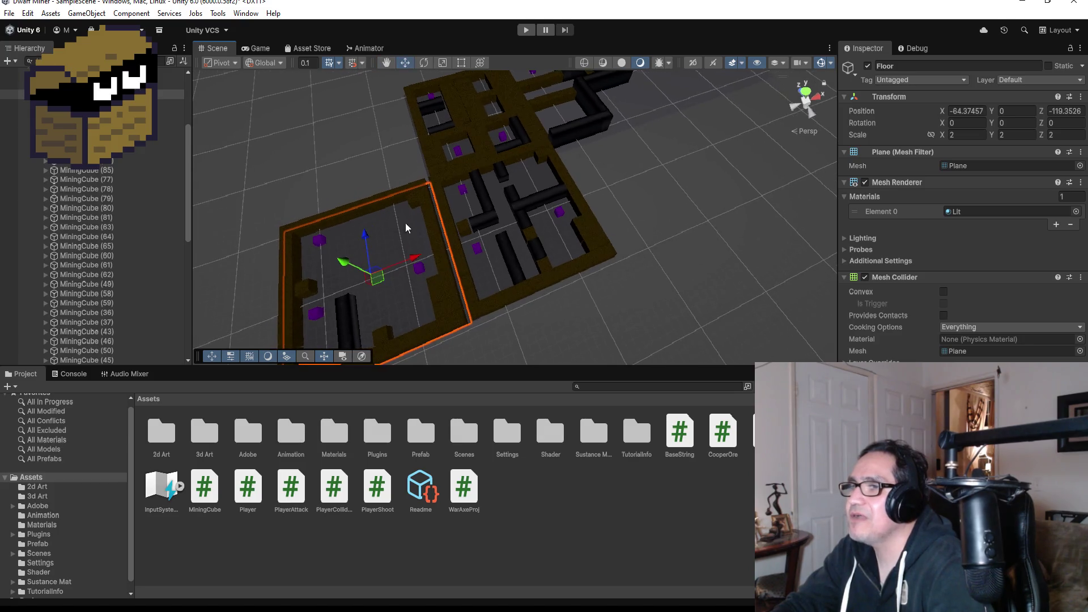
pyautogui.click(391, 293)
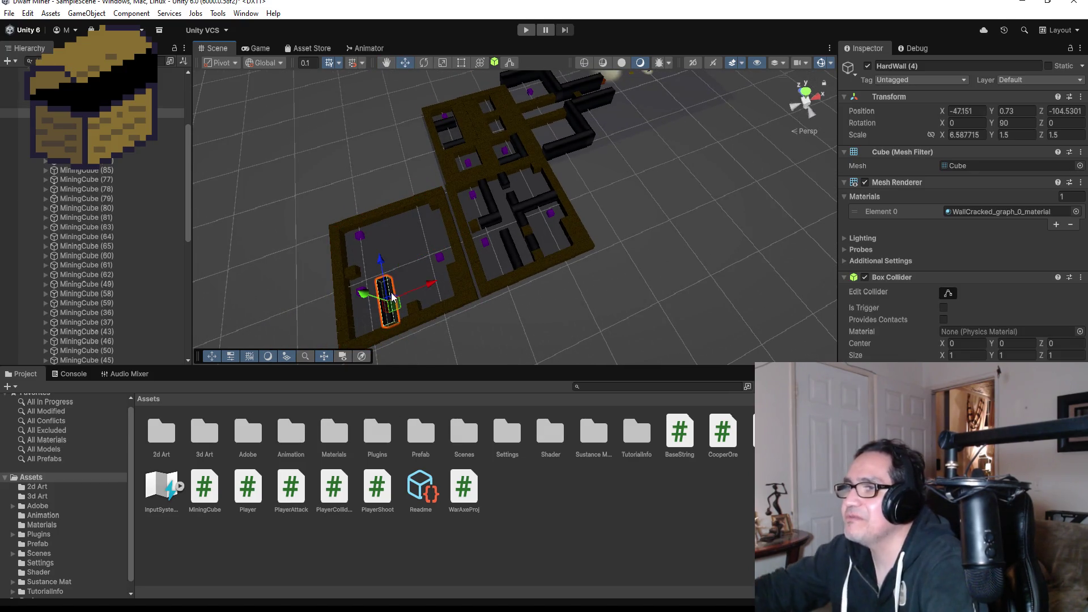
pyautogui.press('Delete')
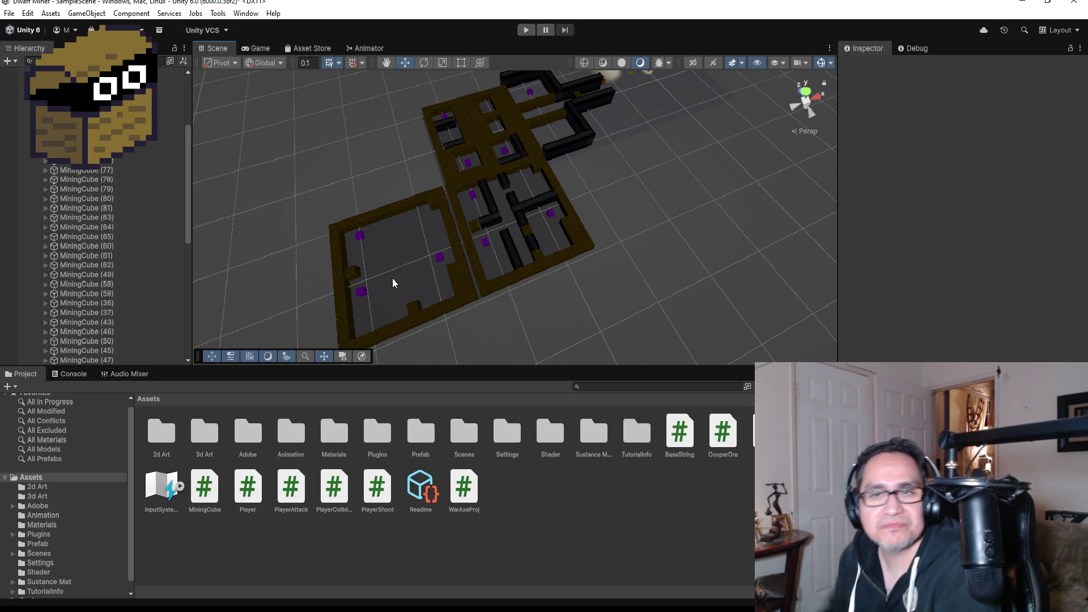
# In Top view, move MiningCube (46) to X -46.37, Y 0.73, Z -97.67.
pyautogui.scroll(1, 394, 278)
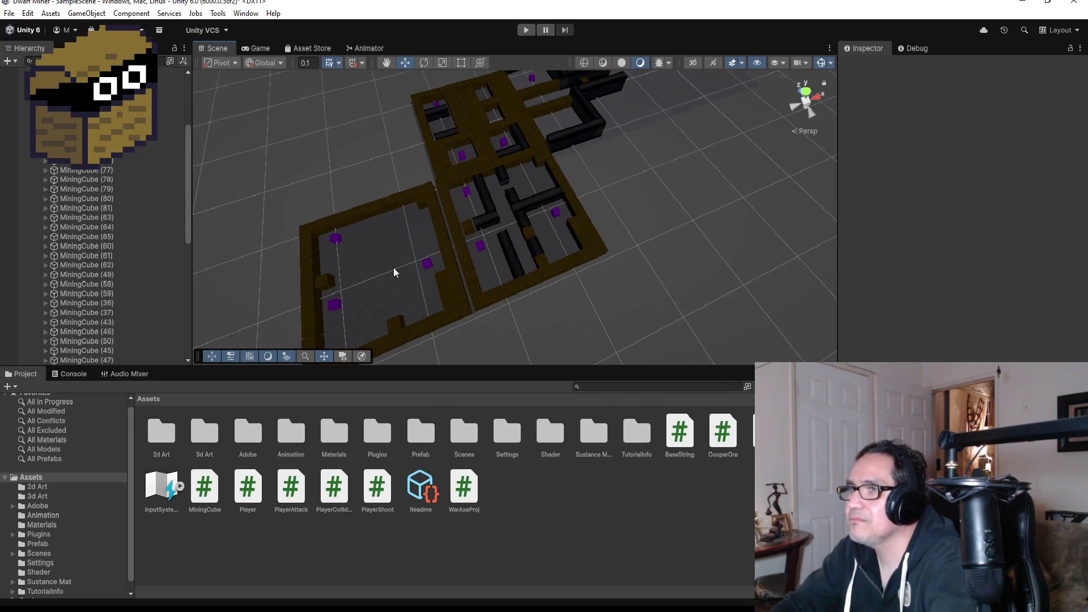
pyautogui.moveTo(385, 263); pyautogui.dragTo(332, 236)
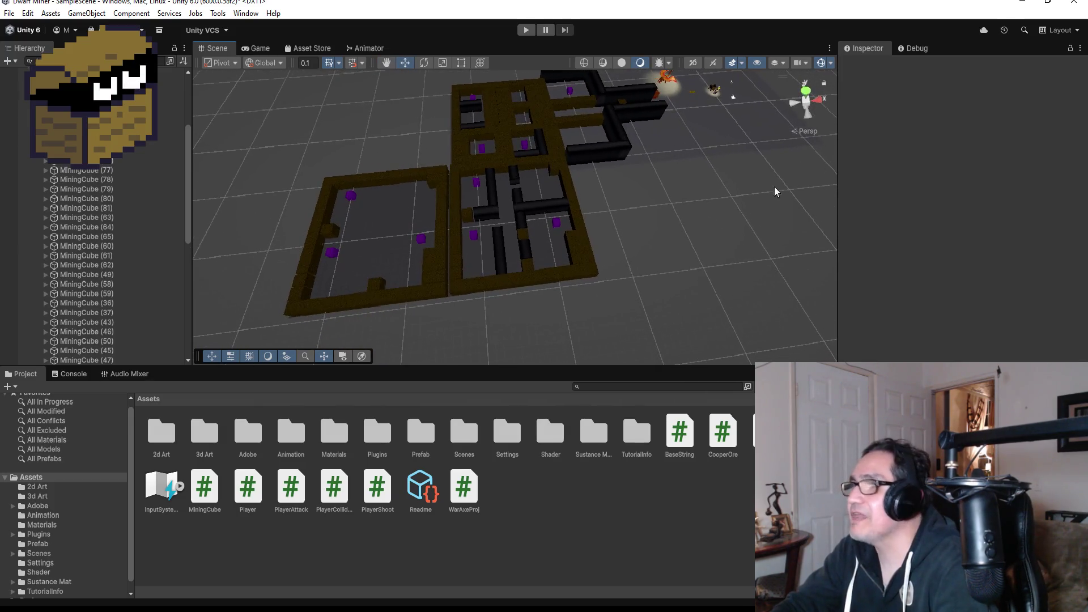
pyautogui.click(805, 92)
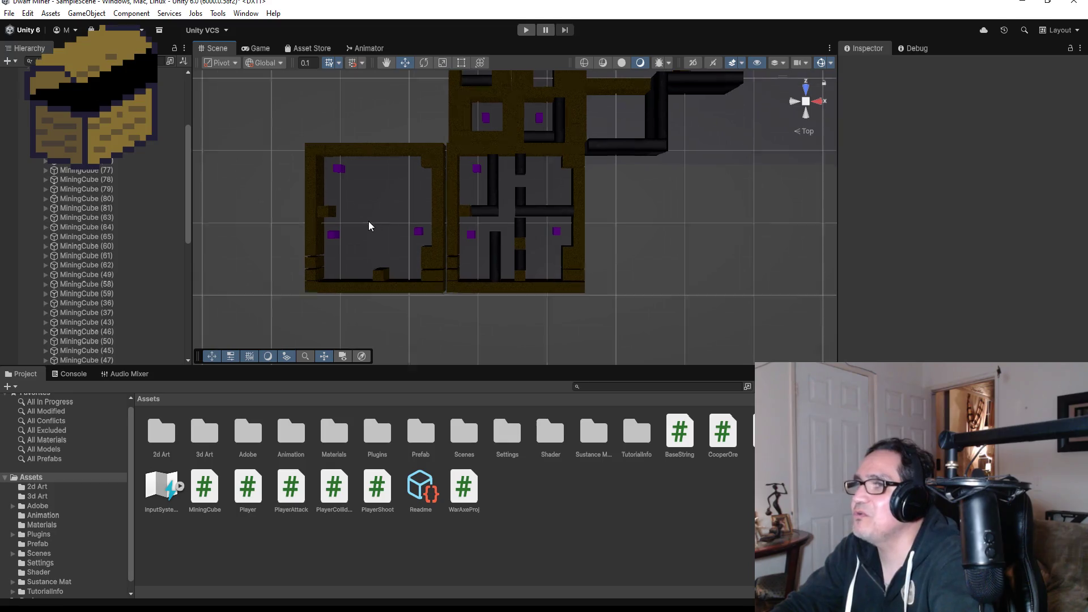
pyautogui.scroll(2, 344, 237)
pyautogui.click(341, 294)
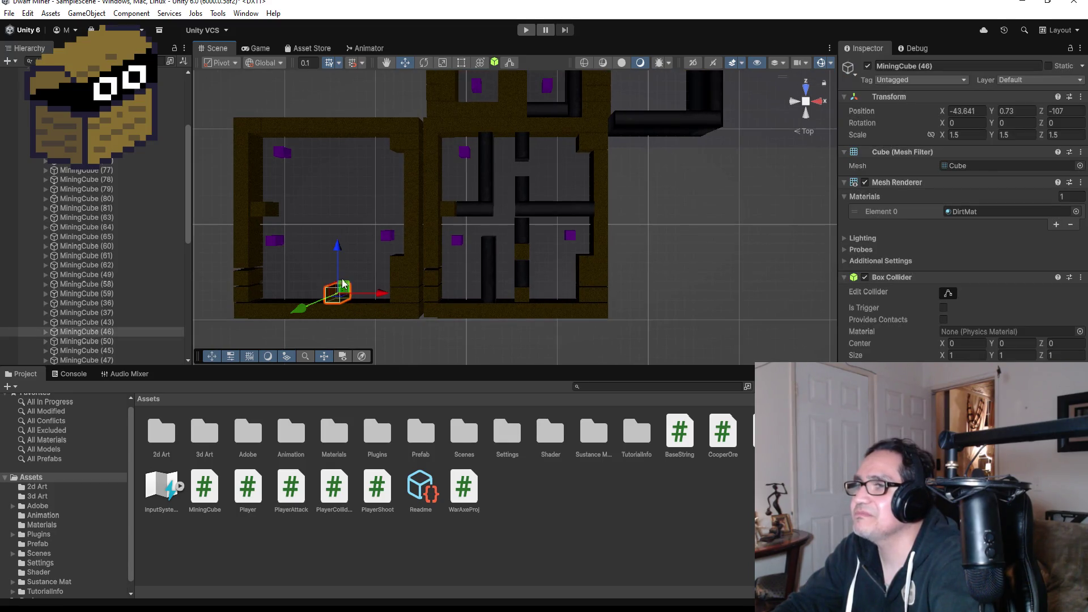
pyautogui.moveTo(340, 249); pyautogui.dragTo(345, 173)
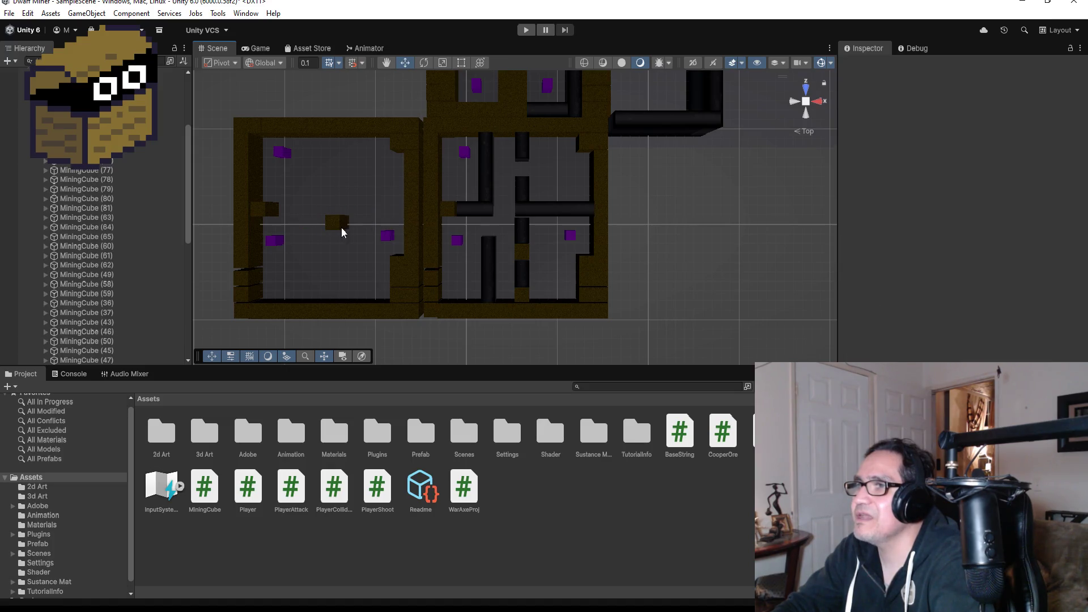
pyautogui.moveTo(381, 223); pyautogui.dragTo(357, 223)
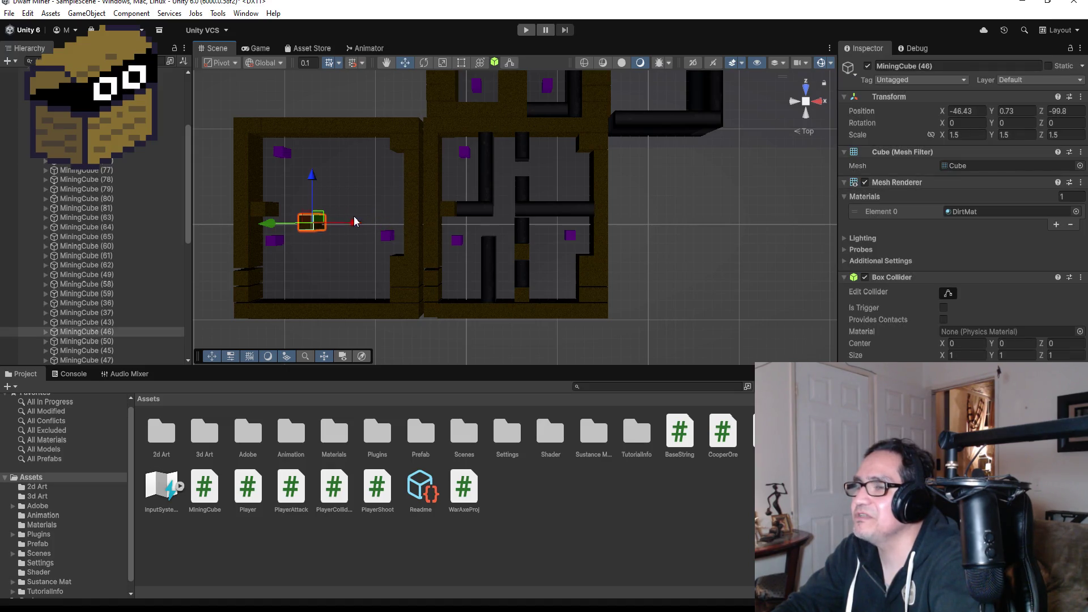
pyautogui.moveTo(314, 174); pyautogui.dragTo(317, 153)
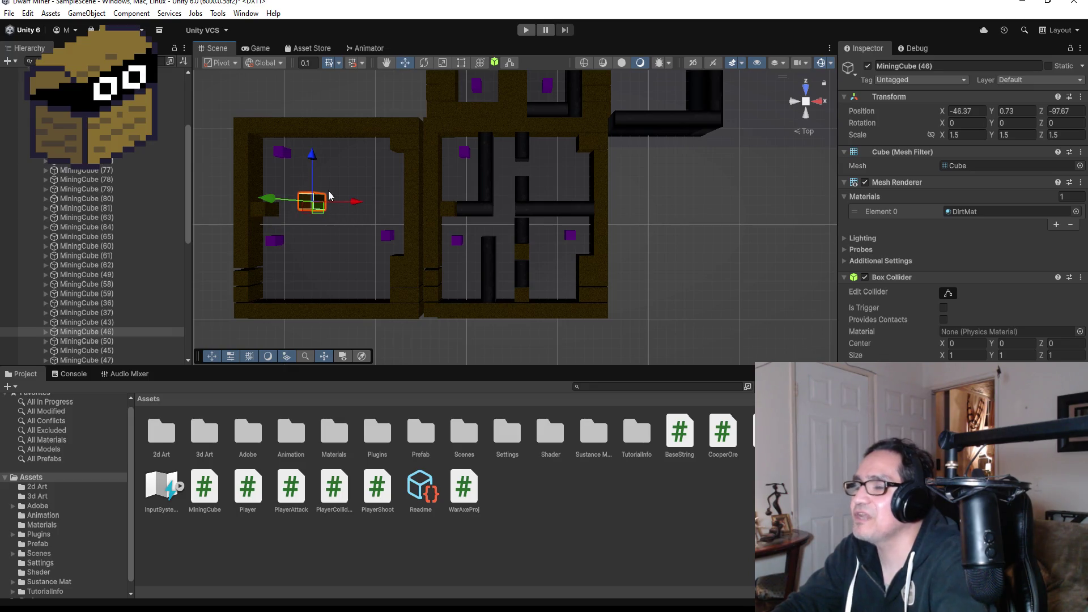
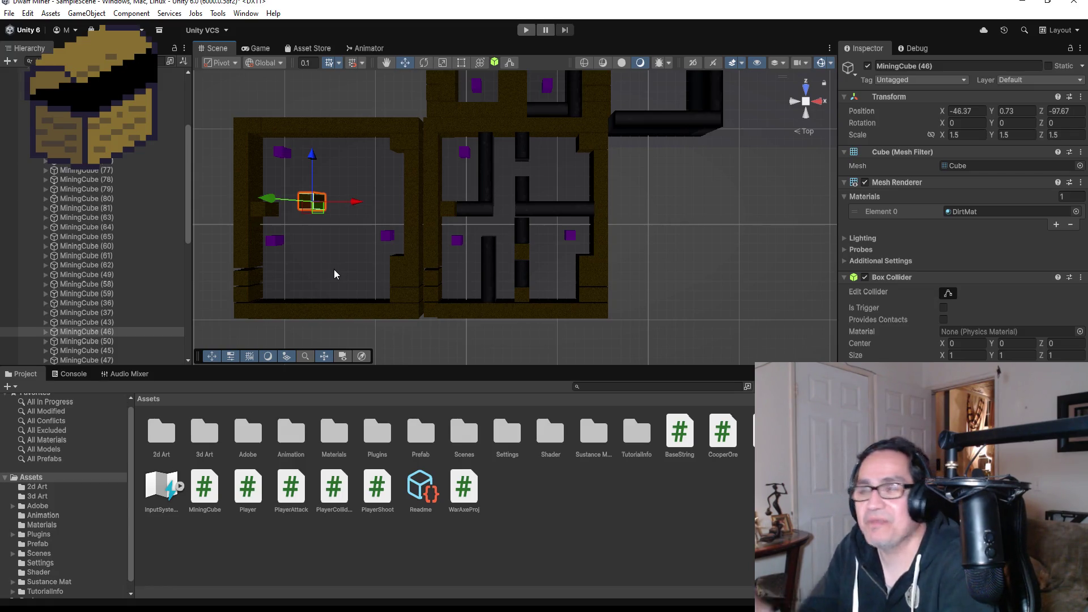
# Duplicate MiningCube (46) and move the copy to the right along X.
pyautogui.scroll(2, 293, 236)
pyautogui.press('f')
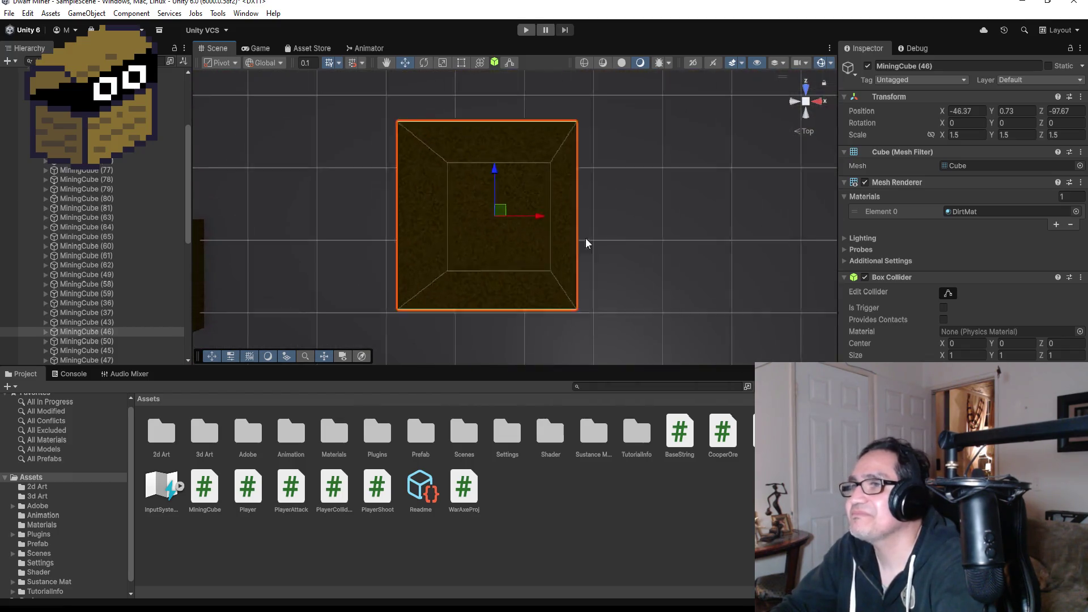
pyautogui.scroll(-5, 731, 193)
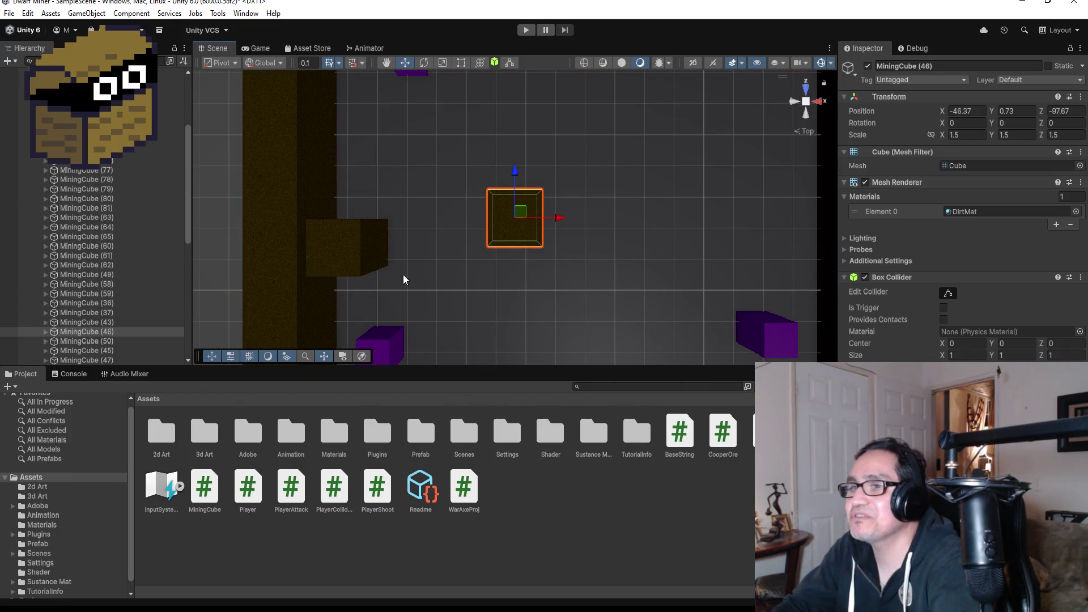
pyautogui.scroll(-3, 403, 274)
pyautogui.click(115, 333)
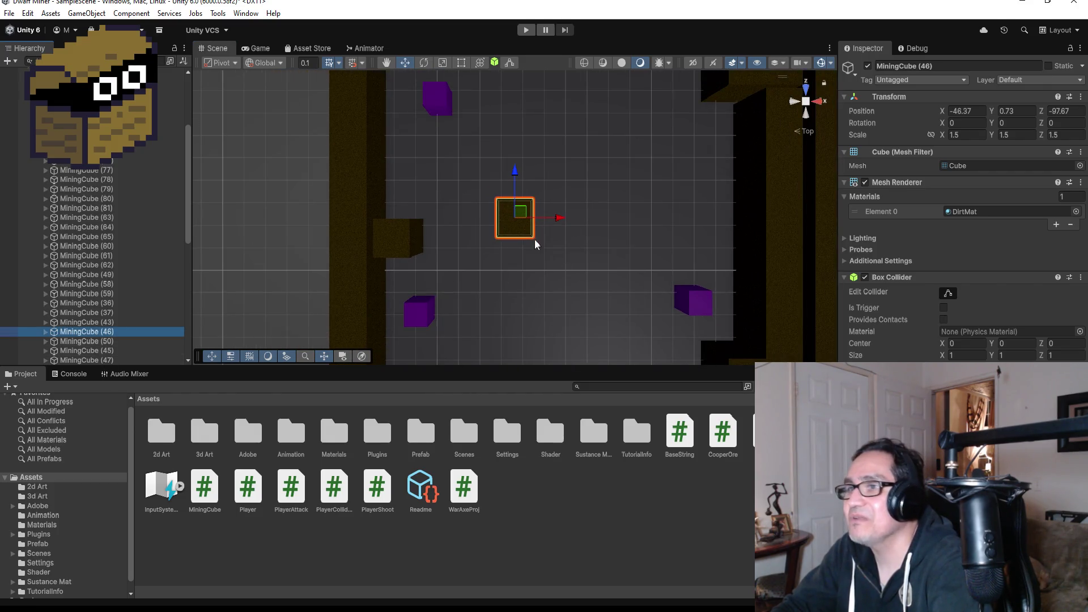
pyautogui.scroll(-2, 569, 219)
pyautogui.hotkey('ctrl', 'd')
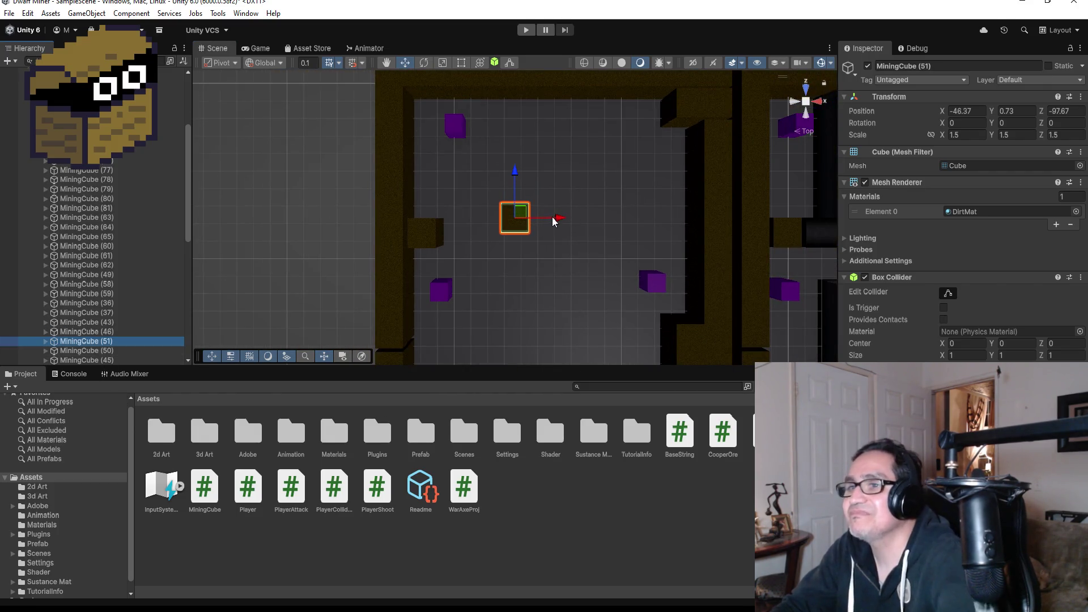
pyautogui.moveTo(558, 221); pyautogui.dragTo(607, 219)
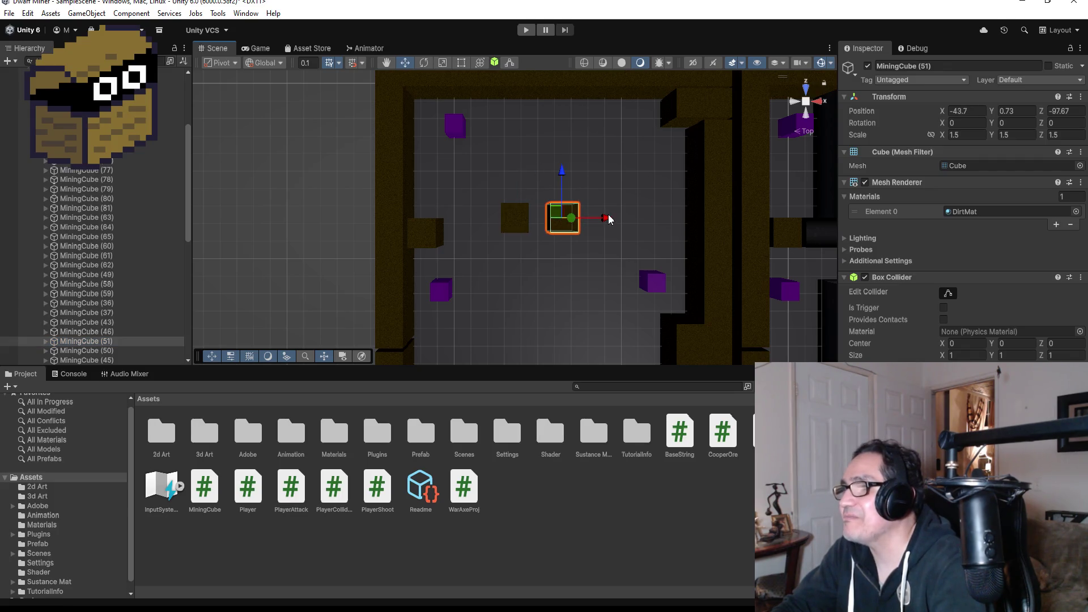
# Vertex-snap the copied dirt cube down flush against the neighbouring brown block.
pyautogui.scroll(3, 606, 224)
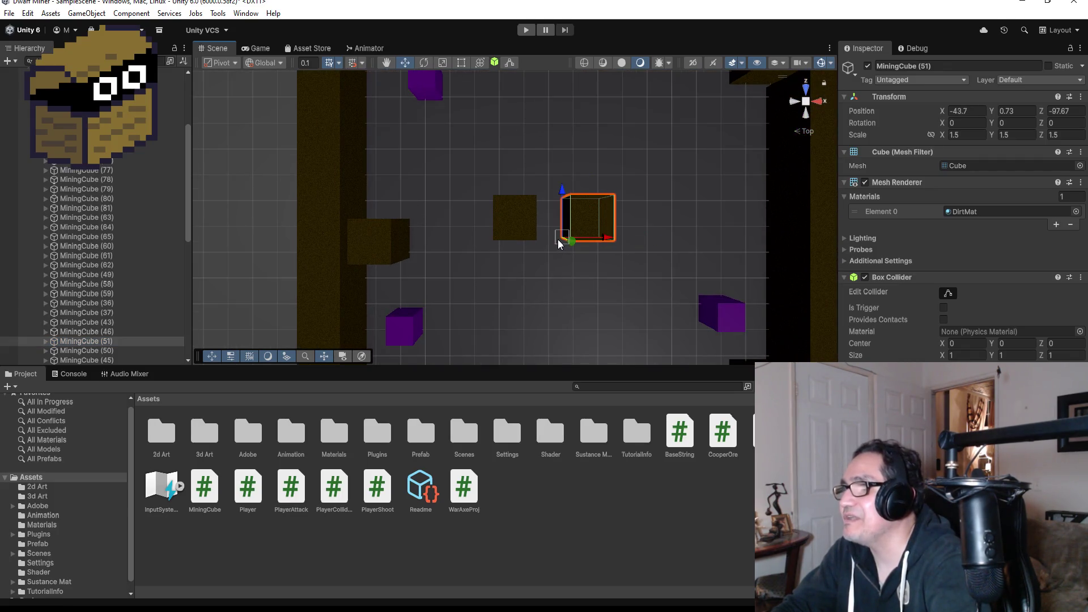
pyautogui.moveTo(558, 240); pyautogui.dragTo(539, 243)
pyautogui.moveTo(597, 281); pyautogui.dragTo(568, 141)
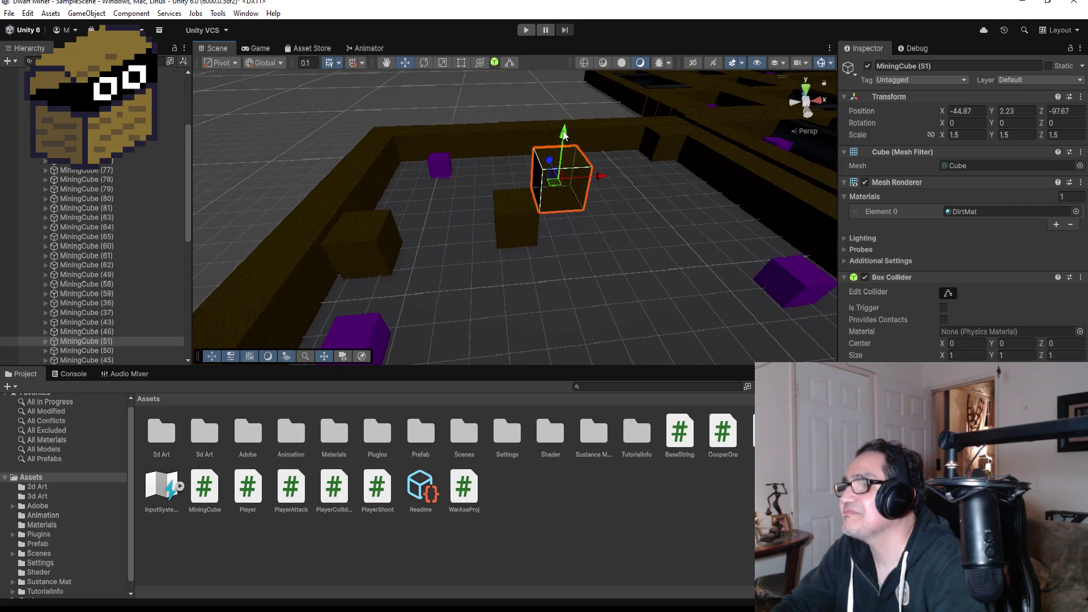
pyautogui.press('v')
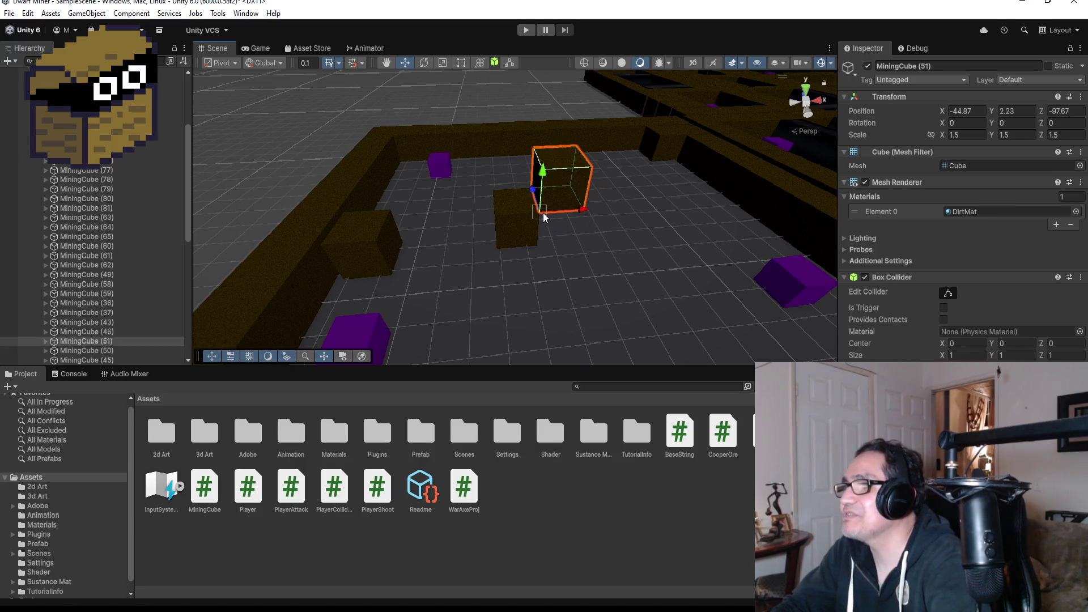
pyautogui.moveTo(542, 219)
pyautogui.mouseDown()
pyautogui.moveTo(541, 236)
pyautogui.moveTo(623, 202)
pyautogui.moveTo(585, 307)
pyautogui.mouseUp()
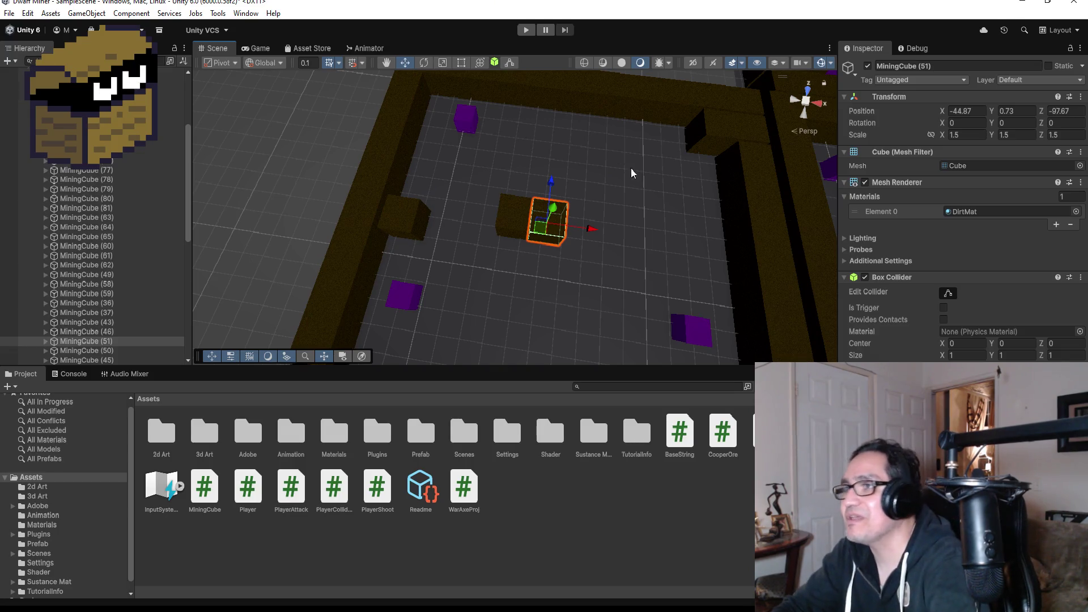
# Duplicate MiningCube (51) and snap the new cube beside it at -43.37, 0.73, -97.67.
pyautogui.scroll(3, 630, 168)
pyautogui.moveTo(420, 242); pyautogui.dragTo(560, 207)
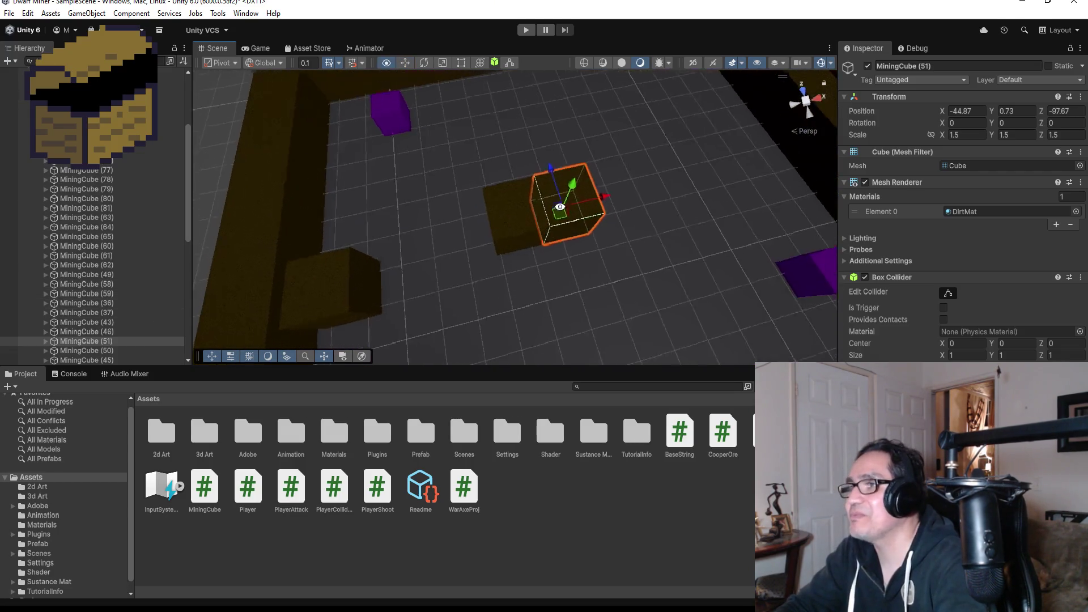
pyautogui.scroll(-3, 158, 229)
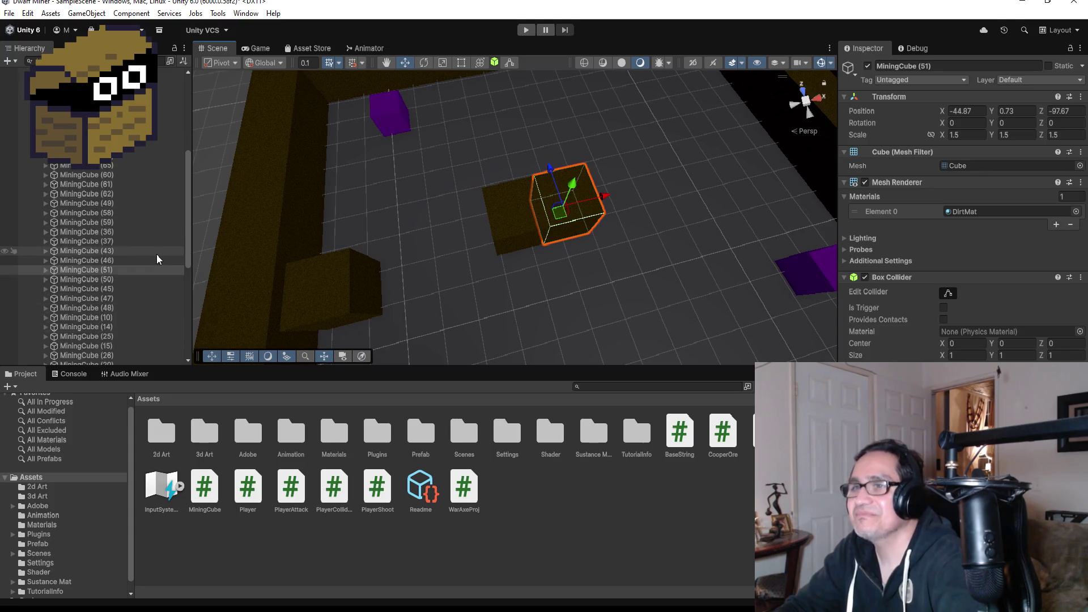
pyautogui.click(121, 273)
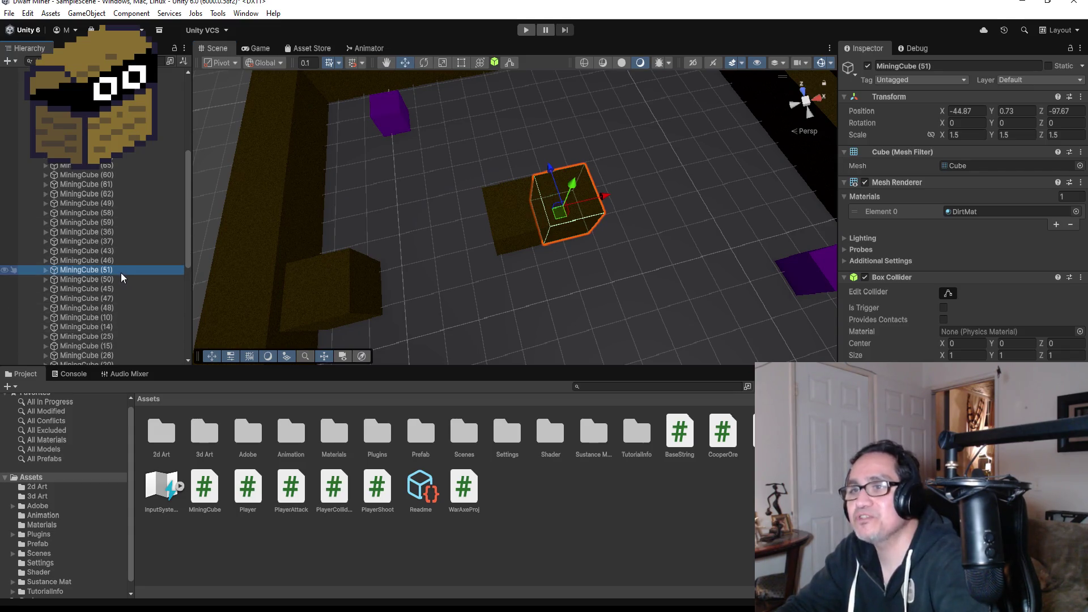
pyautogui.press('Down')
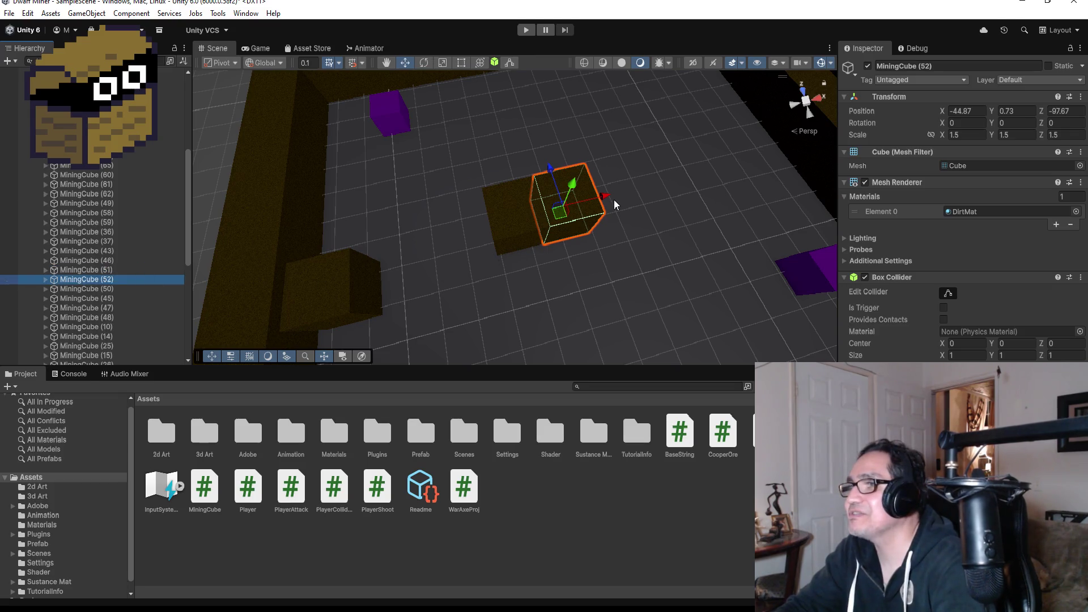
pyautogui.moveTo(603, 196); pyautogui.dragTo(689, 177)
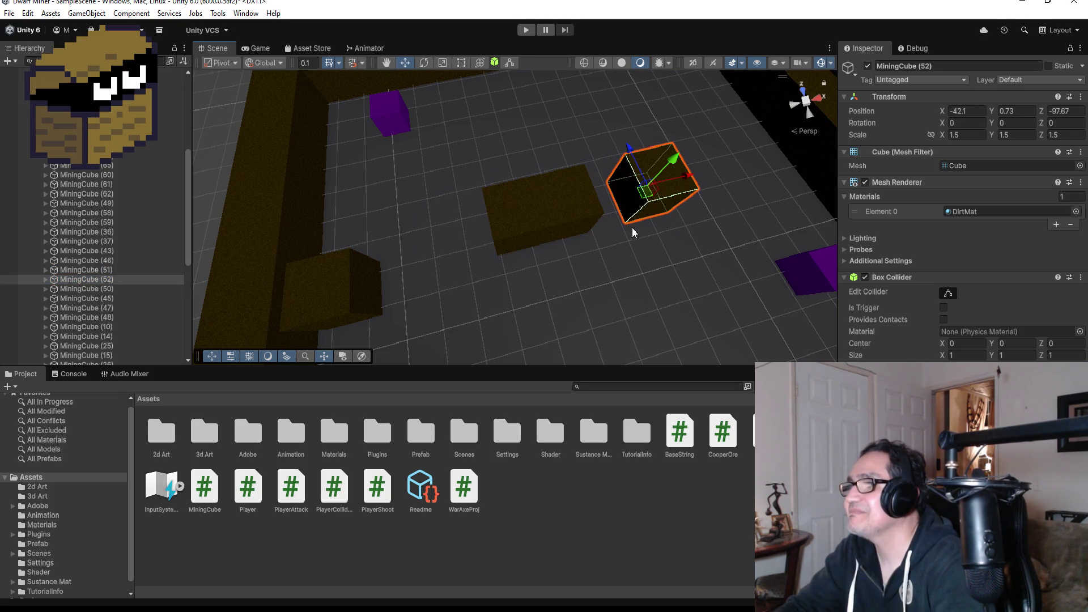
pyautogui.press('v')
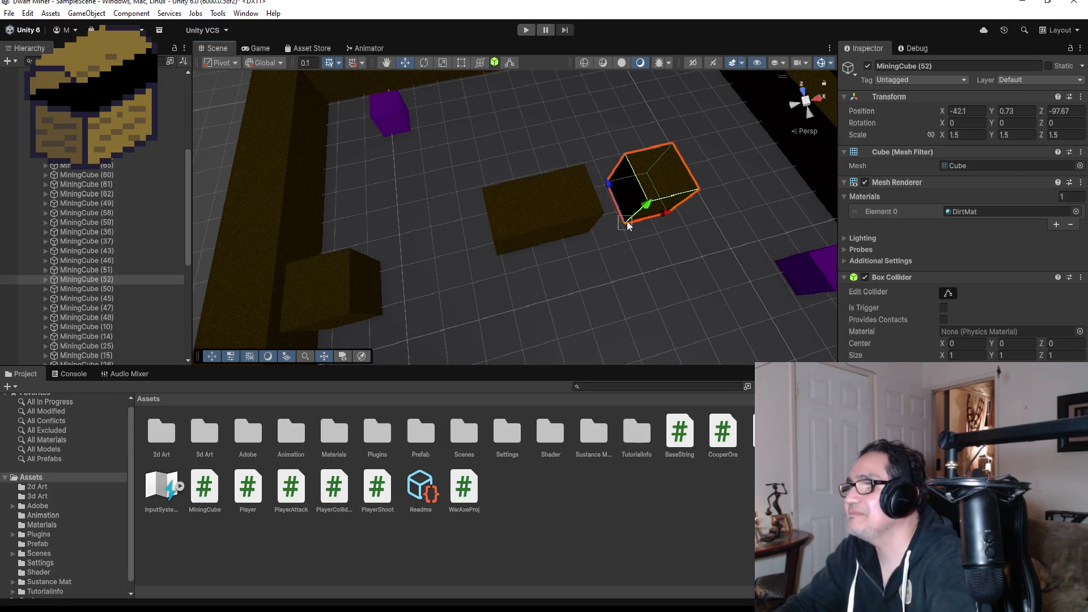
pyautogui.moveTo(626, 221); pyautogui.dragTo(600, 225)
pyautogui.moveTo(669, 222)
pyautogui.mouseDown()
pyautogui.moveTo(591, 210)
pyautogui.moveTo(609, 239)
pyautogui.moveTo(553, 275)
pyautogui.mouseUp()
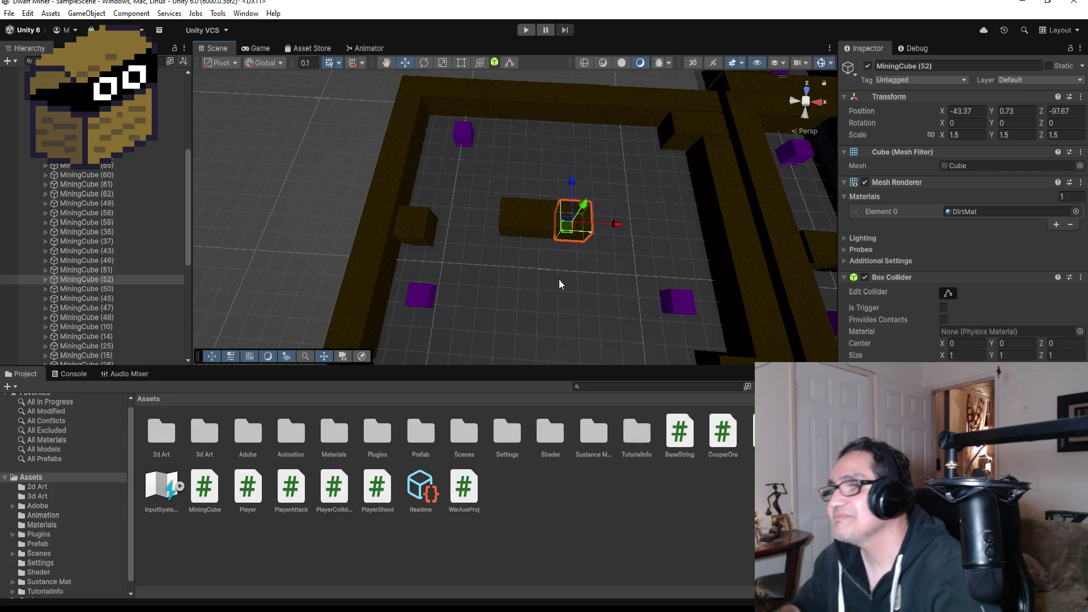
# In Top view, duplicate MiningCube (52) and move the copy forward along Z.
pyautogui.scroll(4, 645, 249)
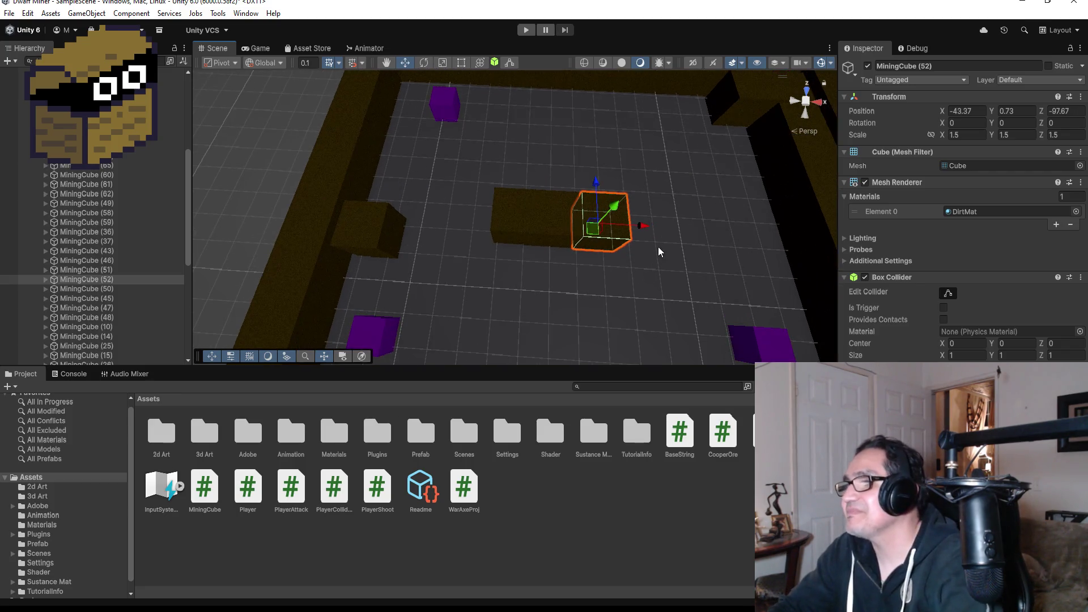
pyautogui.scroll(-2, 666, 250)
pyautogui.click(809, 92)
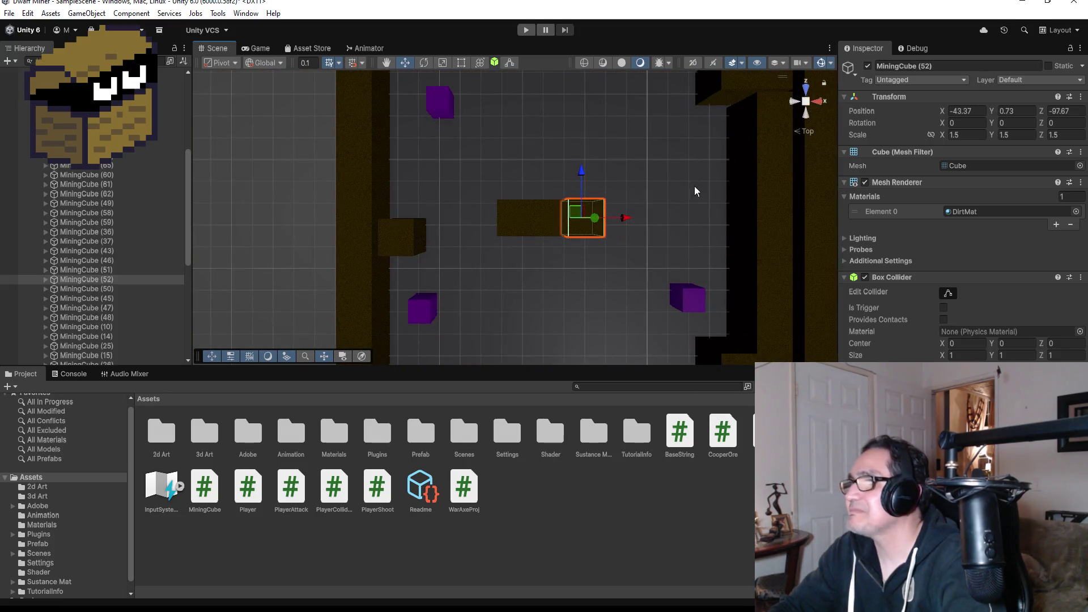
pyautogui.click(98, 279)
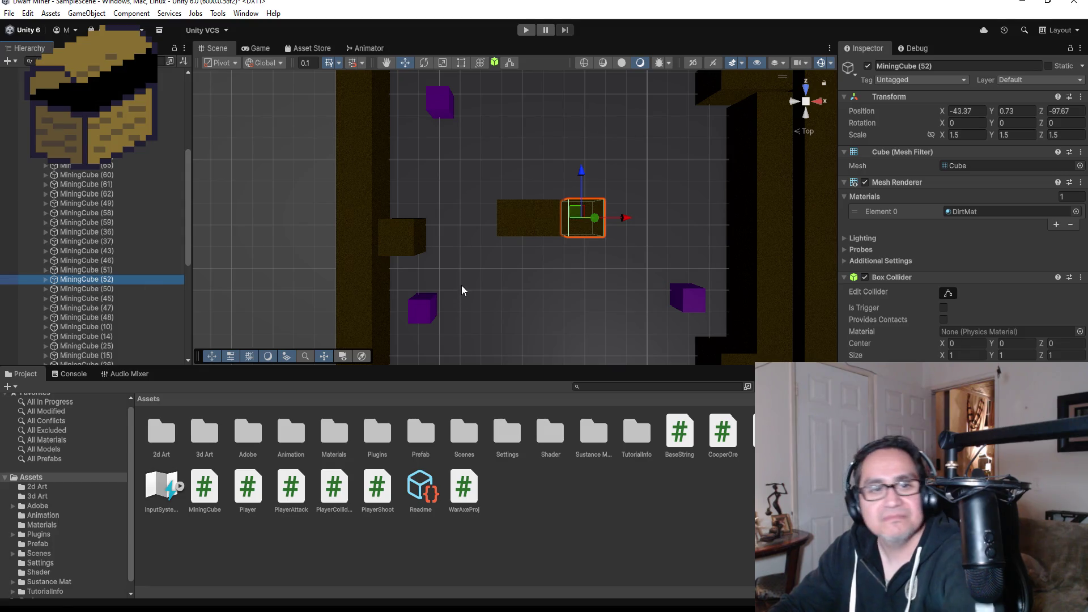
pyautogui.hotkey('ctrl', 'd')
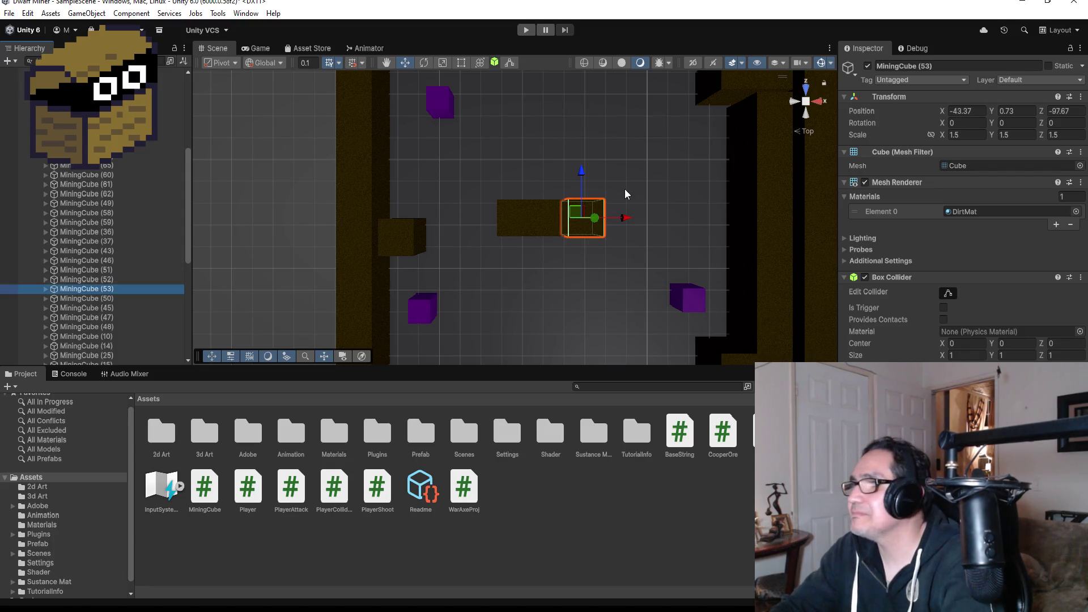
pyautogui.moveTo(586, 171)
pyautogui.mouseDown()
pyautogui.moveTo(586, 134)
pyautogui.moveTo(551, 149)
pyautogui.moveTo(548, 190)
pyautogui.mouseUp()
# Align MiningCube (53)'s corner with the brown block at -43.37, 0.73, -99.17.
pyautogui.scroll(-5, 601, 141)
pyautogui.press('f')
pyautogui.moveTo(702, 214)
pyautogui.mouseDown()
pyautogui.moveTo(695, 158)
pyautogui.moveTo(680, 238)
pyautogui.mouseUp()
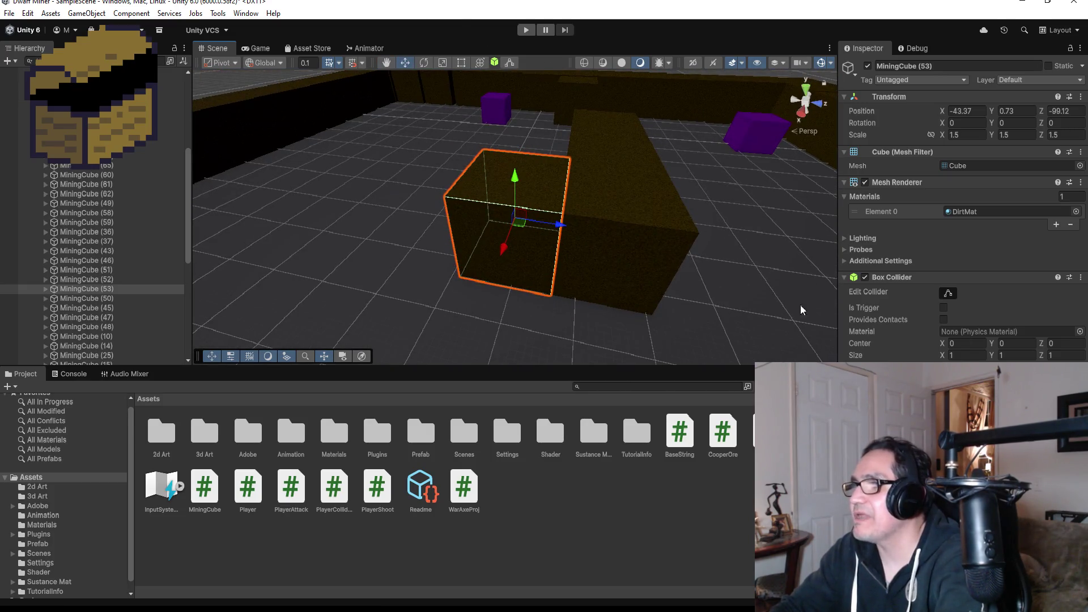
pyautogui.moveTo(558, 232); pyautogui.dragTo(524, 238)
pyautogui.moveTo(518, 287); pyautogui.dragTo(552, 283)
pyautogui.moveTo(586, 207)
pyautogui.mouseDown()
pyautogui.moveTo(667, 204)
pyautogui.moveTo(484, 245)
pyautogui.moveTo(670, 240)
pyautogui.moveTo(709, 223)
pyautogui.moveTo(632, 277)
pyautogui.mouseUp()
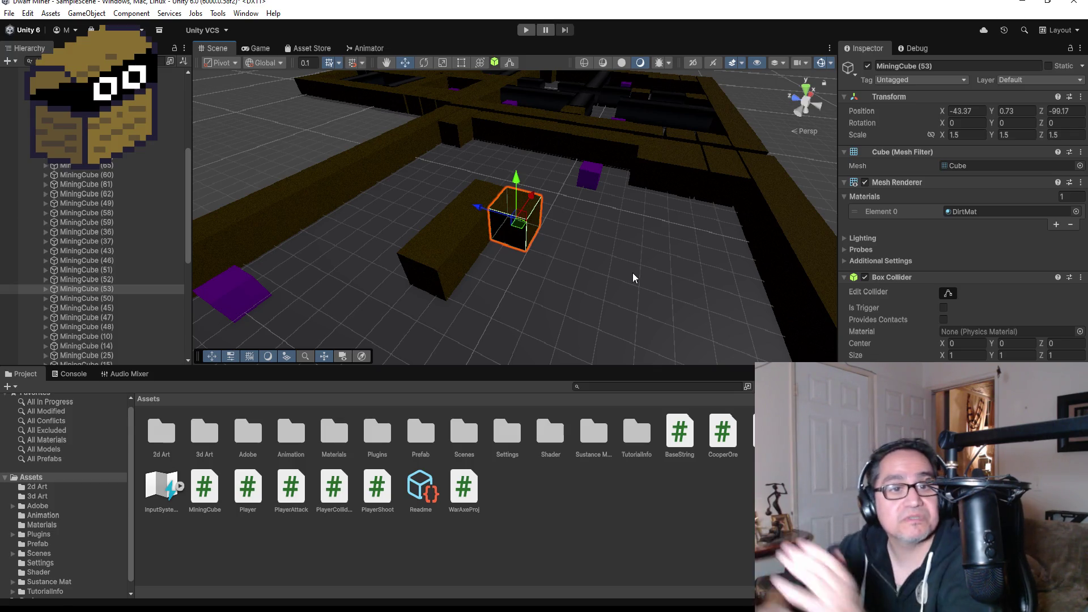
# Duplicate MiningCube (53) and (54) along Z, placing MiningCube (55) at -45.12458, 0.75, -100.6026.
pyautogui.scroll(-5, 624, 231)
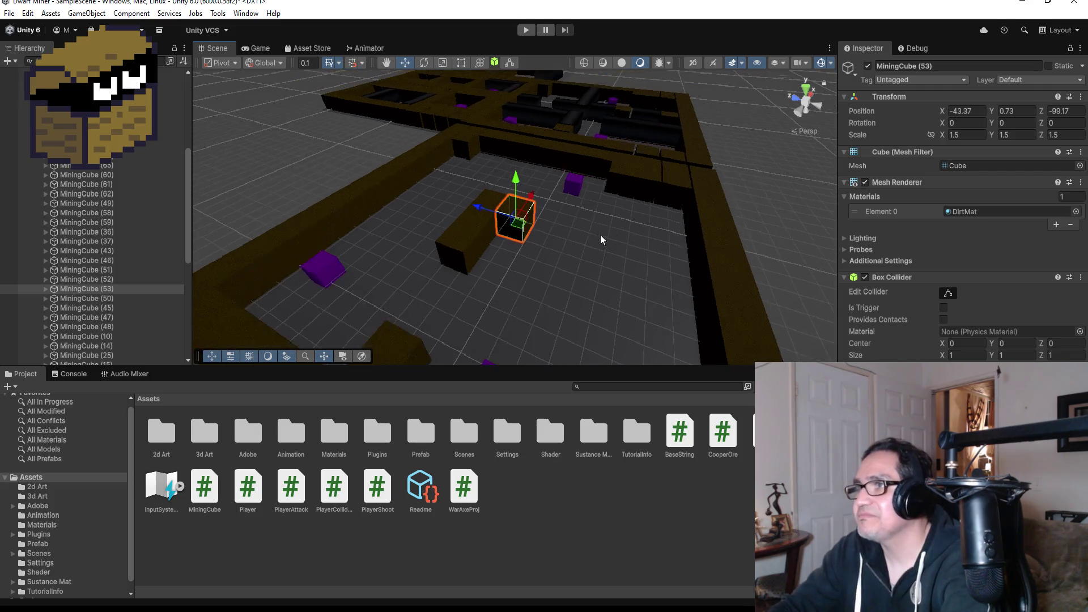
pyautogui.keyDown('alt'); pyautogui.moveTo(578, 237); pyautogui.dragTo(640, 256); pyautogui.keyUp('alt')
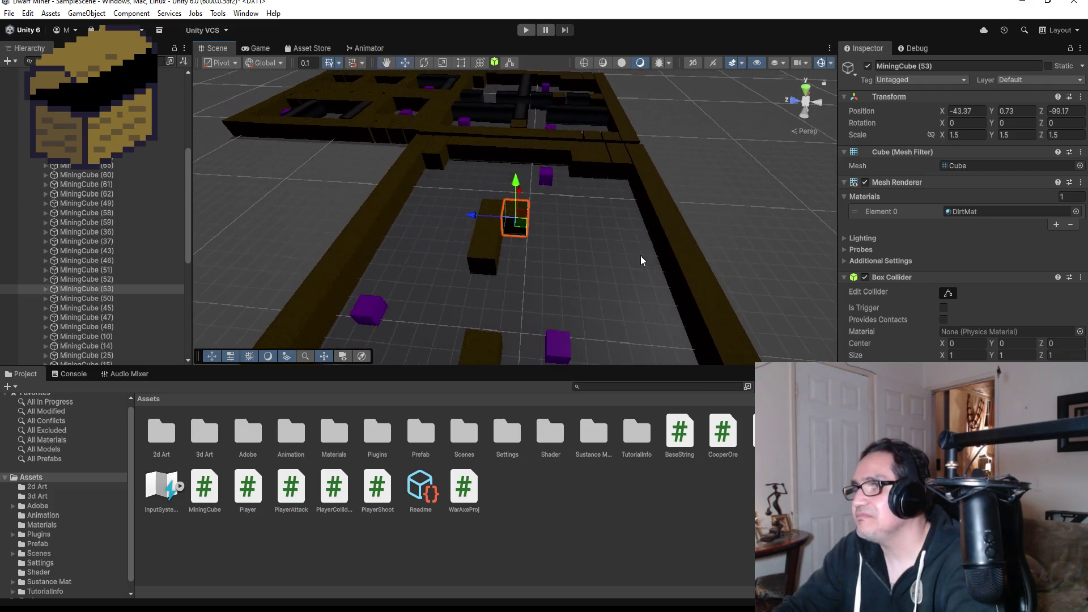
pyautogui.hotkey('ctrl', 'd')
pyautogui.moveTo(473, 214)
pyautogui.mouseDown()
pyautogui.moveTo(534, 220)
pyautogui.moveTo(519, 221)
pyautogui.moveTo(525, 236)
pyautogui.mouseUp()
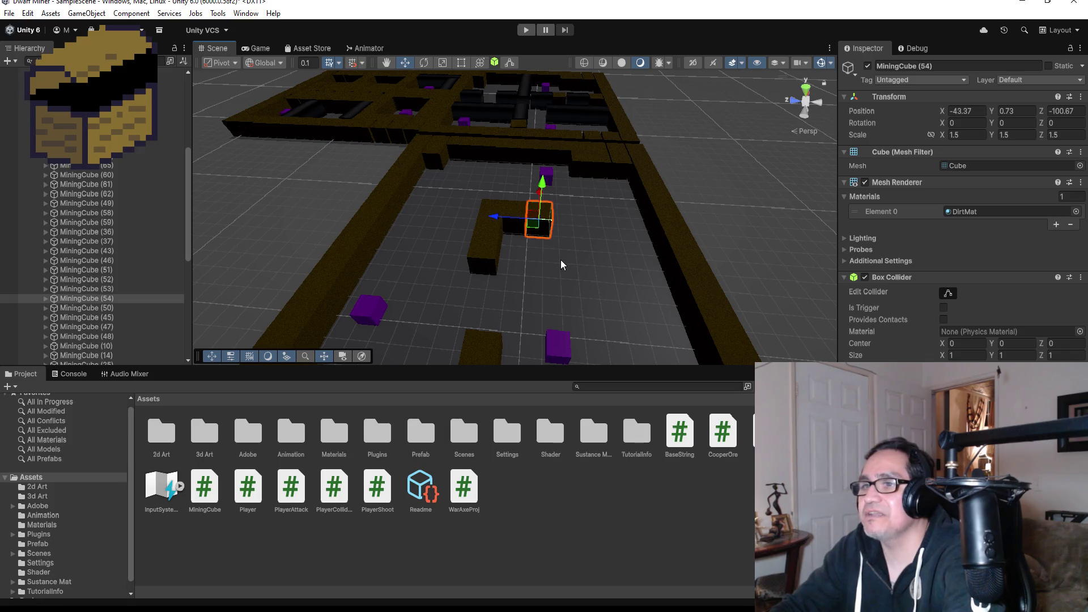
pyautogui.hotkey('ctrl', 'd')
pyautogui.moveTo(548, 193)
pyautogui.mouseDown()
pyautogui.moveTo(574, 230)
pyautogui.moveTo(550, 219)
pyautogui.moveTo(536, 261)
pyautogui.moveTo(485, 271)
pyautogui.moveTo(528, 278)
pyautogui.moveTo(533, 248)
pyautogui.moveTo(667, 232)
pyautogui.moveTo(673, 273)
pyautogui.mouseUp()
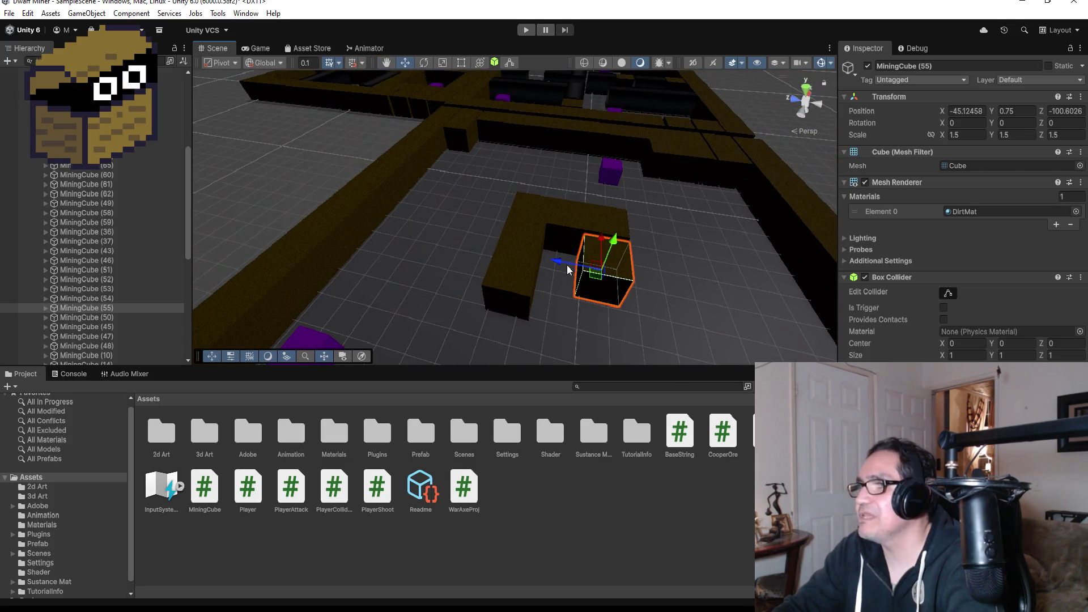
pyautogui.scroll(-5, 579, 281)
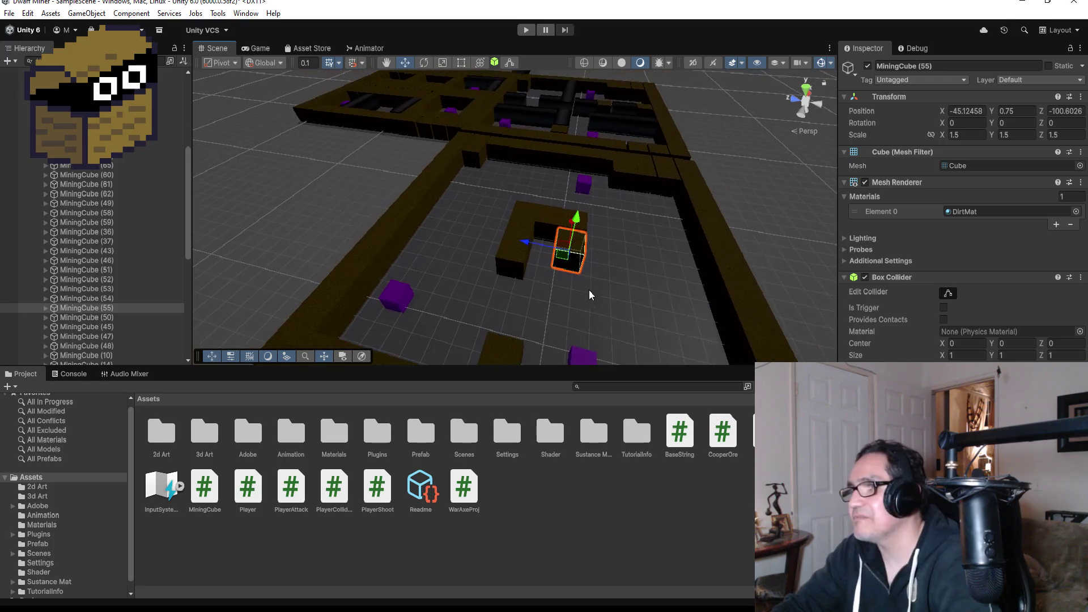
pyautogui.moveTo(600, 274); pyautogui.dragTo(599, 275)
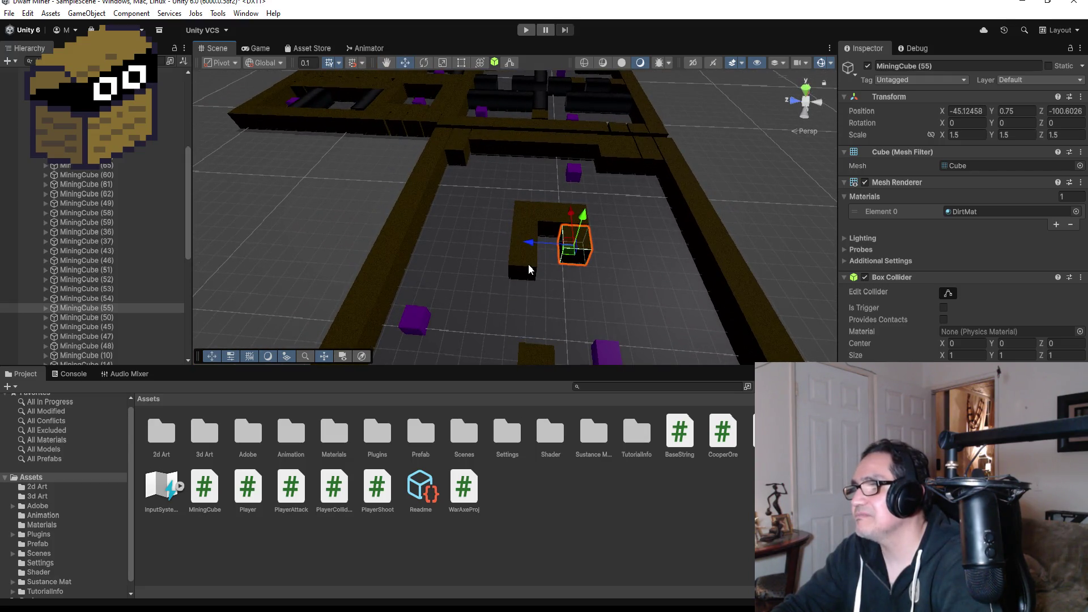
pyautogui.click(528, 266)
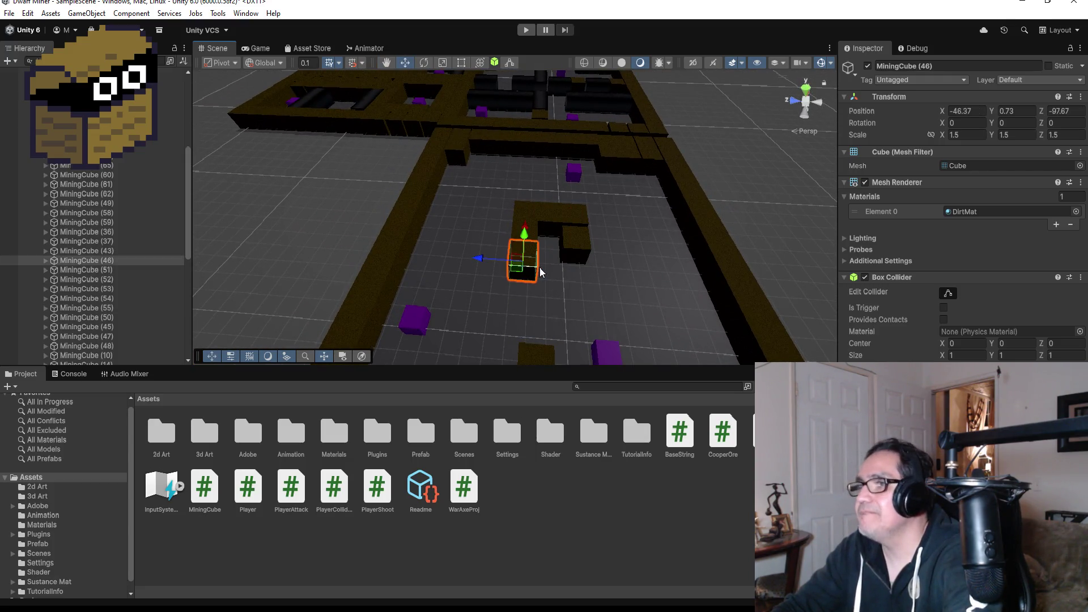
# Duplicate MiningCube (46) along Z and vertex-snap a cube flush against the neighbouring block.
pyautogui.hotkey('ctrl', 'd')
pyautogui.moveTo(499, 270)
pyautogui.mouseDown()
pyautogui.moveTo(567, 279)
pyautogui.moveTo(541, 280)
pyautogui.mouseUp()
pyautogui.scroll(-2, 569, 238)
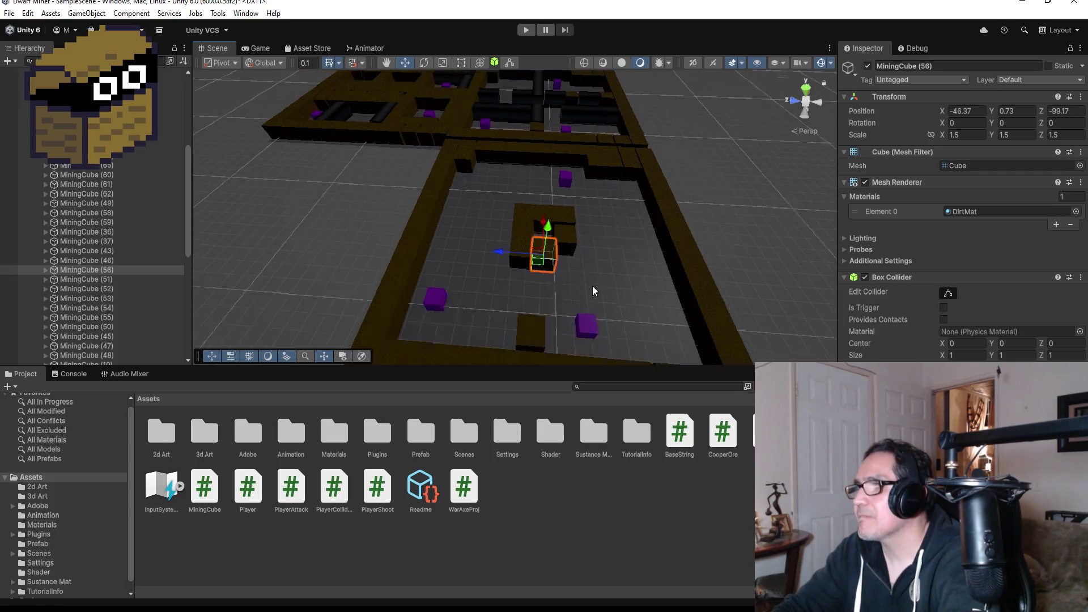
pyautogui.click(567, 238)
pyautogui.moveTo(621, 226); pyautogui.dragTo(352, 183)
pyautogui.scroll(3, 484, 340)
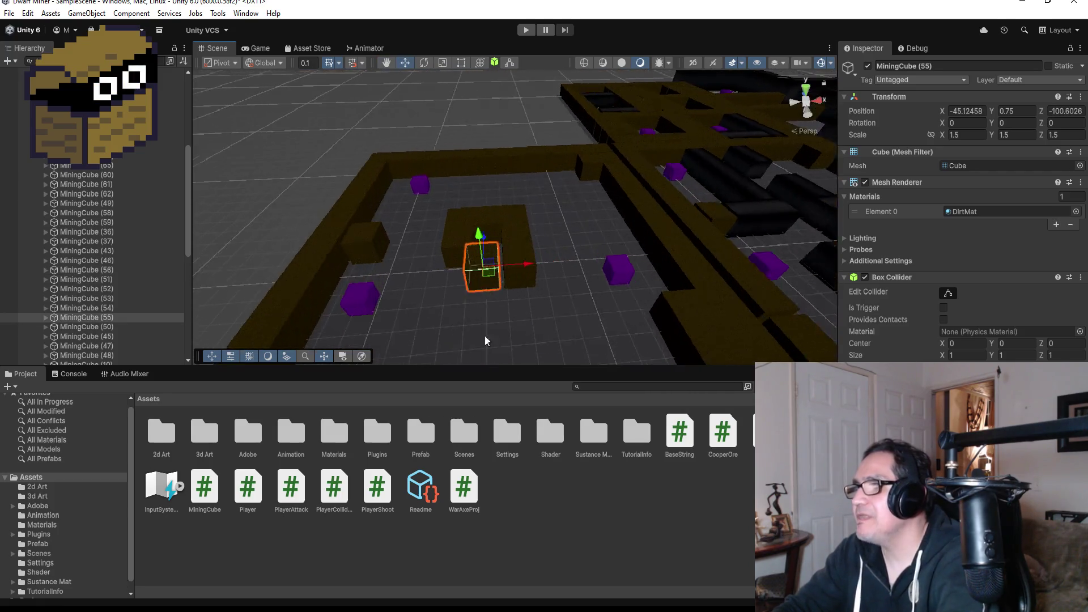
pyautogui.scroll(2, 475, 320)
pyautogui.press('v')
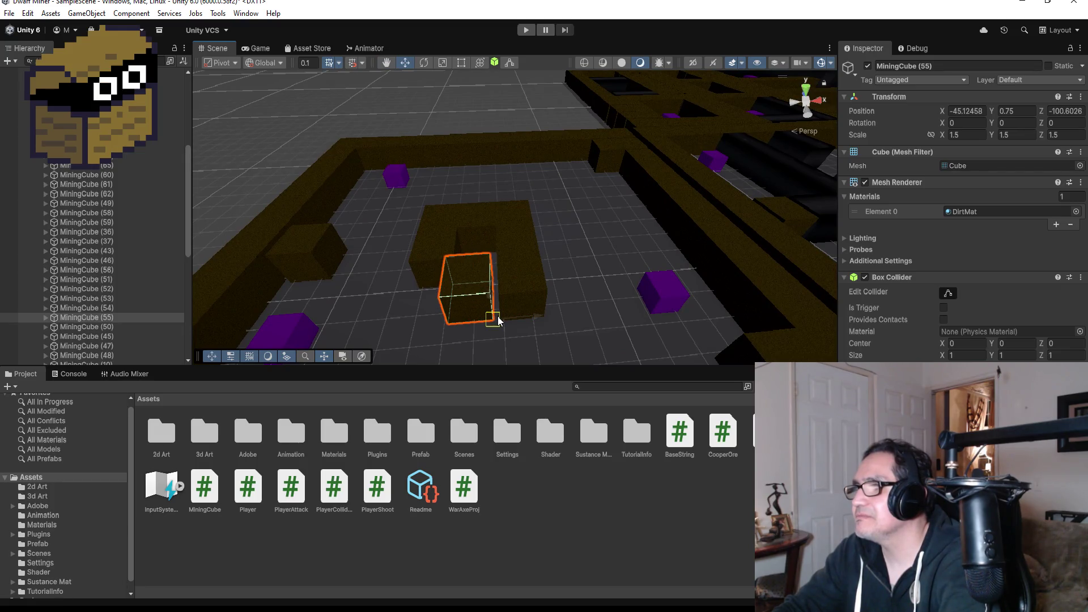
pyautogui.moveTo(501, 317); pyautogui.dragTo(506, 327)
pyautogui.scroll(-2, 545, 301)
pyautogui.moveTo(535, 280); pyautogui.dragTo(555, 289)
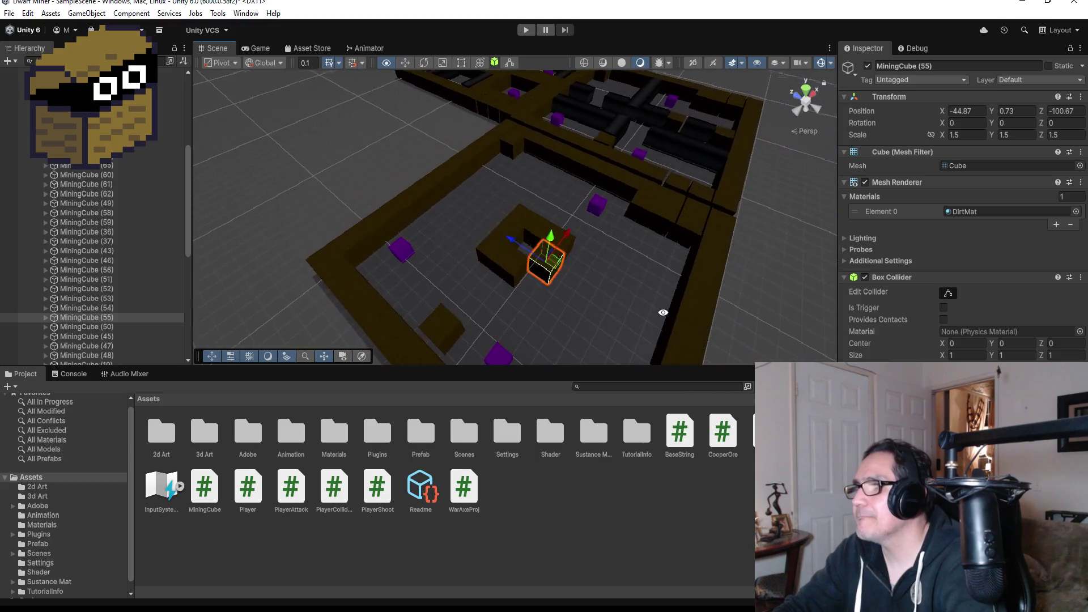
# Add MiningCube (57) beside the central block at -46.37, 0.73, -100.67.
pyautogui.click(508, 273)
pyautogui.hotkey('ctrl', 'd')
pyautogui.moveTo(513, 272)
pyautogui.mouseDown()
pyautogui.moveTo(474, 245)
pyautogui.moveTo(520, 270)
pyautogui.mouseUp()
pyautogui.press('f')
pyautogui.moveTo(460, 236); pyautogui.dragTo(539, 203)
pyautogui.moveTo(445, 312)
pyautogui.mouseDown()
pyautogui.moveTo(311, 345)
pyautogui.moveTo(385, 331)
pyautogui.mouseUp()
pyautogui.scroll(-3, 502, 285)
pyautogui.moveTo(502, 285)
pyautogui.keyDown('alt'); pyautogui.mouseDown()
pyautogui.moveTo(474, 160)
pyautogui.moveTo(542, 259)
pyautogui.moveTo(345, 229)
pyautogui.mouseUp(); pyautogui.keyUp('alt')
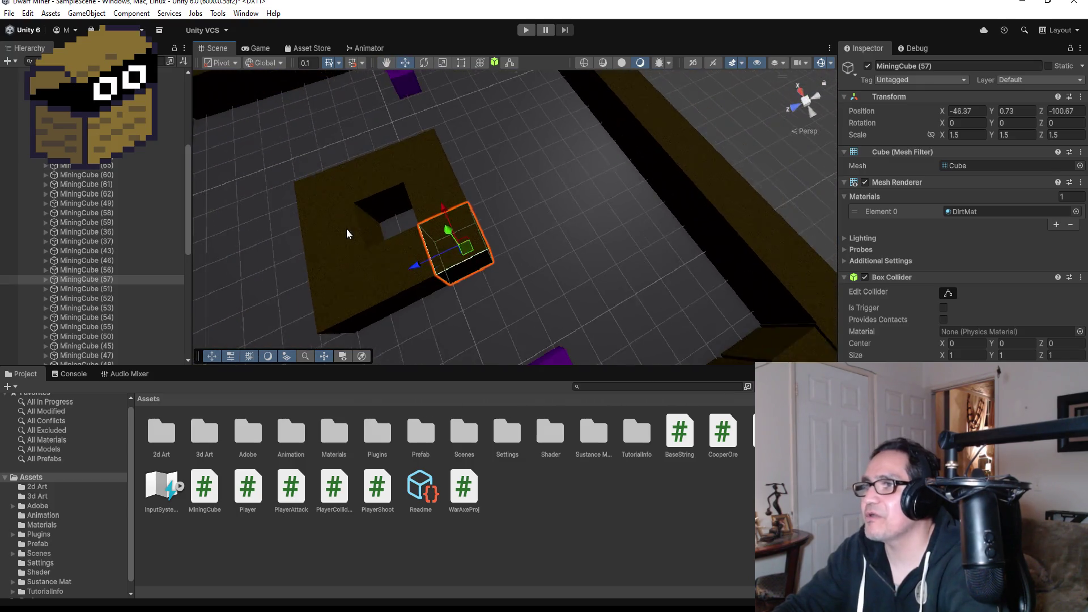
pyautogui.click(403, 222)
pyautogui.scroll(-5, 529, 203)
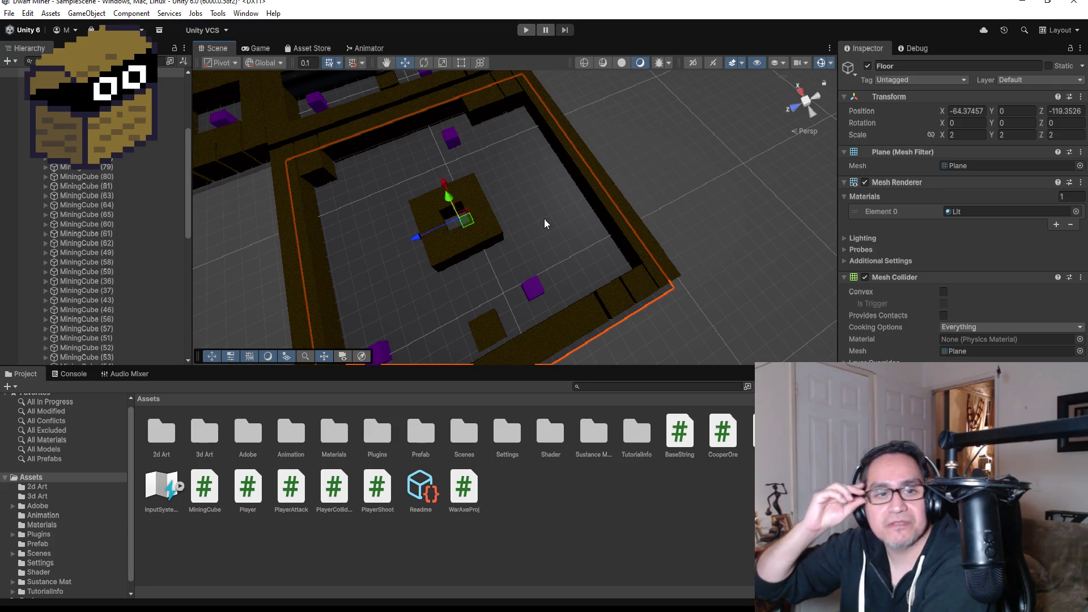
# Nudge the purple Enemy (3) cube slightly along X.
pyautogui.moveTo(544, 218)
pyautogui.mouseDown()
pyautogui.moveTo(549, 210)
pyautogui.moveTo(493, 216)
pyautogui.moveTo(486, 242)
pyautogui.mouseUp()
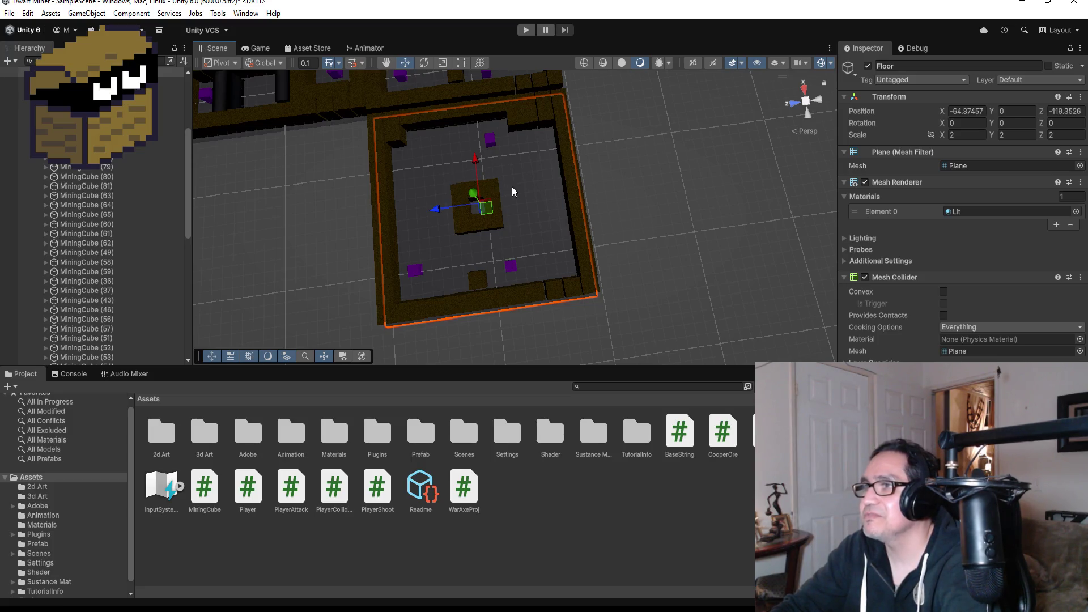
pyautogui.click(491, 139)
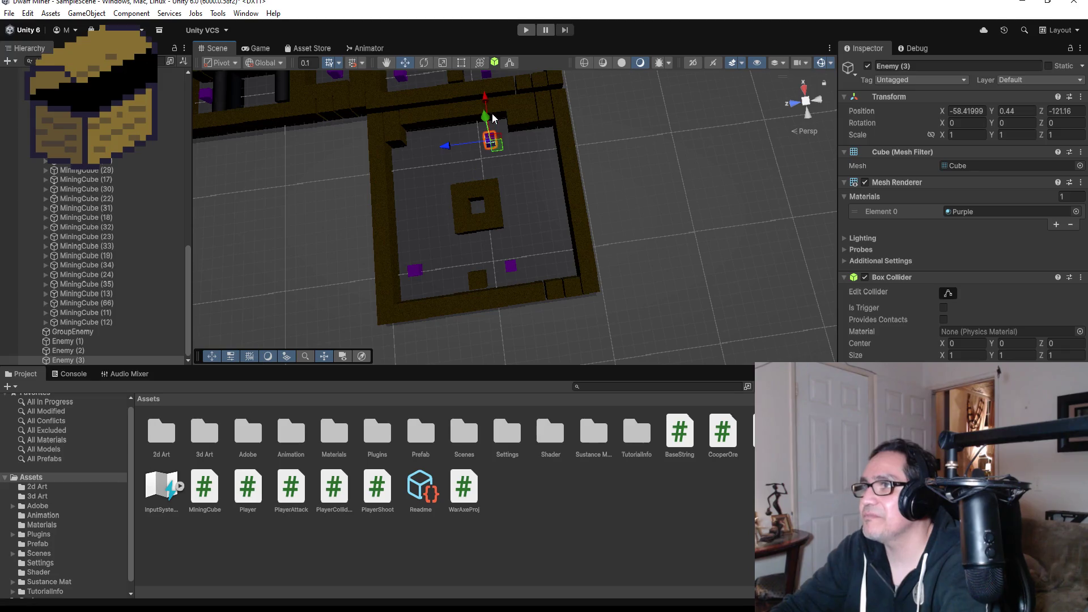
pyautogui.moveTo(485, 94); pyautogui.dragTo(485, 90)
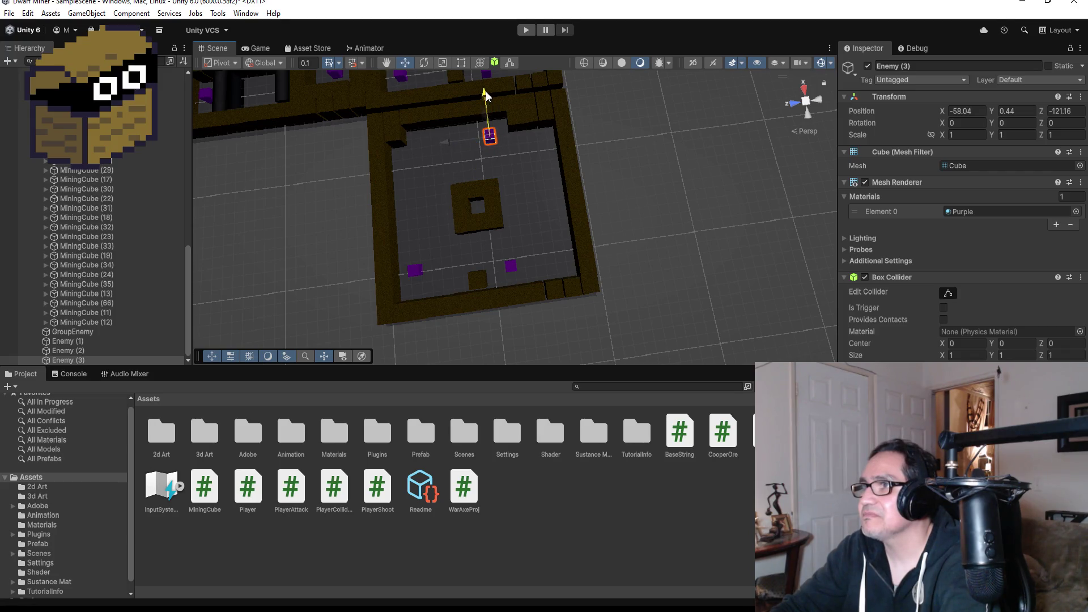
# Select wall cubes near the enemy, then two cubes of the central block.
pyautogui.click(515, 125)
pyautogui.click(537, 125)
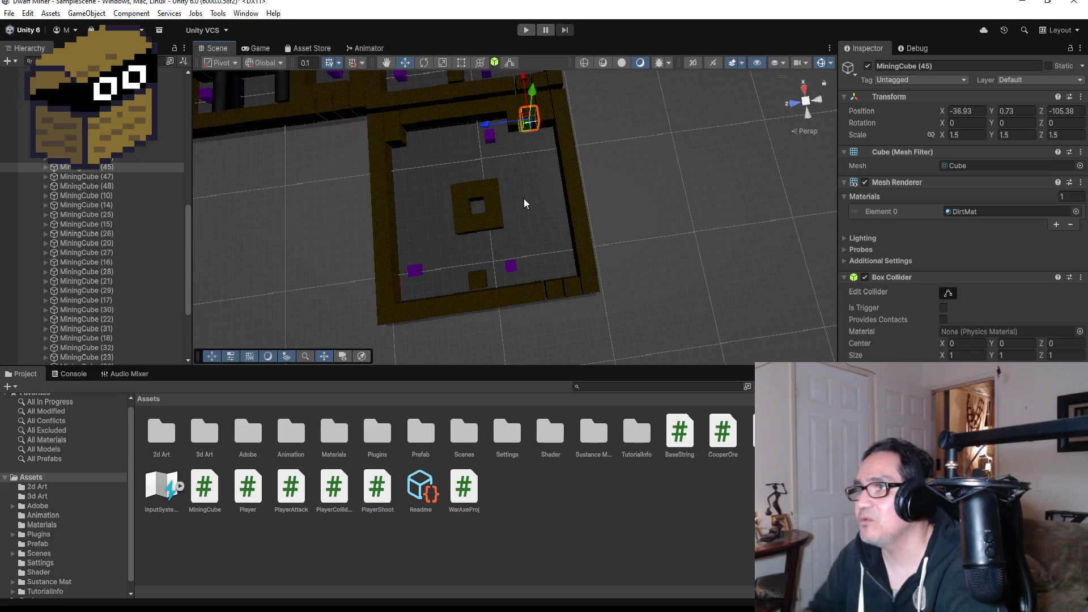
pyautogui.click(458, 187)
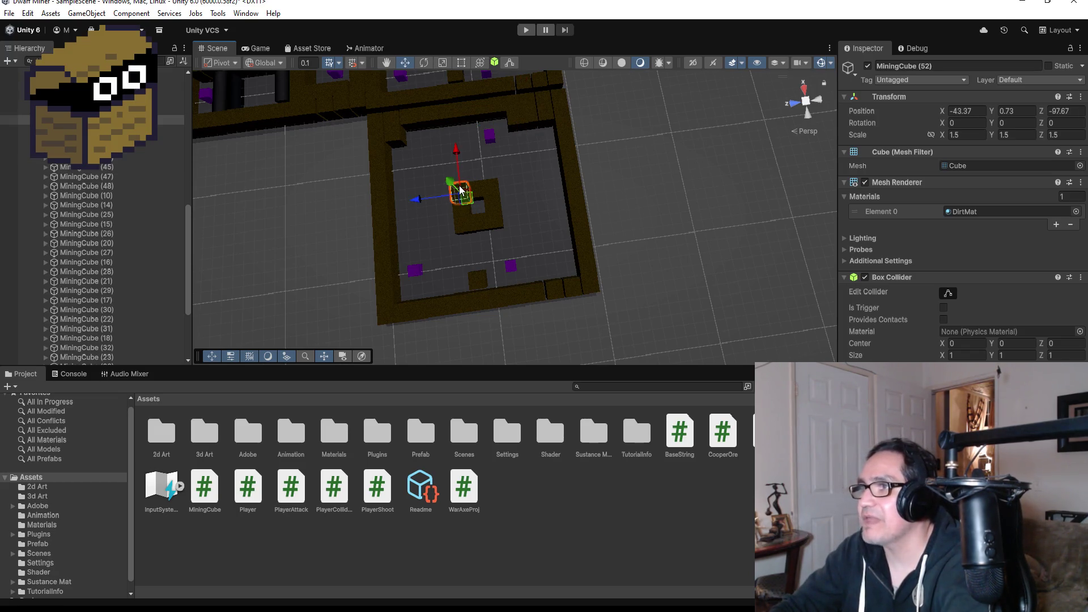
pyautogui.keyDown('shift'); pyautogui.click(460, 213); pyautogui.keyUp('shift')
# Duplicate the three selected cubes and place the copies beside the block at Z -96.17.
pyautogui.keyDown('shift'); pyautogui.click(463, 227); pyautogui.keyUp('shift')
pyautogui.hotkey('ctrl', 'd')
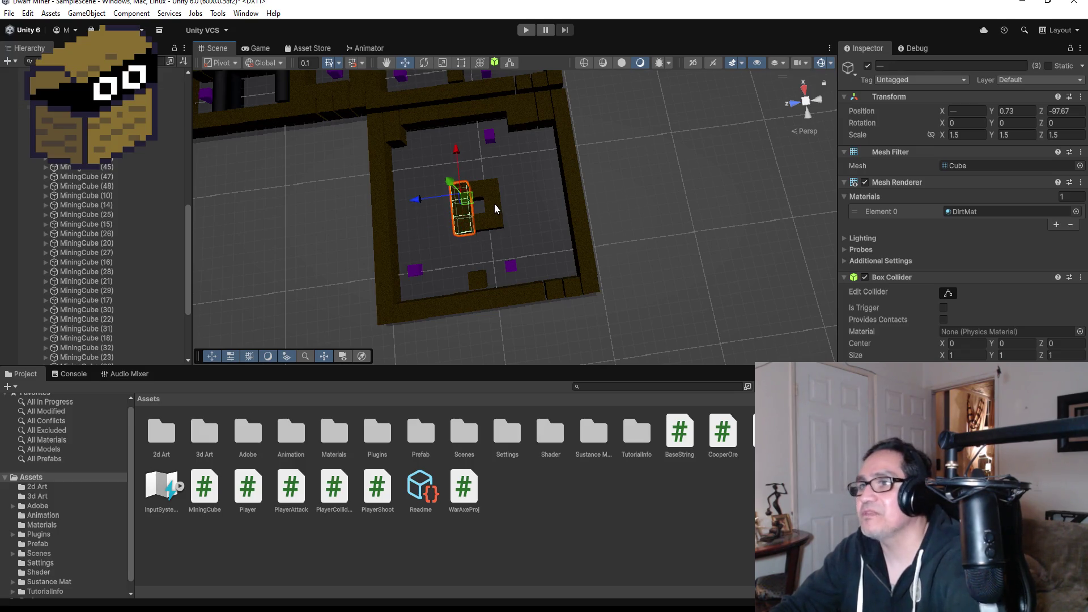
pyautogui.moveTo(432, 198); pyautogui.dragTo(392, 207)
pyautogui.press('f')
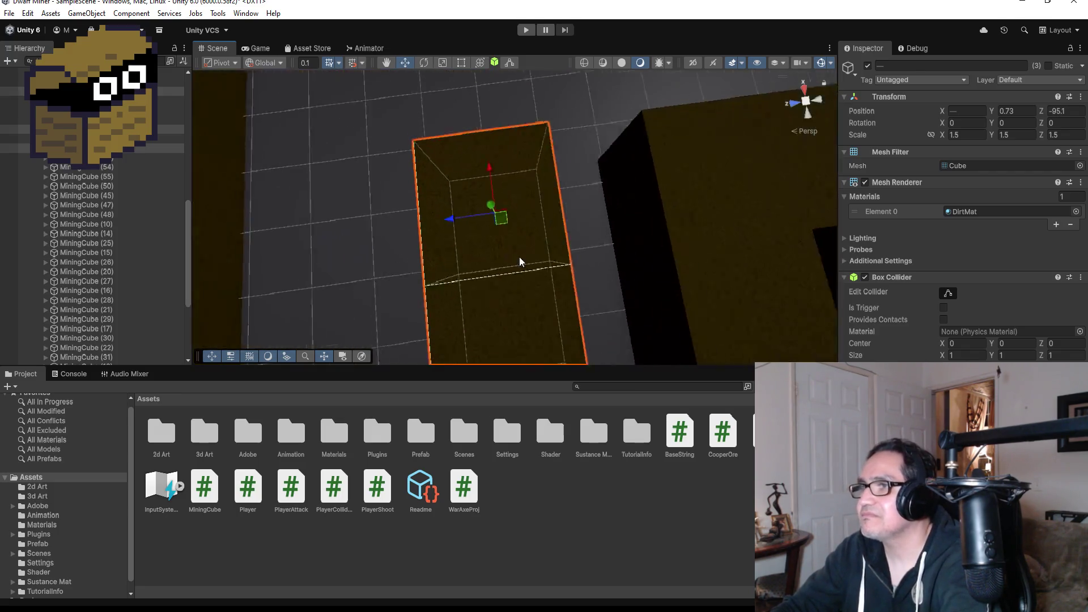
pyautogui.scroll(-5, 634, 248)
pyautogui.moveTo(581, 266); pyautogui.dragTo(542, 263)
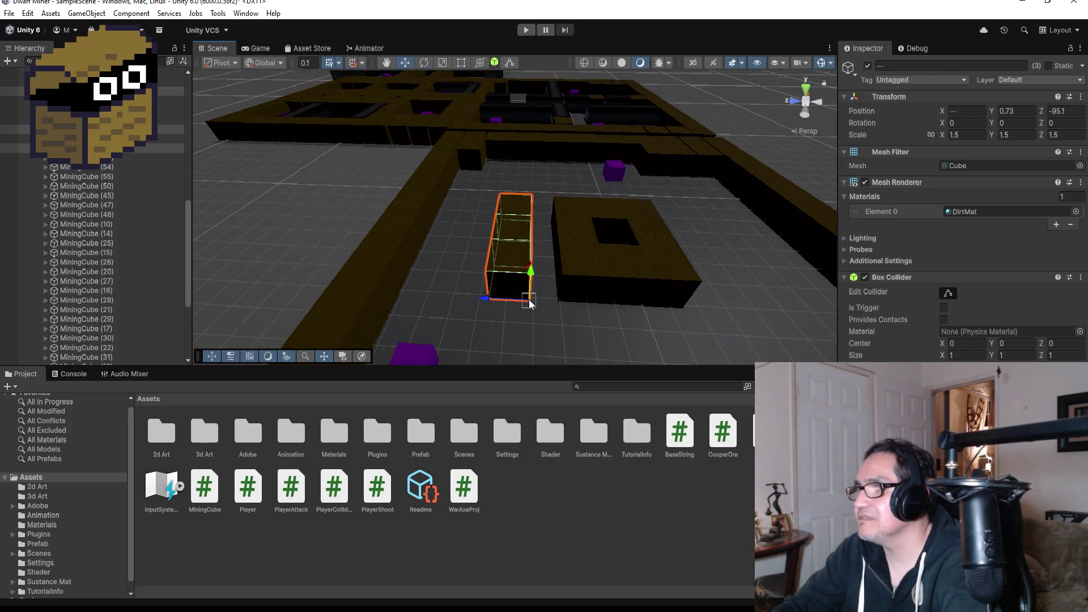
pyautogui.moveTo(528, 299); pyautogui.dragTo(536, 297)
pyautogui.scroll(-3, 658, 286)
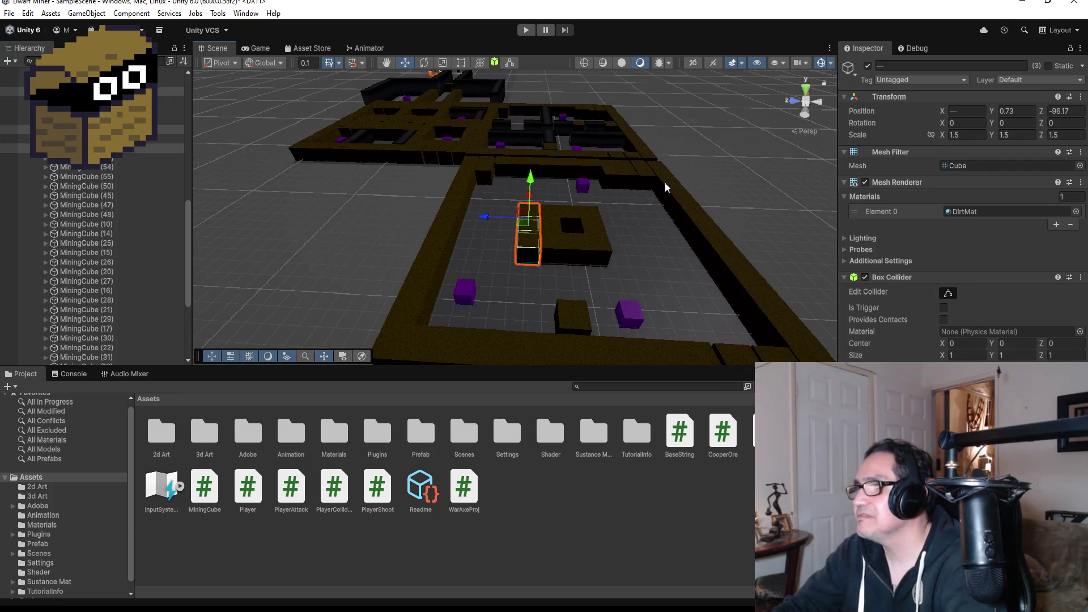
pyautogui.moveTo(664, 182); pyautogui.dragTo(643, 308)
# Select MiningCube (54) along with two adjacent dirt cubes.
pyautogui.click(592, 237)
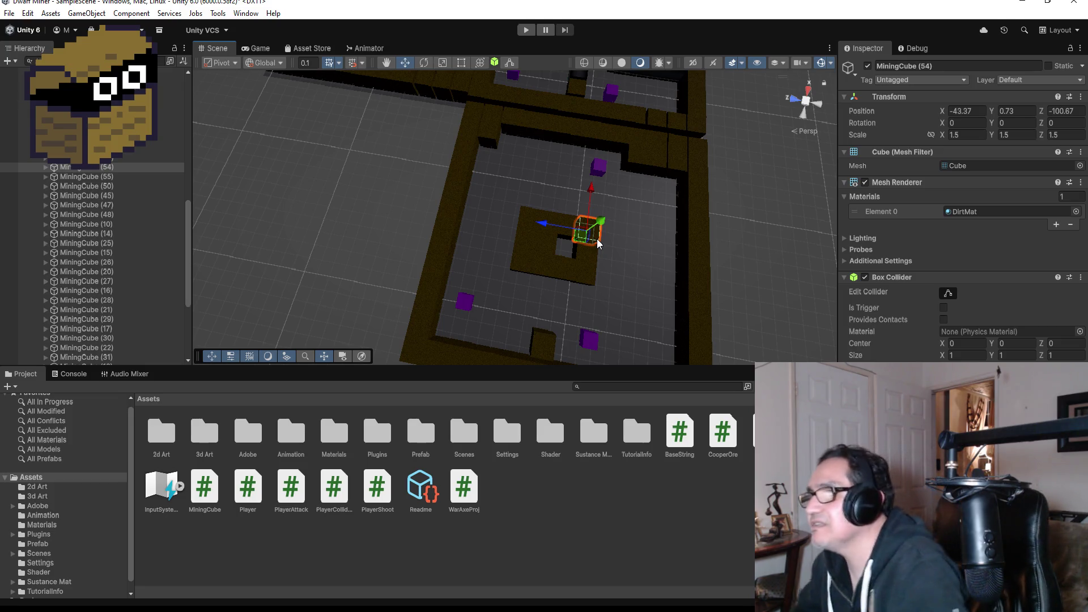
pyautogui.moveTo(651, 247)
pyautogui.mouseDown()
pyautogui.moveTo(517, 160)
pyautogui.moveTo(560, 264)
pyautogui.mouseUp()
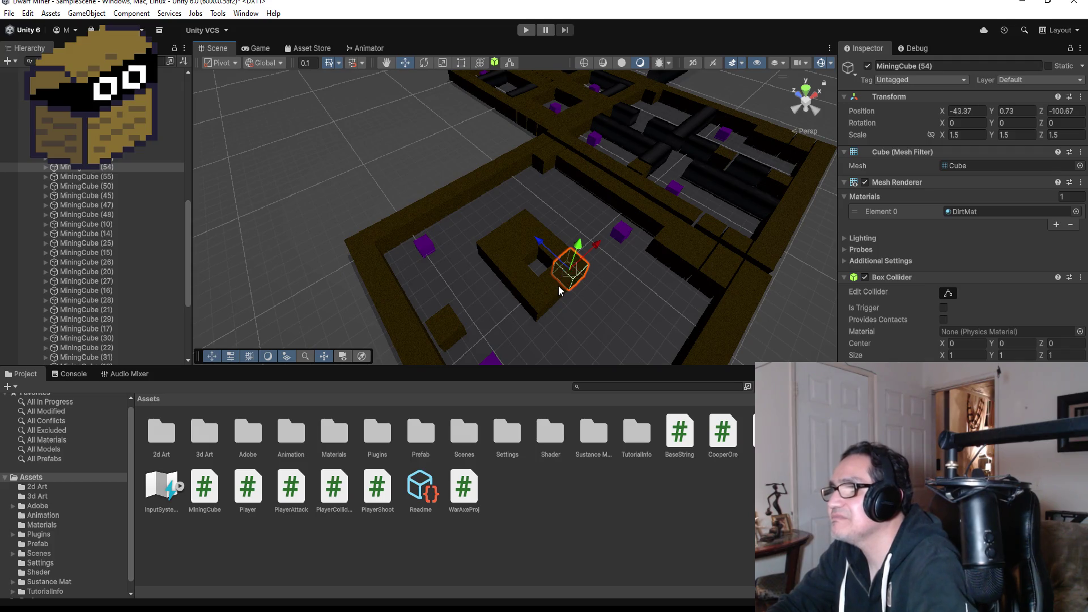
pyautogui.keyDown('shift'); pyautogui.click(542, 299); pyautogui.keyUp('shift')
pyautogui.keyDown('shift'); pyautogui.click(542, 299); pyautogui.keyUp('shift')
pyautogui.moveTo(625, 276)
pyautogui.mouseDown()
pyautogui.moveTo(620, 295)
pyautogui.moveTo(429, 274)
pyautogui.mouseUp()
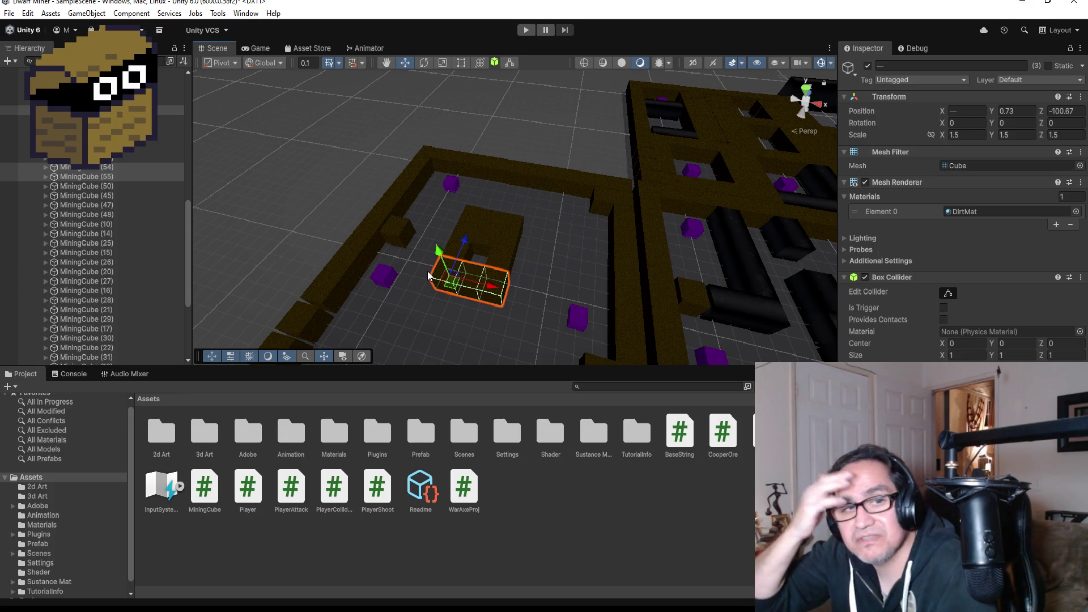
# Duplicate the selected row to Z -103.1 and vertex-snap it flush against the central block.
pyautogui.scroll(-3, 537, 256)
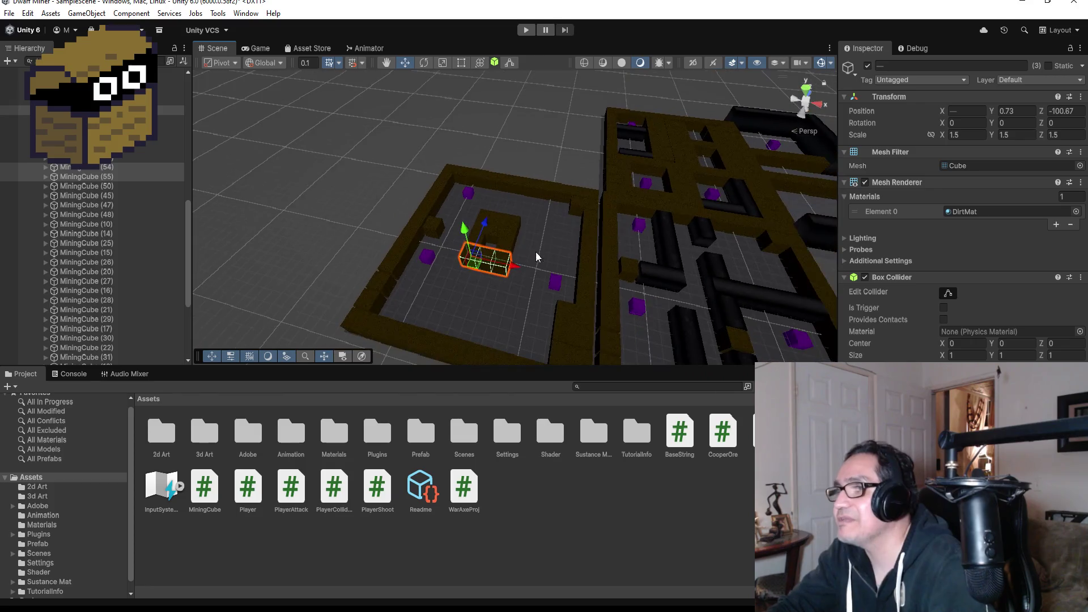
pyautogui.moveTo(542, 236); pyautogui.dragTo(558, 297)
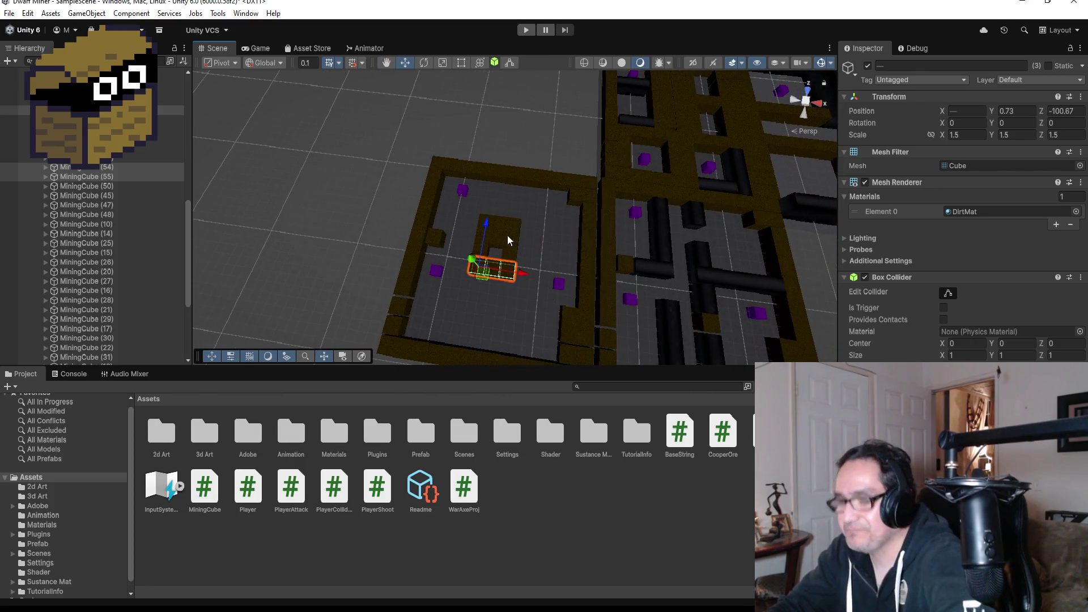
pyautogui.hotkey('ctrl', 'd')
pyautogui.moveTo(488, 225); pyautogui.dragTo(499, 265)
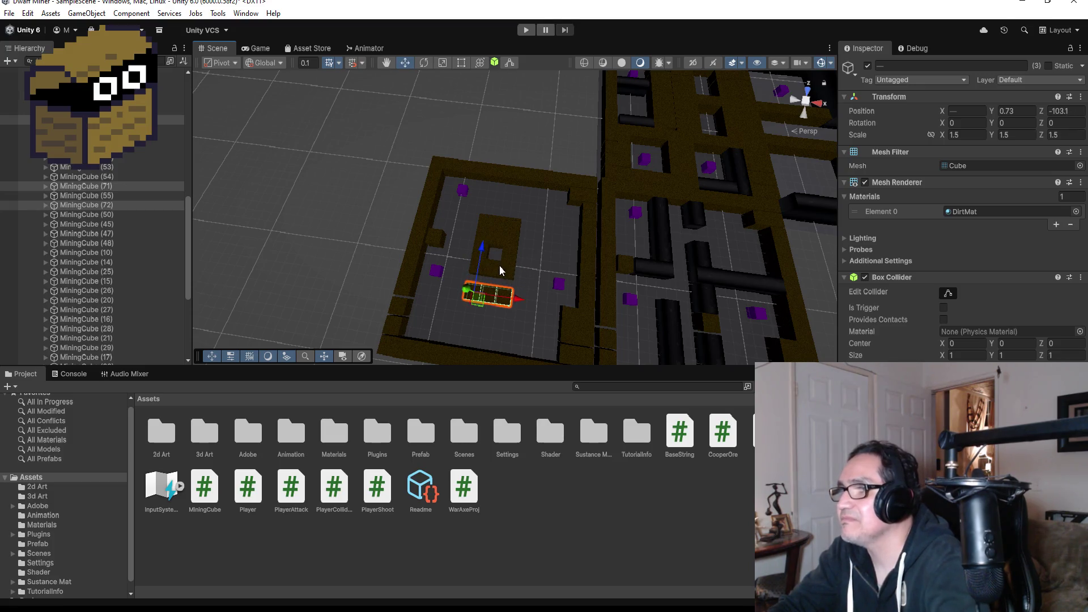
pyautogui.press('f')
pyautogui.scroll(-3, 664, 225)
pyautogui.moveTo(743, 175); pyautogui.dragTo(554, 188)
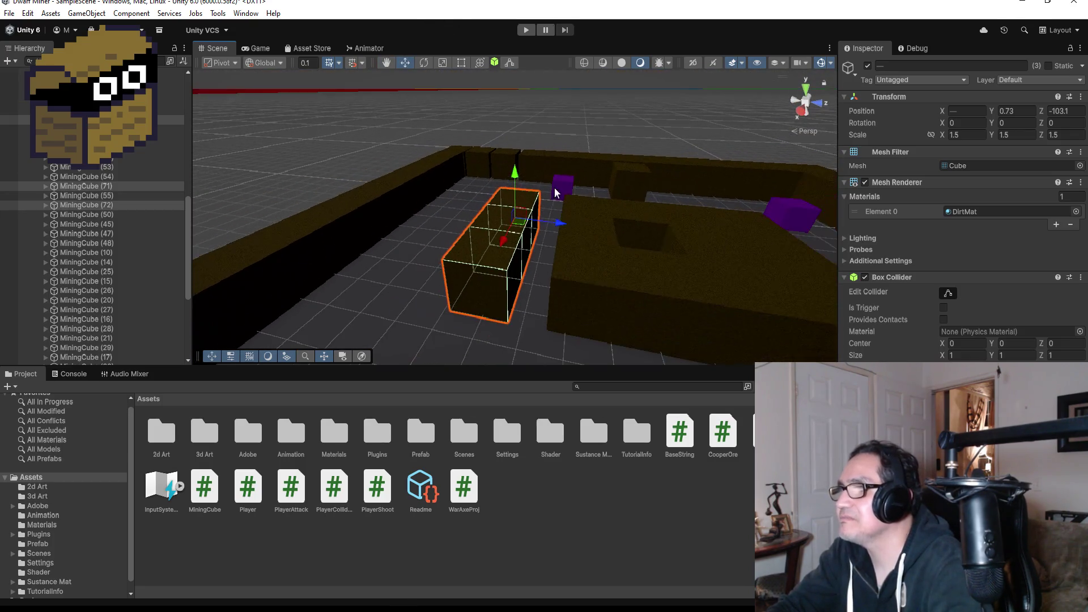
pyautogui.press('v')
pyautogui.moveTo(509, 321); pyautogui.dragTo(536, 319)
pyautogui.scroll(-3, 623, 300)
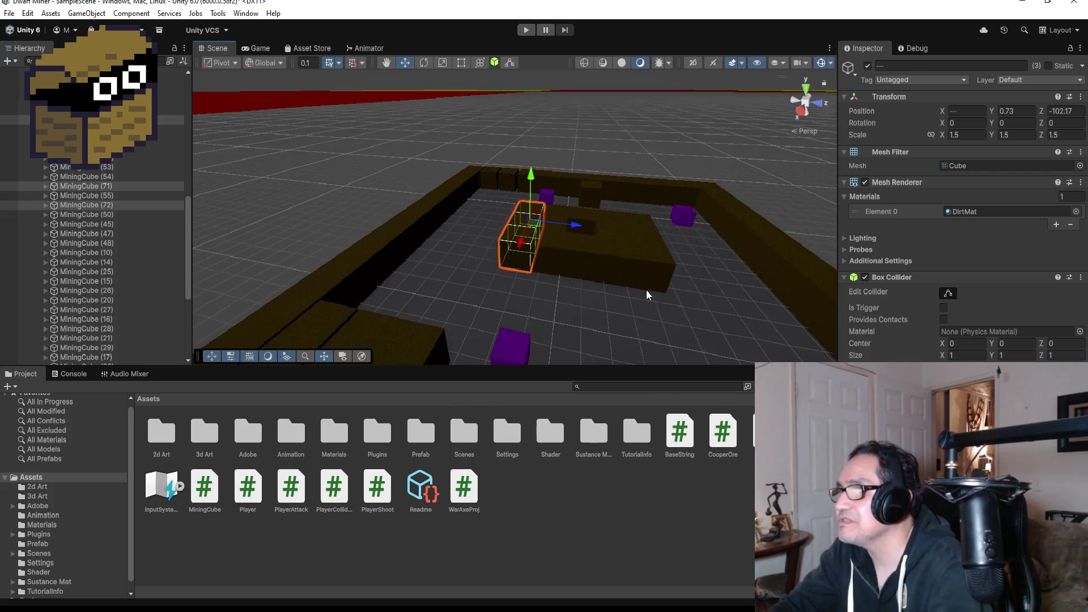
pyautogui.moveTo(723, 206)
pyautogui.mouseDown()
pyautogui.moveTo(359, 301)
pyautogui.moveTo(418, 304)
pyautogui.mouseUp()
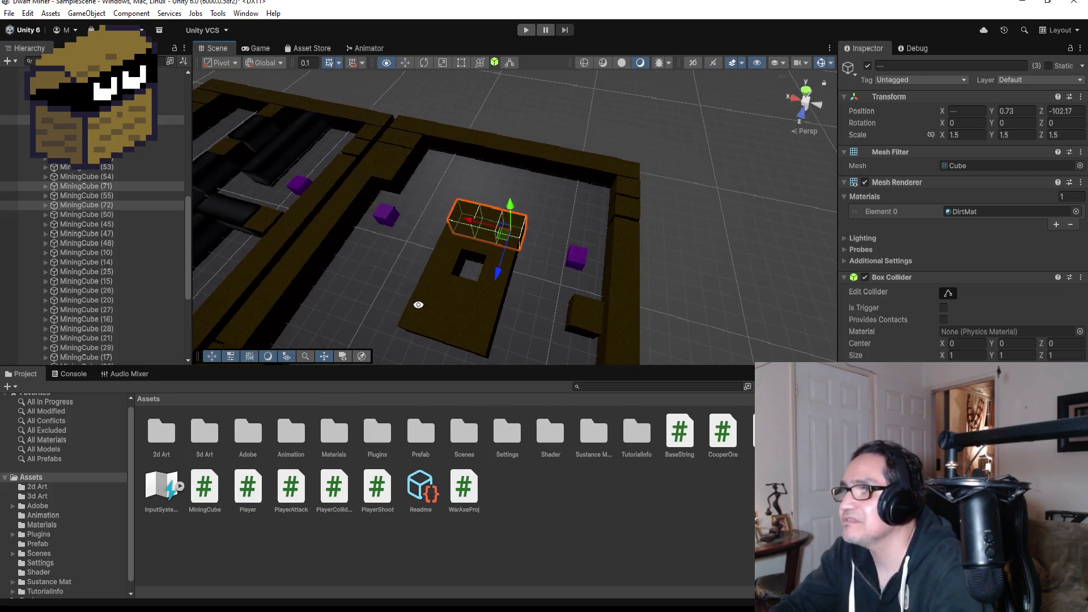
# Duplicate MiningCube (54) and two neighbours, moving the row along X to -41.87.
pyautogui.click(447, 246)
pyautogui.moveTo(514, 238); pyautogui.dragTo(631, 304)
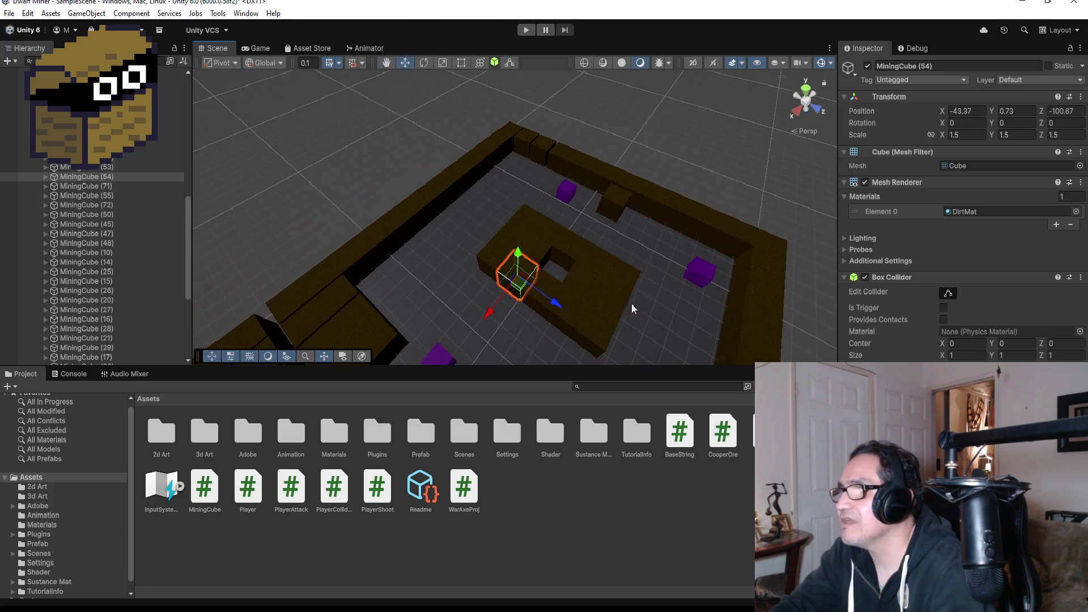
pyautogui.keyDown('shift'); pyautogui.click(547, 291); pyautogui.keyUp('shift')
pyautogui.keyDown('shift'); pyautogui.click(570, 297); pyautogui.keyUp('shift')
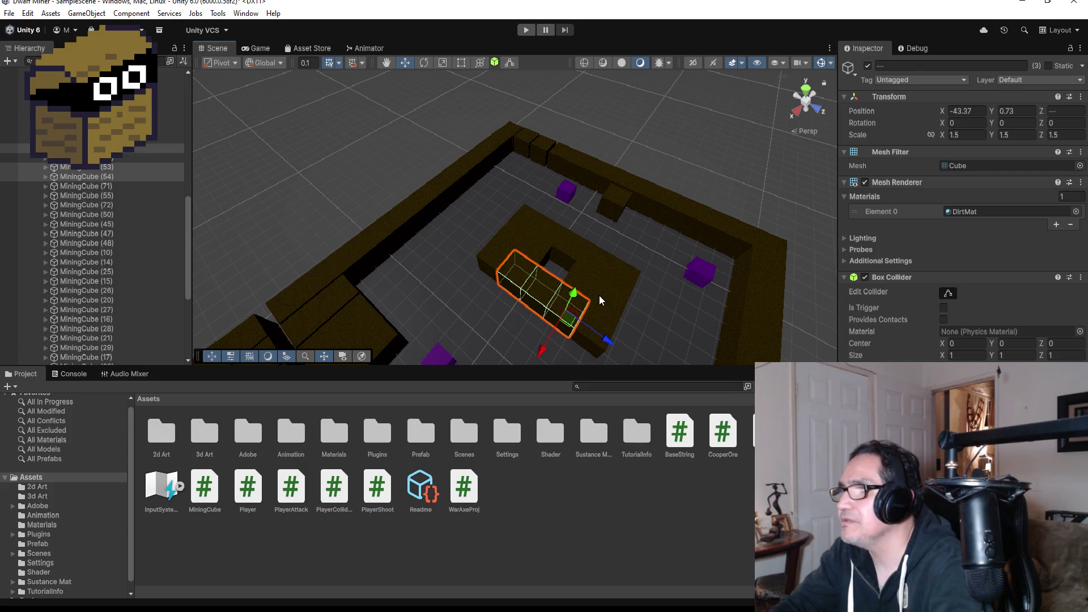
pyautogui.scroll(-2, 595, 272)
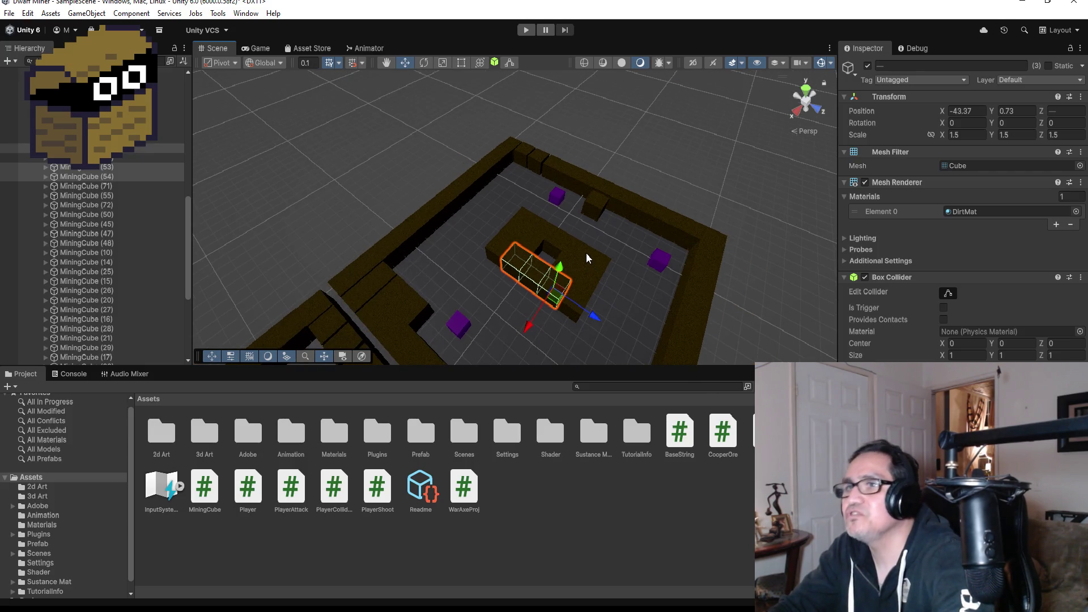
pyautogui.hotkey('ctrl', 'd')
pyautogui.moveTo(528, 324); pyautogui.dragTo(505, 357)
pyautogui.moveTo(617, 292)
pyautogui.mouseDown()
pyautogui.moveTo(467, 223)
pyautogui.moveTo(457, 304)
pyautogui.moveTo(610, 277)
pyautogui.moveTo(444, 294)
pyautogui.moveTo(378, 322)
pyautogui.mouseUp()
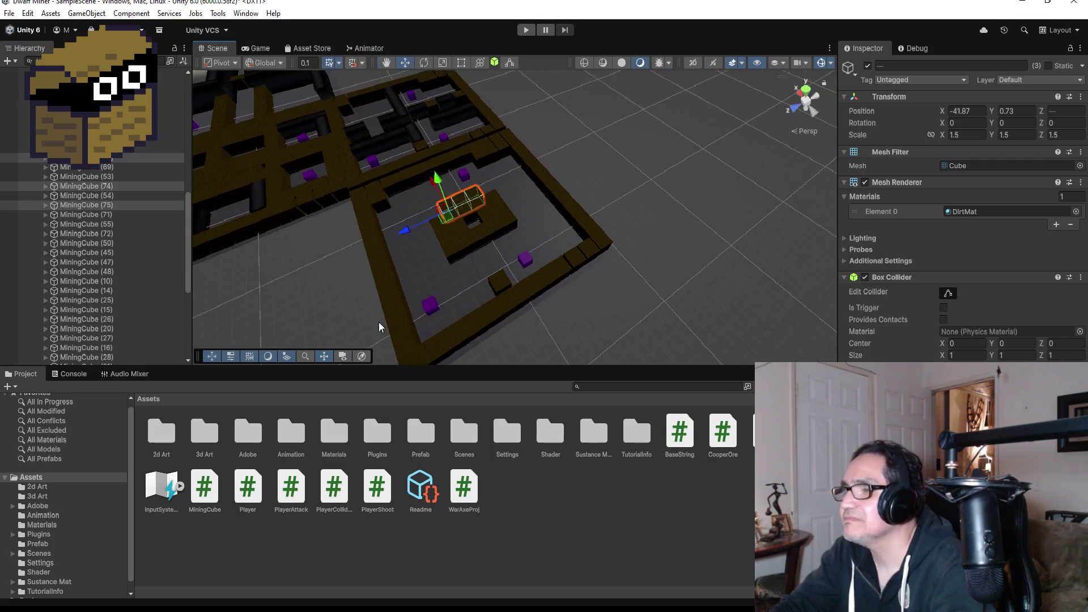
pyautogui.click(503, 285)
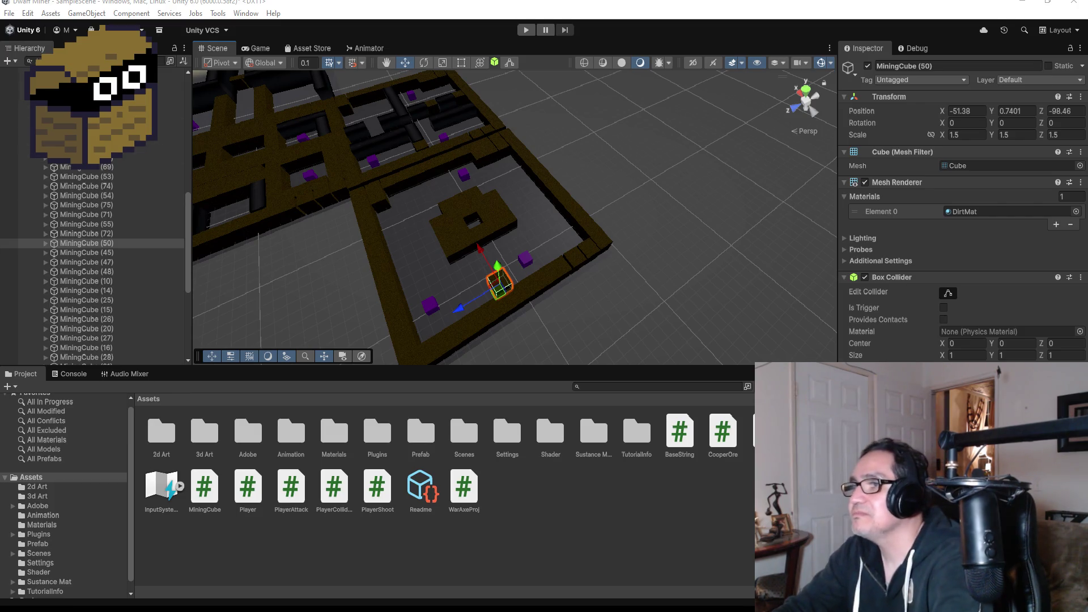
pyautogui.scroll(4, 481, 264)
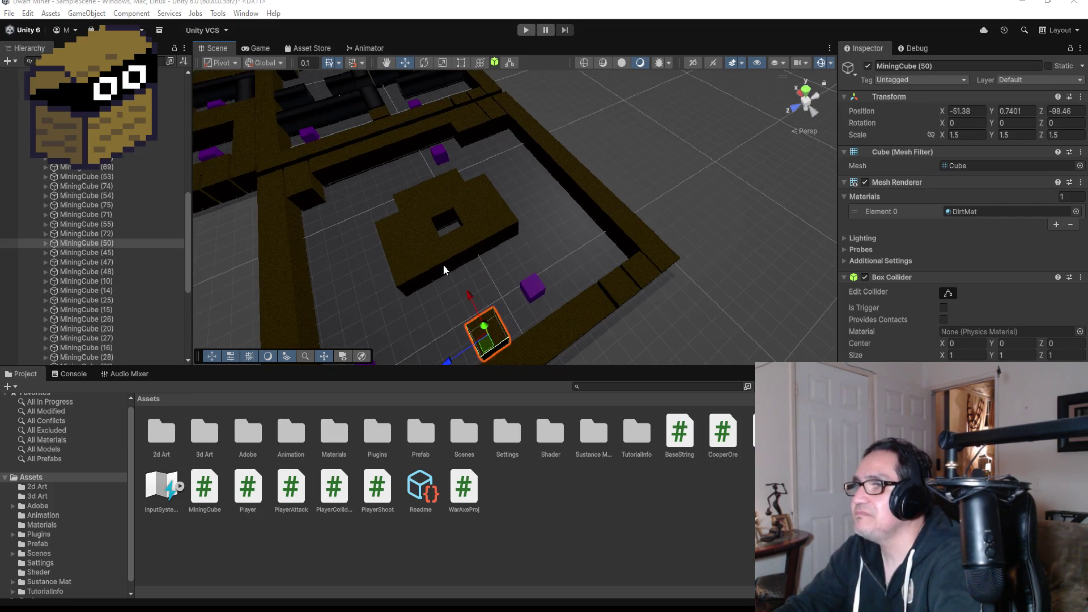
# Vertex-snap MiningCube (46) and two adjacent cubes to a new spot.
pyautogui.click(443, 269)
pyautogui.keyDown('ctrl'); pyautogui.click(461, 250); pyautogui.keyUp('ctrl')
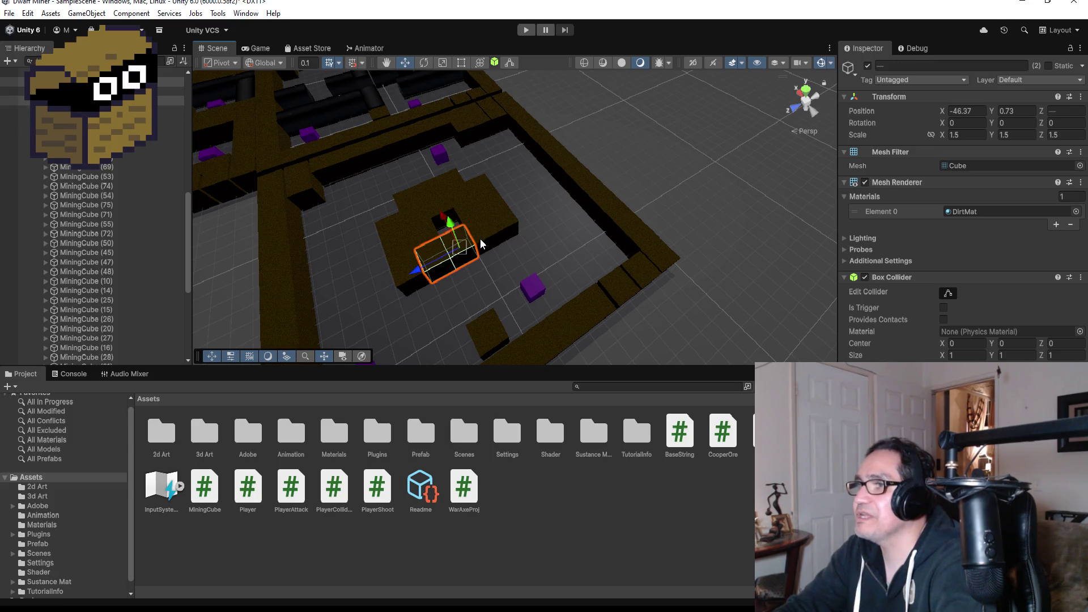
pyautogui.keyDown('ctrl'); pyautogui.click(481, 240); pyautogui.keyUp('ctrl')
pyautogui.press('v')
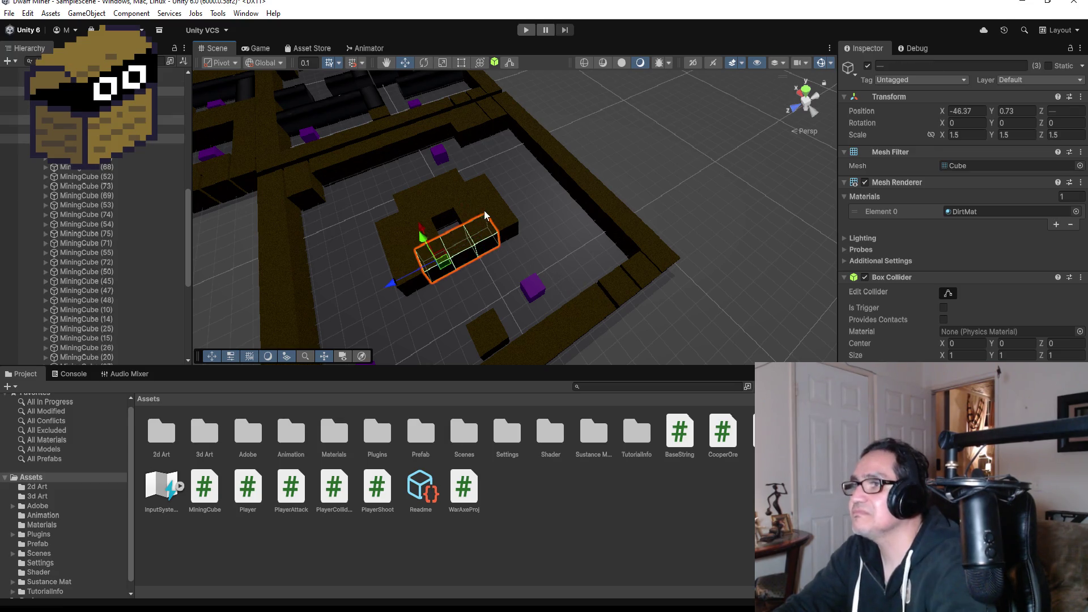
pyautogui.moveTo(421, 234)
pyautogui.mouseDown()
pyautogui.moveTo(462, 287)
pyautogui.moveTo(595, 243)
pyautogui.moveTo(668, 204)
pyautogui.moveTo(537, 338)
pyautogui.moveTo(528, 325)
pyautogui.mouseUp()
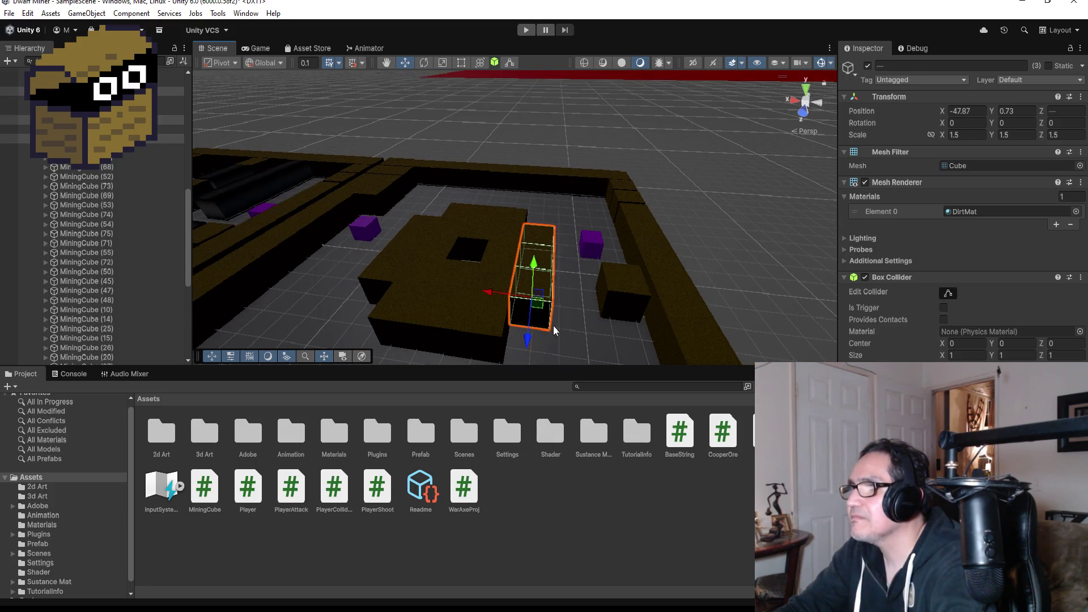
# Lower MiningCube (50) onto the floor beside the central block at -49.37, 0.73, -99.17.
pyautogui.click(621, 297)
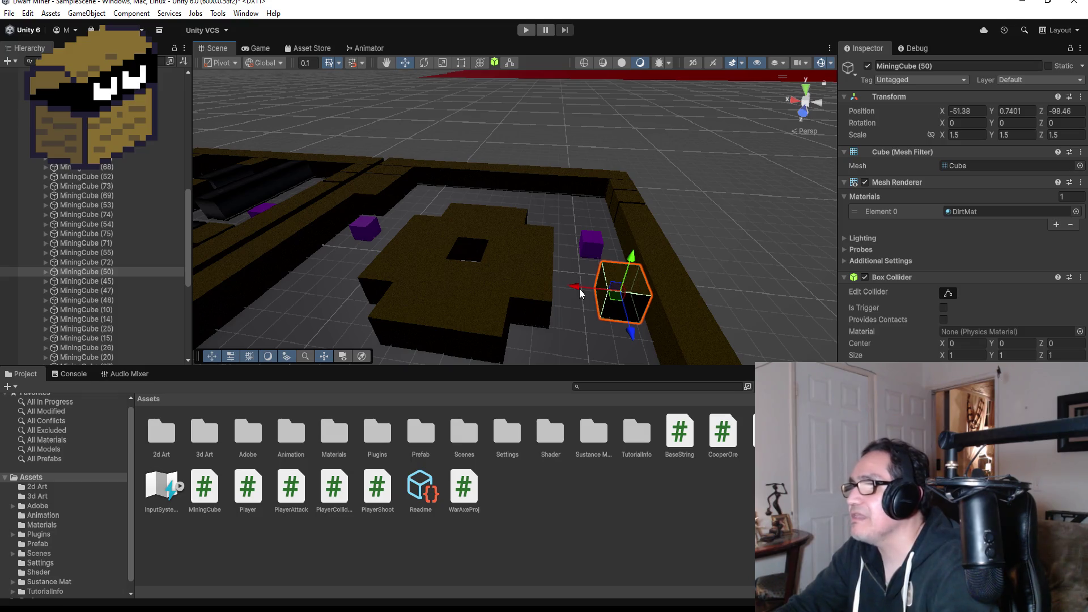
pyautogui.press('v')
pyautogui.moveTo(590, 314); pyautogui.dragTo(566, 309)
pyautogui.scroll(-4, 623, 277)
pyautogui.keyDown('alt'); pyautogui.moveTo(646, 259); pyautogui.dragTo(525, 317); pyautogui.keyUp('alt')
pyautogui.moveTo(449, 309)
pyautogui.mouseDown()
pyautogui.moveTo(498, 266)
pyautogui.moveTo(491, 242)
pyautogui.mouseUp()
pyautogui.press('f')
pyautogui.moveTo(409, 237)
pyautogui.keyDown('alt'); pyautogui.mouseDown()
pyautogui.moveTo(587, 162)
pyautogui.moveTo(641, 110)
pyautogui.mouseUp(); pyautogui.keyUp('alt')
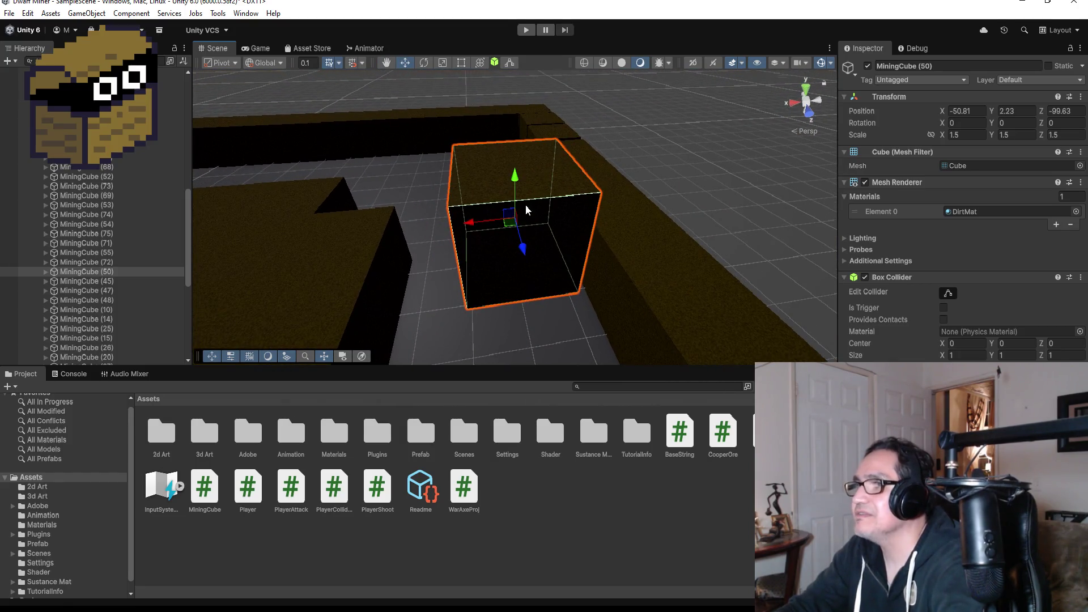
pyautogui.moveTo(516, 175)
pyautogui.mouseDown()
pyautogui.moveTo(497, 323)
pyautogui.moveTo(486, 303)
pyautogui.moveTo(435, 331)
pyautogui.mouseUp()
pyautogui.press('v')
pyautogui.moveTo(525, 239)
pyautogui.mouseDown()
pyautogui.moveTo(521, 264)
pyautogui.moveTo(557, 293)
pyautogui.moveTo(573, 282)
pyautogui.moveTo(508, 290)
pyautogui.moveTo(566, 272)
pyautogui.moveTo(569, 297)
pyautogui.moveTo(196, 280)
pyautogui.mouseUp()
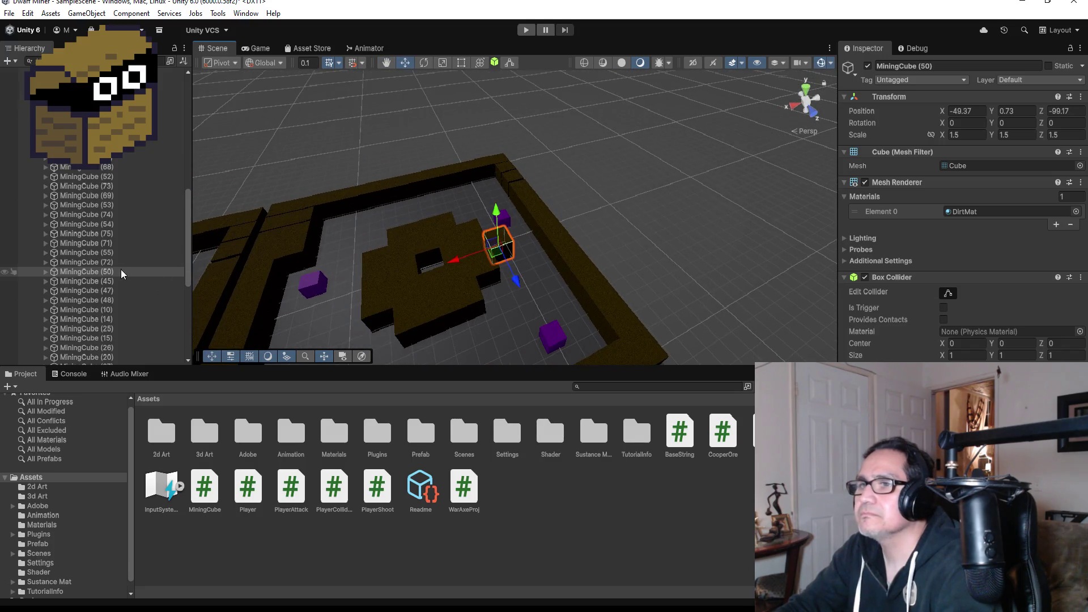
# Duplicate MiningCube (50) and slide the copy along X beside the central dirt formation.
pyautogui.hotkey('ctrl', 'd')
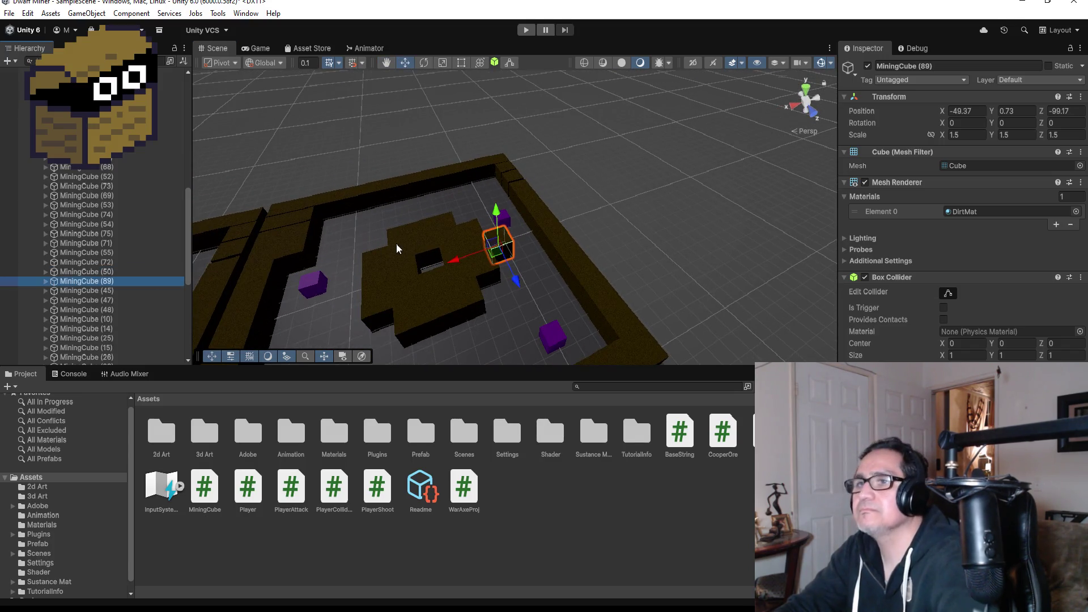
pyautogui.moveTo(460, 256)
pyautogui.mouseDown()
pyautogui.moveTo(283, 294)
pyautogui.moveTo(320, 293)
pyautogui.mouseUp()
pyautogui.press('f')
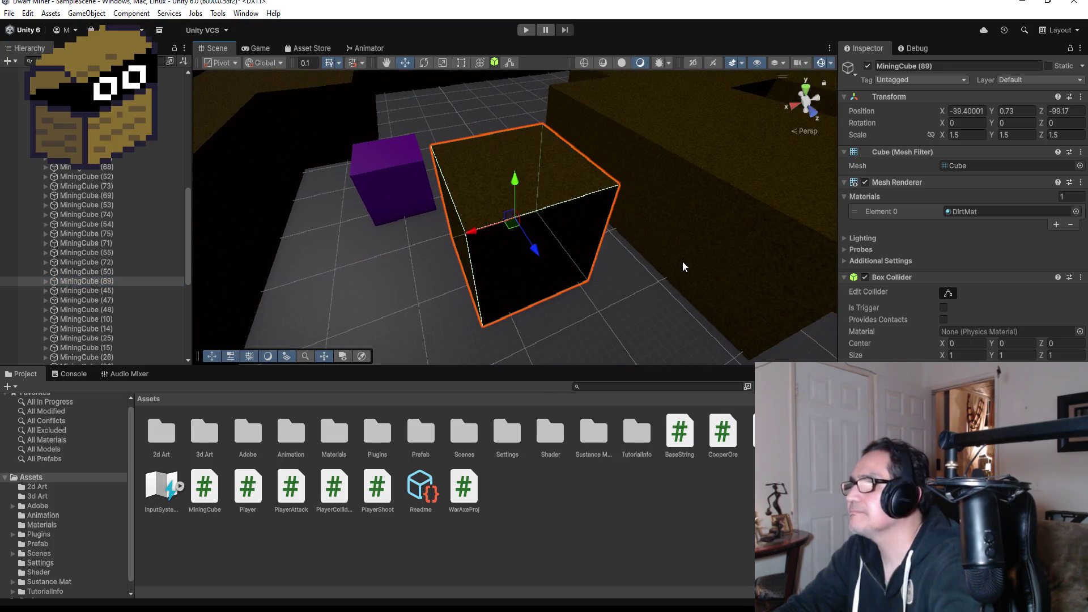
pyautogui.moveTo(689, 259)
pyautogui.mouseDown()
pyautogui.moveTo(586, 293)
pyautogui.moveTo(583, 312)
pyautogui.moveTo(624, 320)
pyautogui.mouseUp()
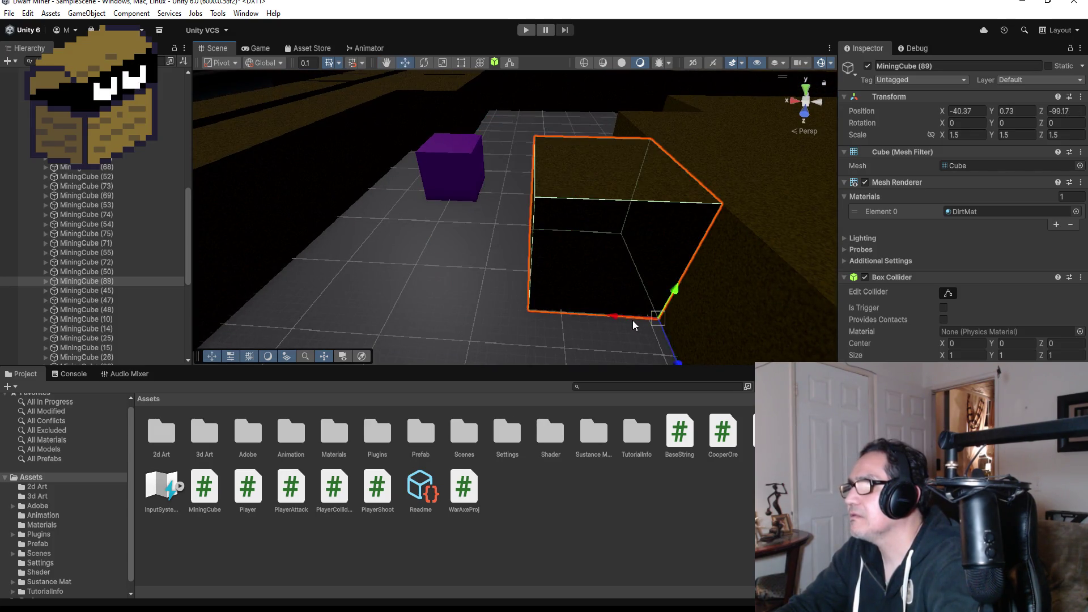
pyautogui.press('f')
pyautogui.scroll(-8, 708, 294)
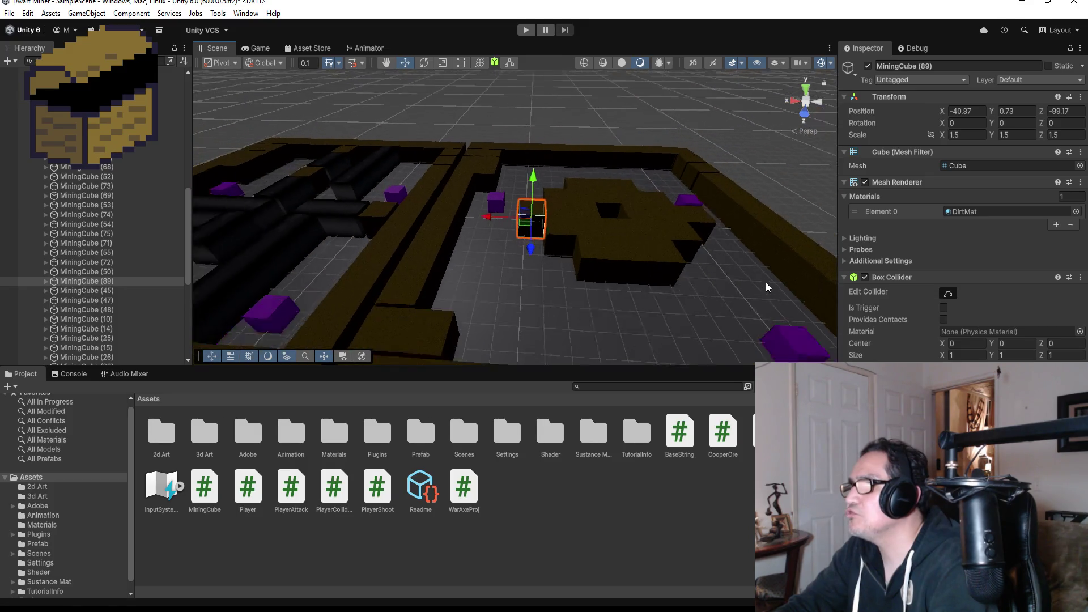
pyautogui.moveTo(705, 237); pyautogui.dragTo(513, 281)
pyautogui.scroll(3, 512, 284)
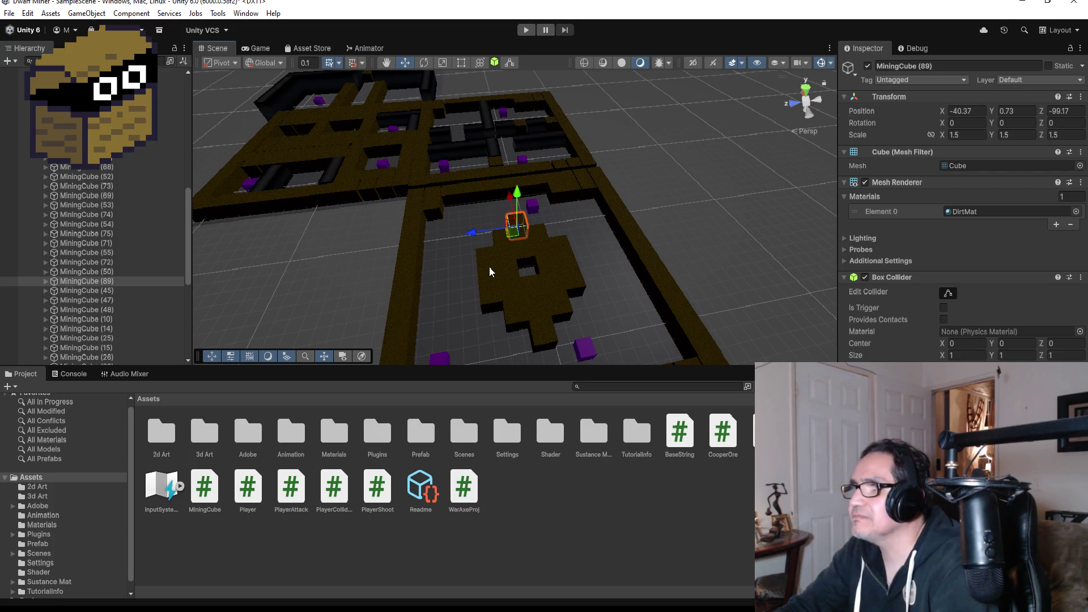
# Duplicate MiningCube (68) and move the copy along Z onto the room floor.
pyautogui.click(490, 275)
pyautogui.hotkey('ctrl', 'd')
pyautogui.moveTo(444, 287); pyautogui.dragTo(414, 290)
pyautogui.press('f')
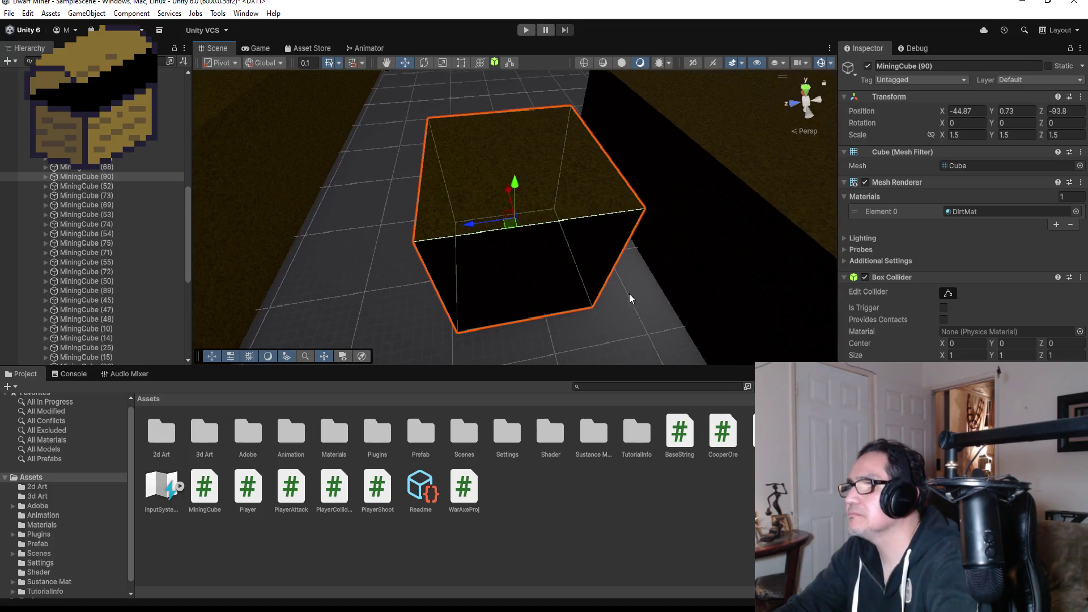
pyautogui.moveTo(609, 234)
pyautogui.mouseDown()
pyautogui.moveTo(596, 297)
pyautogui.moveTo(578, 301)
pyautogui.mouseUp()
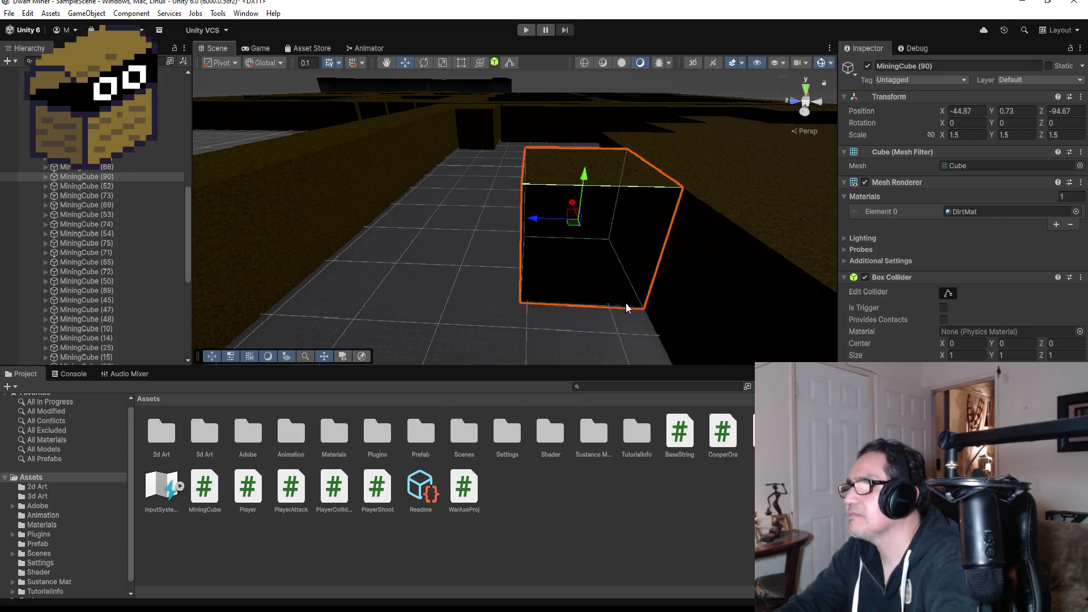
pyautogui.scroll(-5, 625, 302)
pyautogui.moveTo(716, 282)
pyautogui.mouseDown()
pyautogui.moveTo(765, 231)
pyautogui.moveTo(655, 301)
pyautogui.moveTo(701, 325)
pyautogui.moveTo(698, 340)
pyautogui.moveTo(572, 287)
pyautogui.moveTo(379, 308)
pyautogui.mouseUp()
# Duplicate MiningCube (72), push the copy along Z and vertex-snap it toward the wall.
pyautogui.click(682, 332)
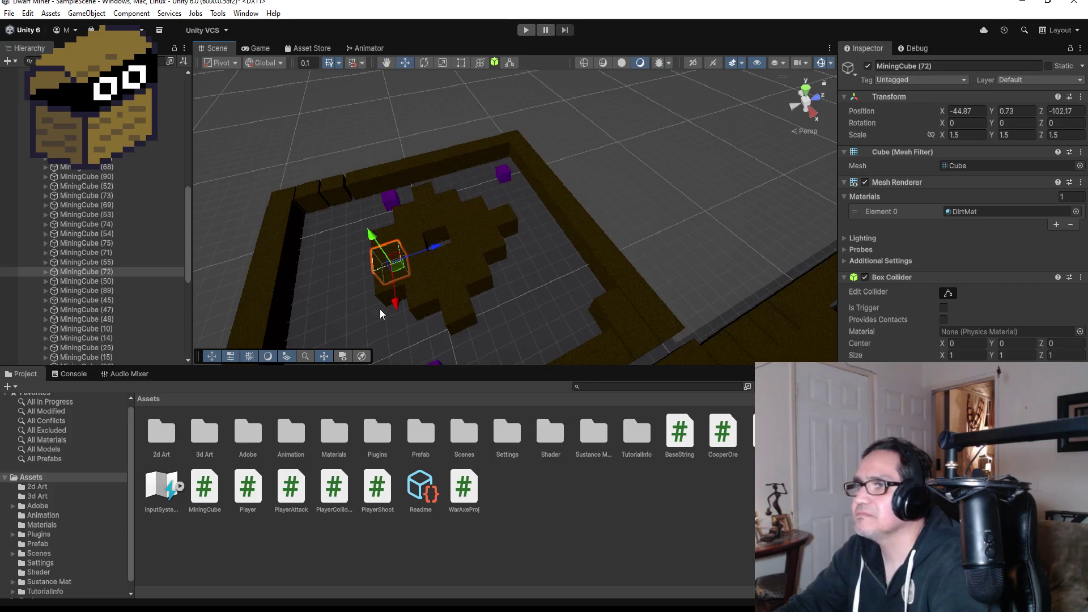
pyautogui.hotkey('ctrl', 'd')
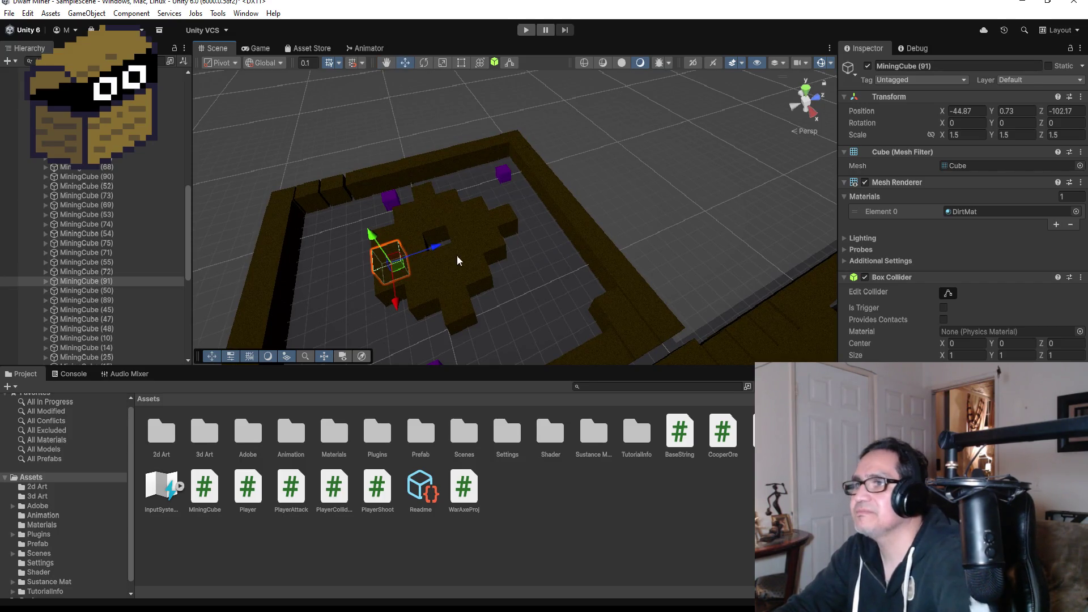
pyautogui.moveTo(448, 245); pyautogui.dragTo(386, 263)
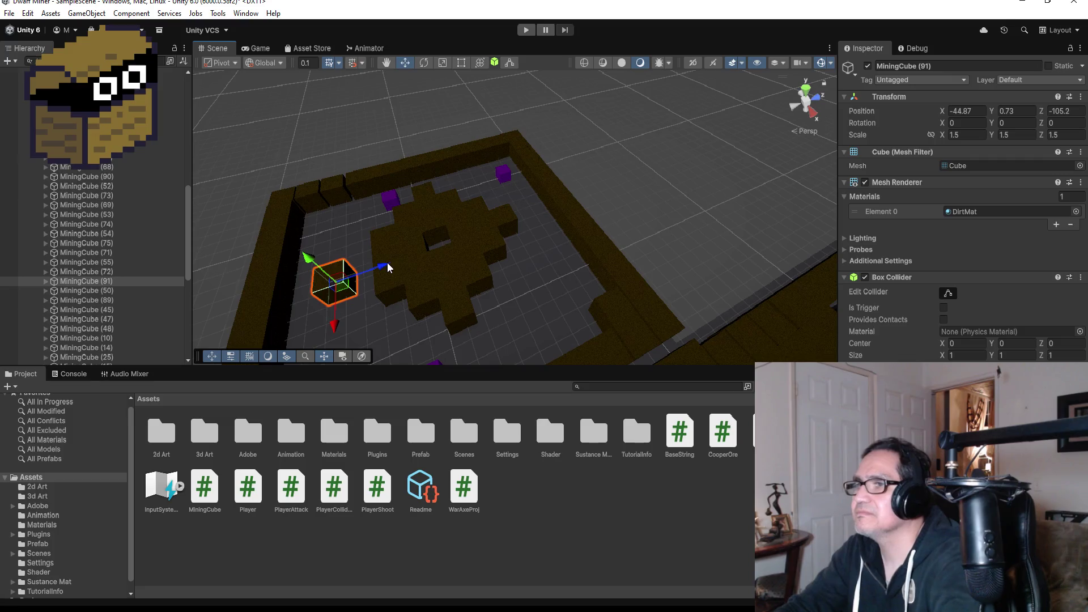
pyautogui.press('f')
pyautogui.moveTo(709, 263)
pyautogui.mouseDown()
pyautogui.moveTo(606, 294)
pyautogui.moveTo(582, 315)
pyautogui.moveTo(680, 332)
pyautogui.mouseUp()
pyautogui.press('v')
pyautogui.scroll(-5, 711, 311)
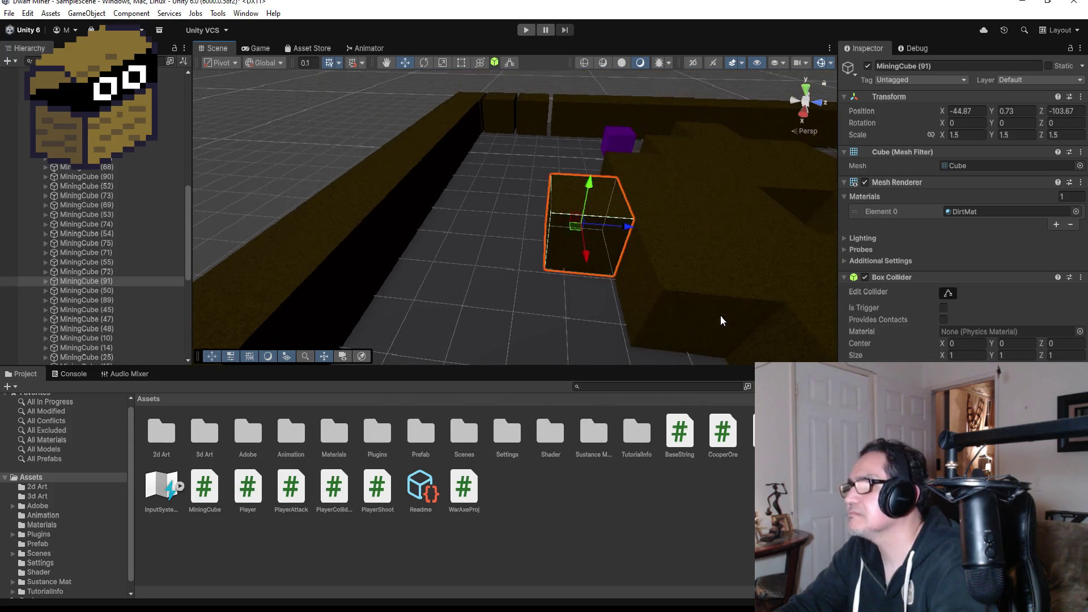
pyautogui.scroll(-10, 720, 315)
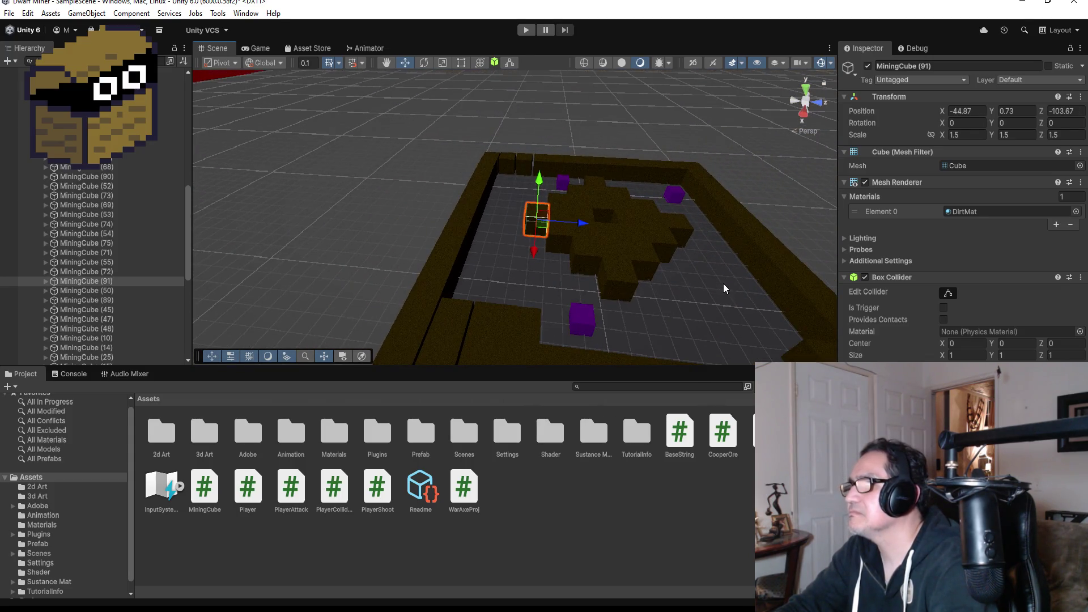
pyautogui.click(723, 283)
pyautogui.moveTo(752, 247); pyautogui.dragTo(531, 274)
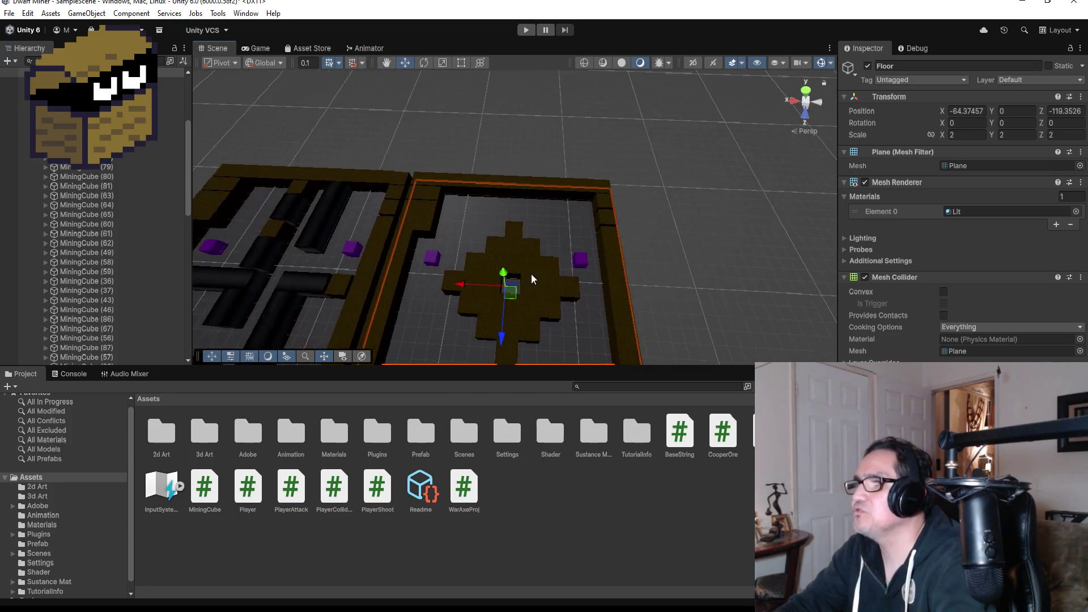
# Survey the level from a top-down view to locate the coloured zone planes.
pyautogui.scroll(-5, 539, 283)
pyautogui.click(626, 269)
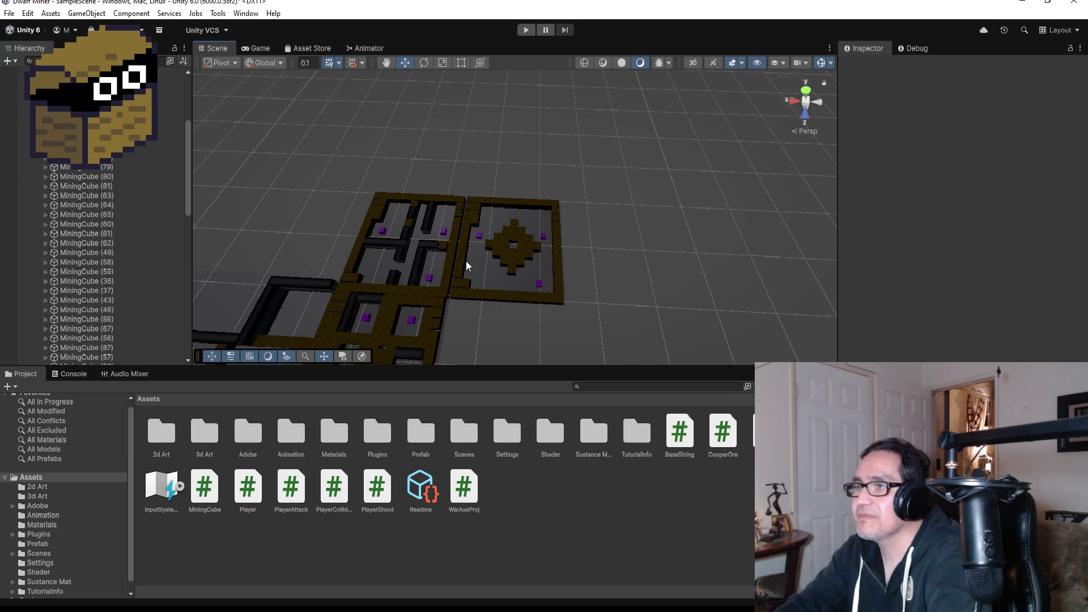
pyautogui.scroll(3, 482, 271)
pyautogui.moveTo(465, 276)
pyautogui.mouseDown()
pyautogui.moveTo(536, 238)
pyautogui.moveTo(563, 179)
pyautogui.mouseUp()
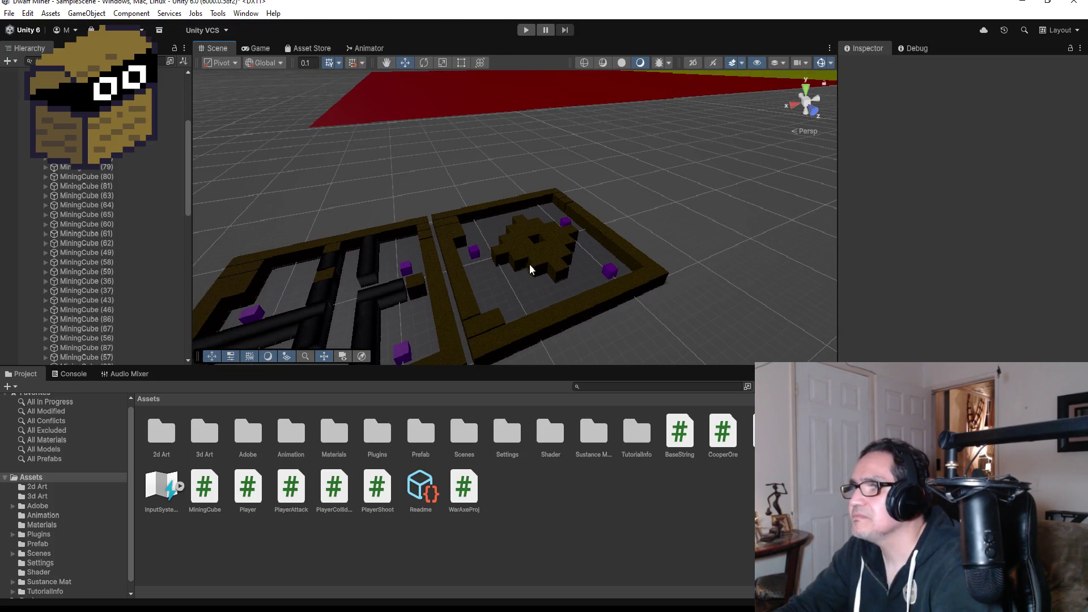
pyautogui.click(512, 277)
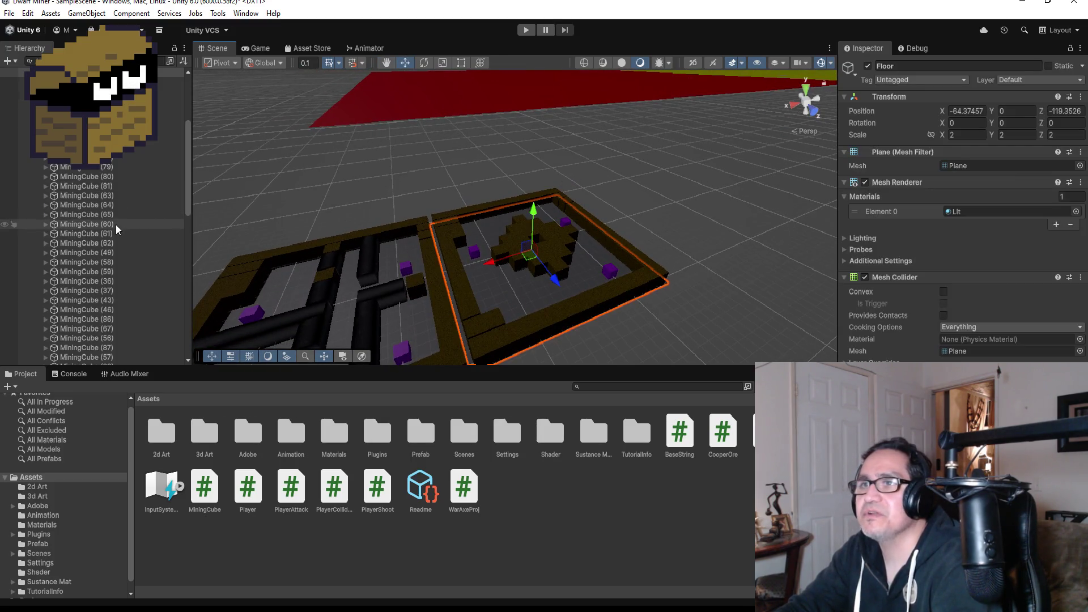
pyautogui.moveTo(451, 330)
pyautogui.mouseDown()
pyautogui.moveTo(485, 284)
pyautogui.moveTo(468, 244)
pyautogui.moveTo(480, 239)
pyautogui.moveTo(476, 252)
pyautogui.moveTo(528, 288)
pyautogui.moveTo(691, 308)
pyautogui.mouseUp()
pyautogui.scroll(5, 474, 260)
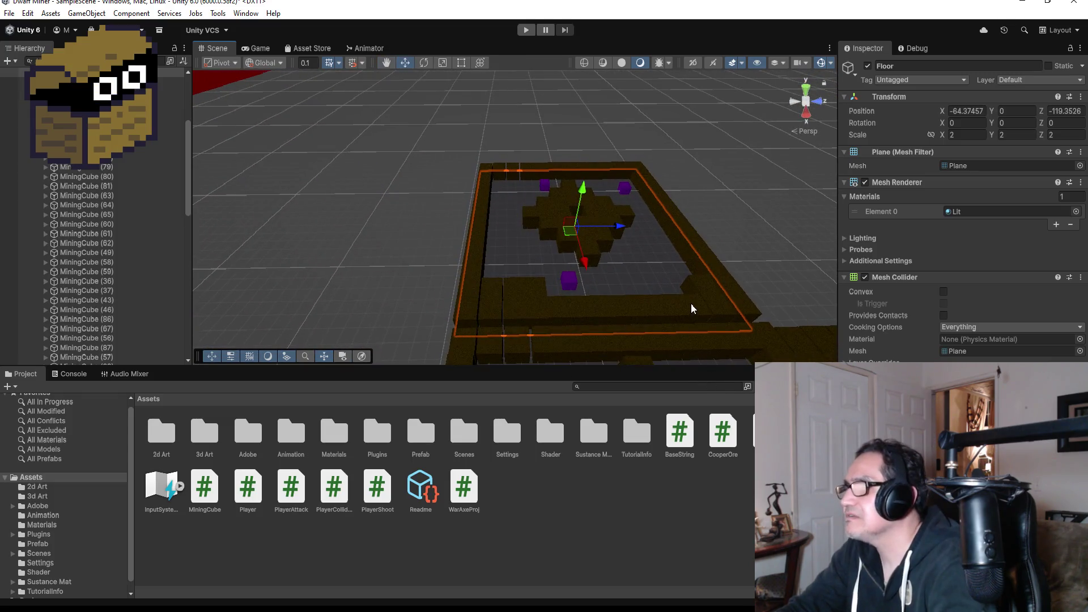
pyautogui.click(806, 87)
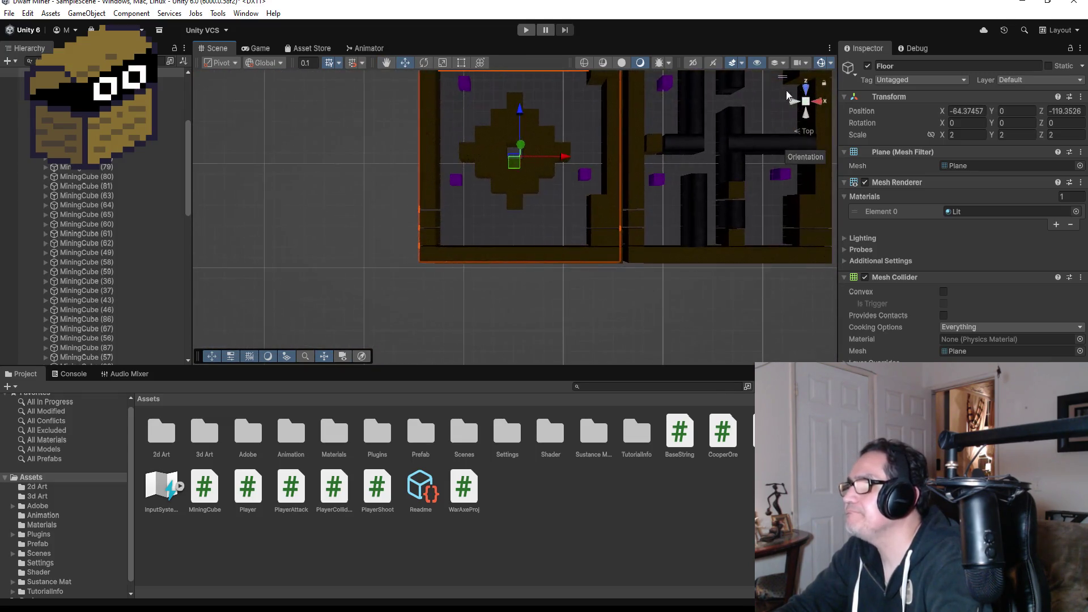
pyautogui.scroll(-3, 619, 239)
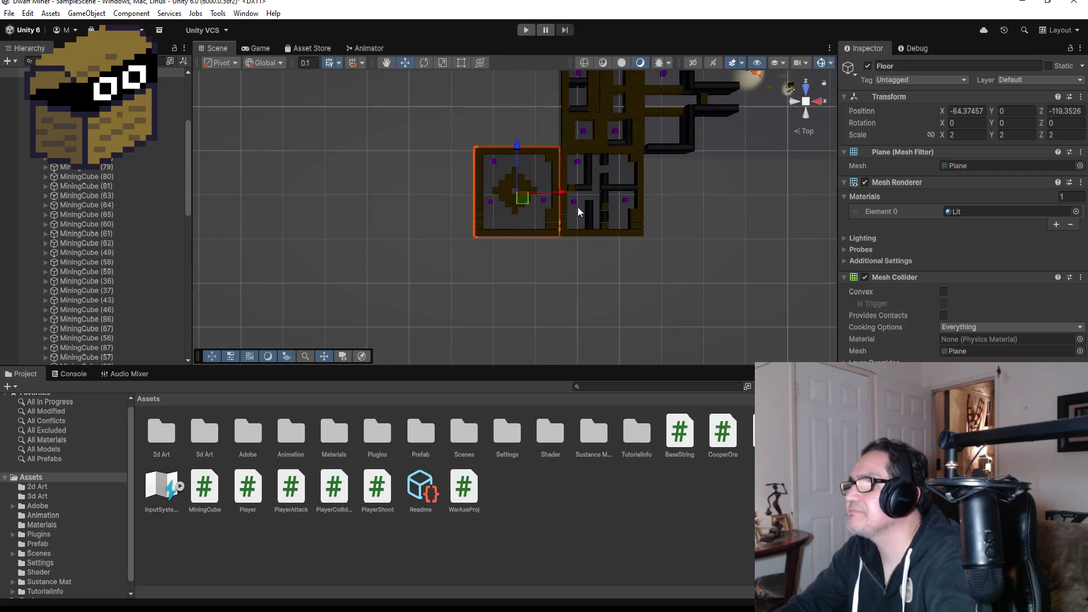
pyautogui.scroll(1, 584, 179)
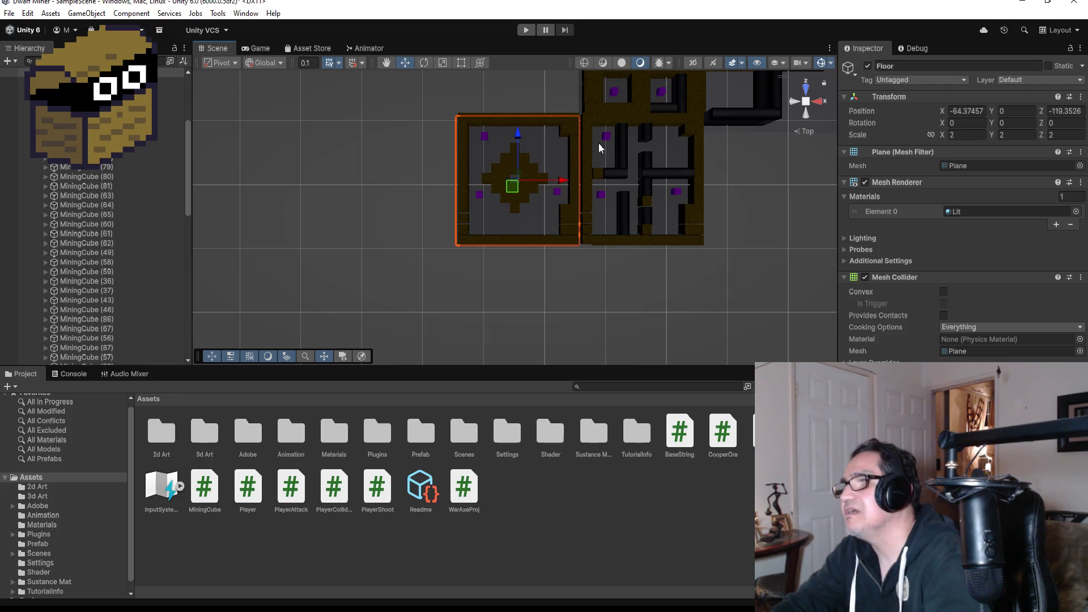
pyautogui.scroll(3, 611, 145)
pyautogui.moveTo(667, 150); pyautogui.dragTo(518, 29)
pyautogui.scroll(-8, 595, 179)
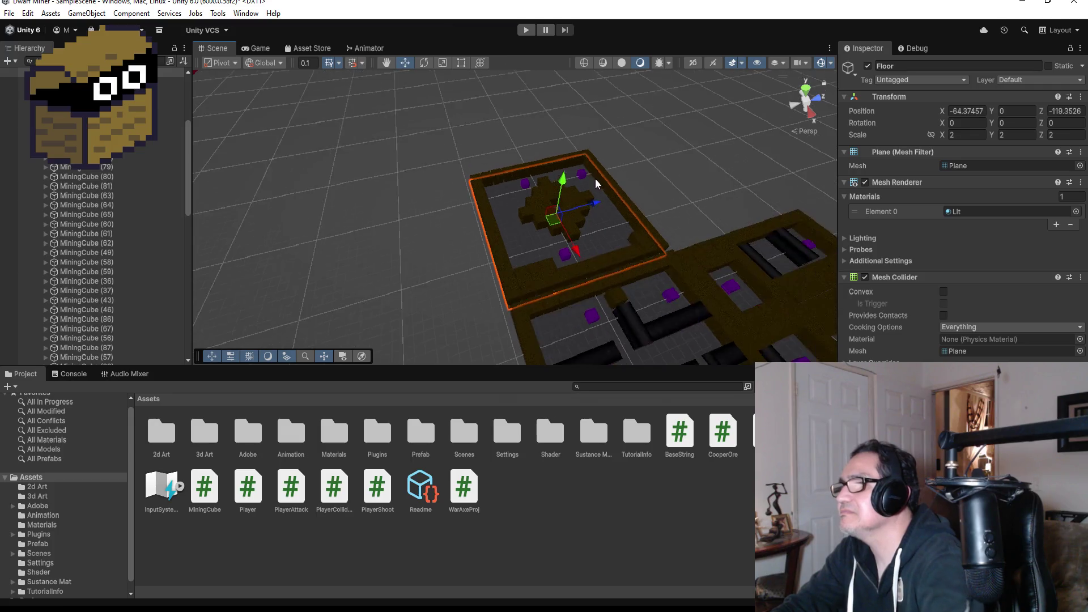
pyautogui.scroll(-1, 609, 250)
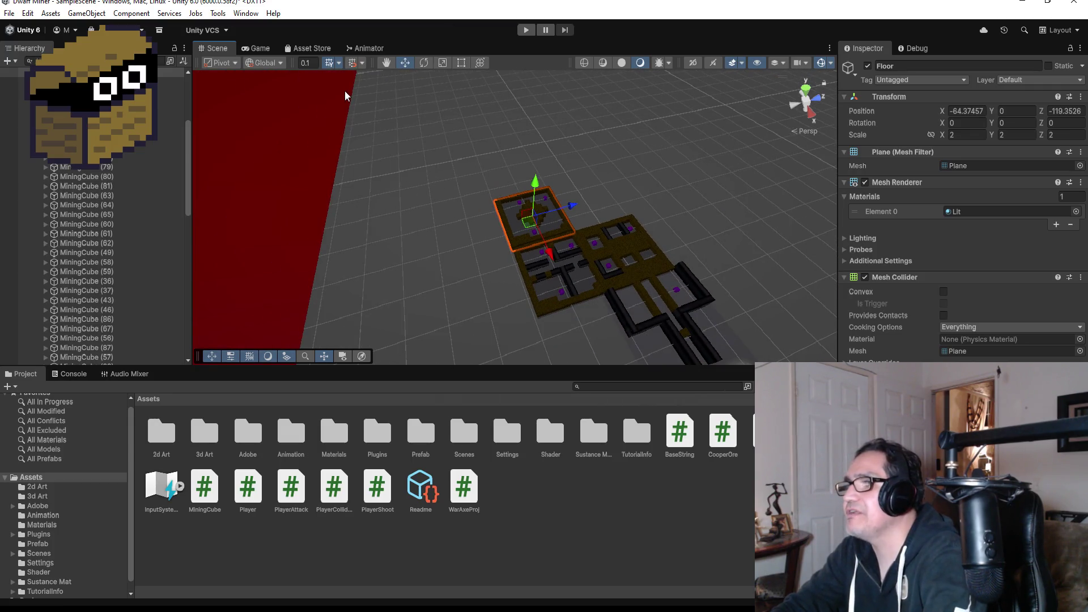
pyautogui.scroll(-5, 455, 267)
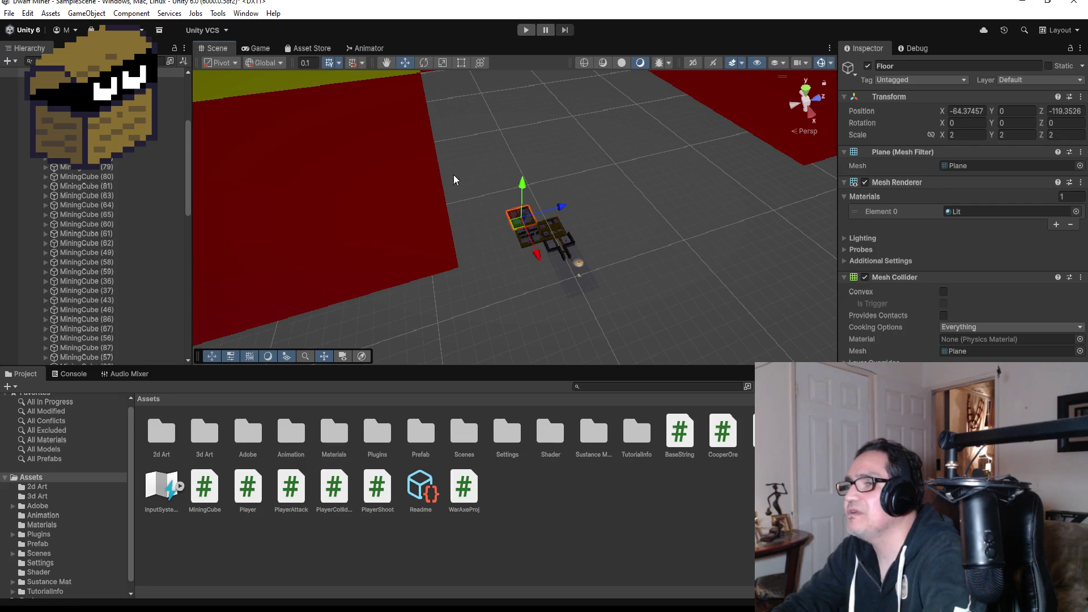
pyautogui.scroll(-4, 436, 233)
# Delete the red Zone1 and Zone7 planes.
pyautogui.click(390, 191)
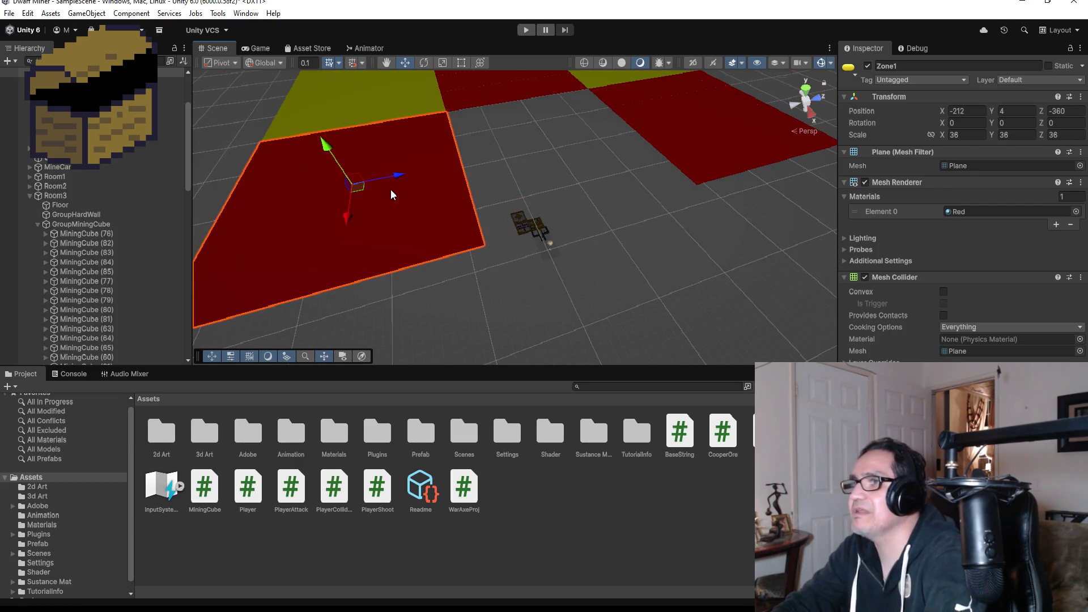
pyautogui.press('Delete')
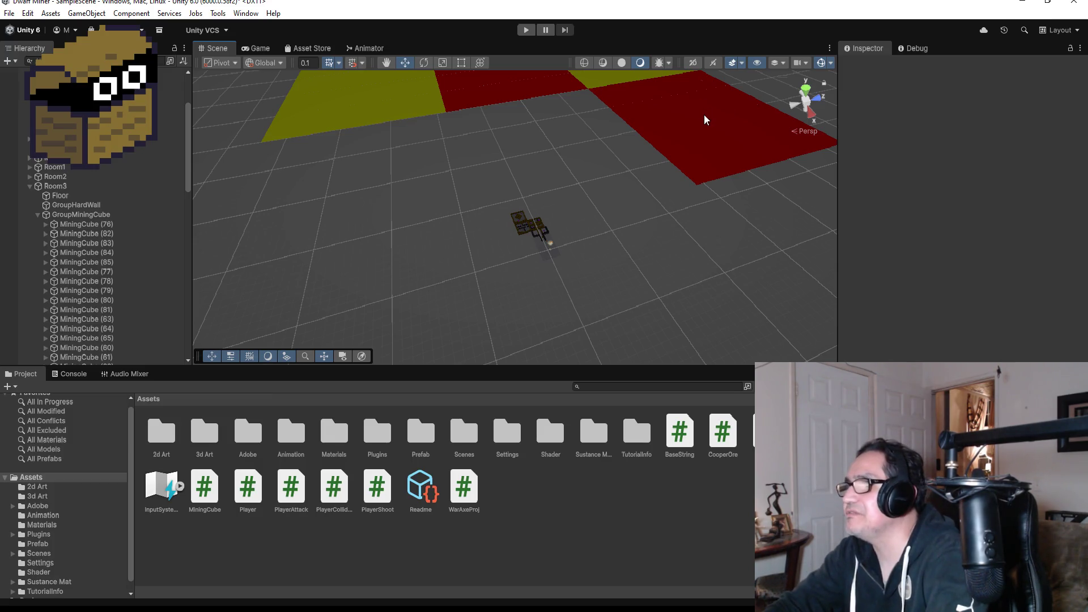
pyautogui.click(704, 116)
pyautogui.press('Delete')
# Marquee-select the six remaining coloured planes and delete them.
pyautogui.scroll(-5, 599, 141)
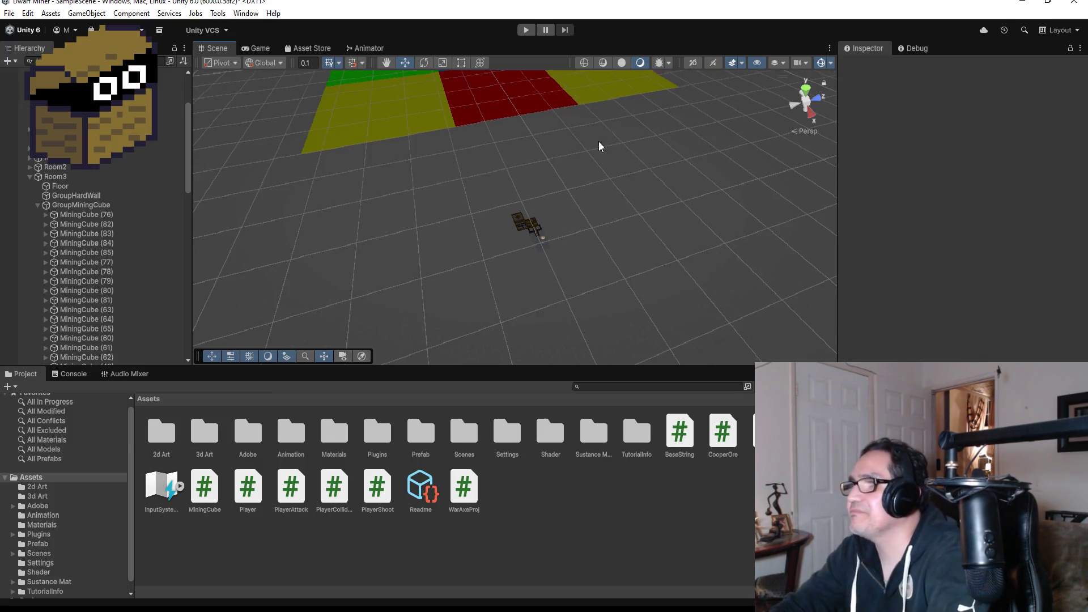
pyautogui.scroll(-2, 528, 173)
pyautogui.moveTo(372, 90); pyautogui.dragTo(634, 175)
pyautogui.press('Delete')
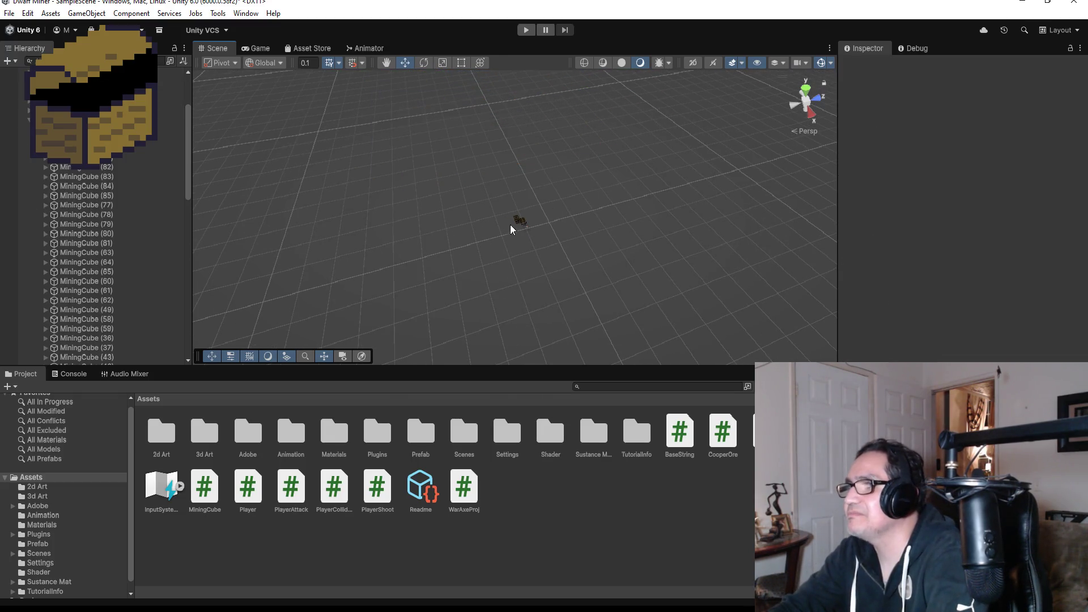
pyautogui.click(518, 221)
pyautogui.press('f')
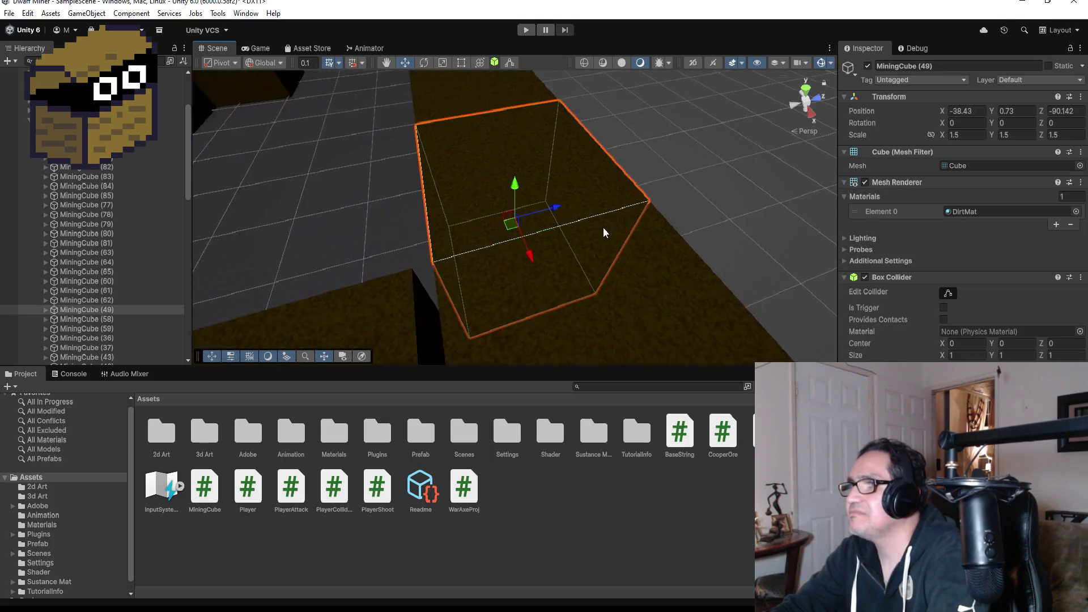
pyautogui.scroll(-10, 597, 185)
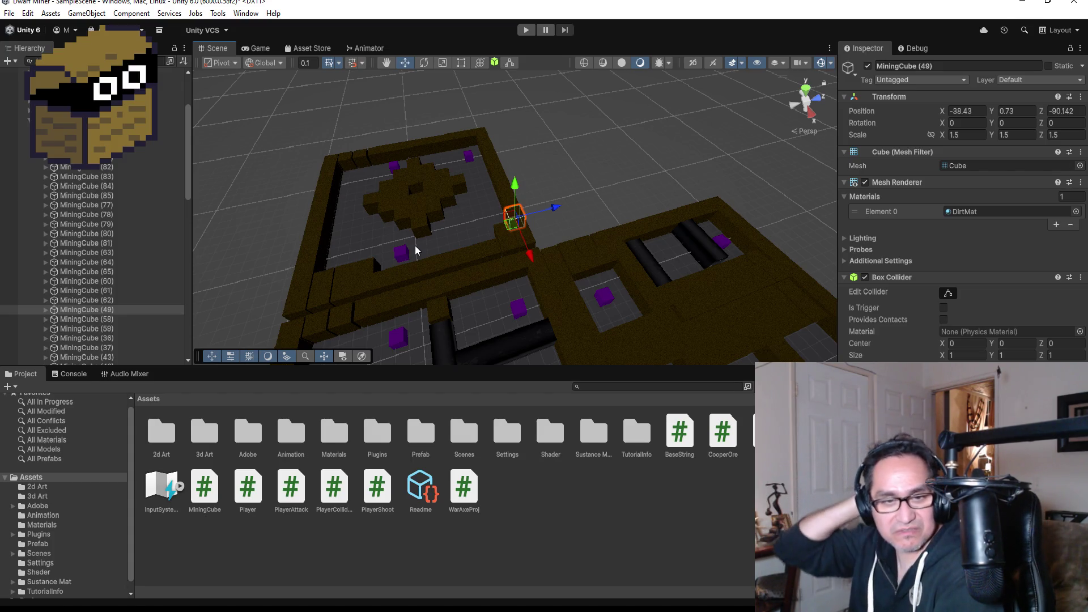
pyautogui.moveTo(528, 178)
pyautogui.mouseDown()
pyautogui.moveTo(600, 201)
pyautogui.moveTo(571, 180)
pyautogui.moveTo(793, 207)
pyautogui.moveTo(566, 196)
pyautogui.moveTo(600, 263)
pyautogui.mouseUp()
pyautogui.scroll(1, 578, 283)
pyautogui.scroll(10, 560, 300)
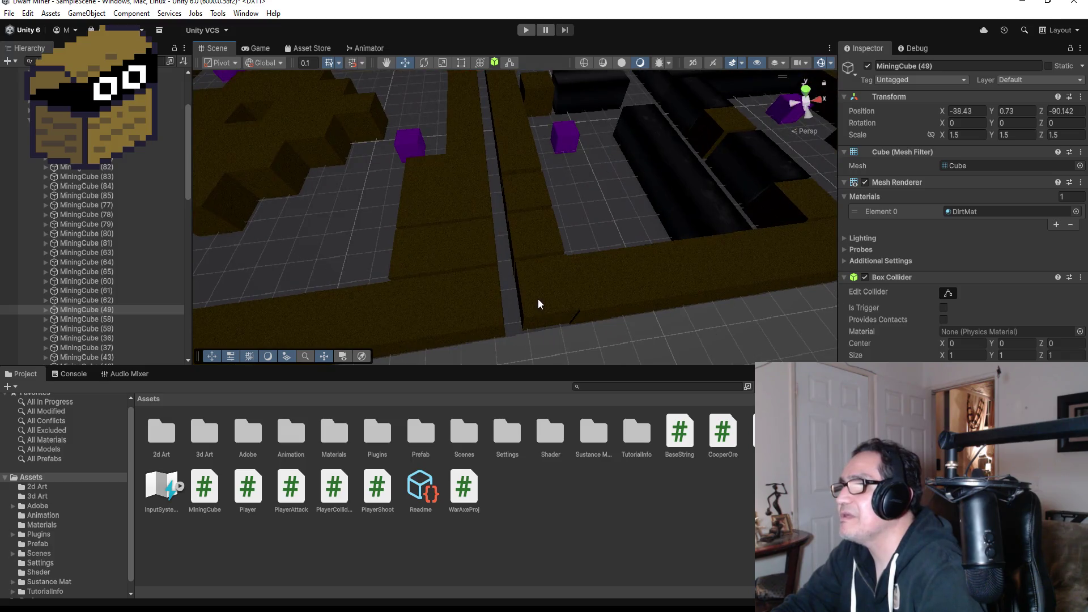
pyautogui.click(538, 299)
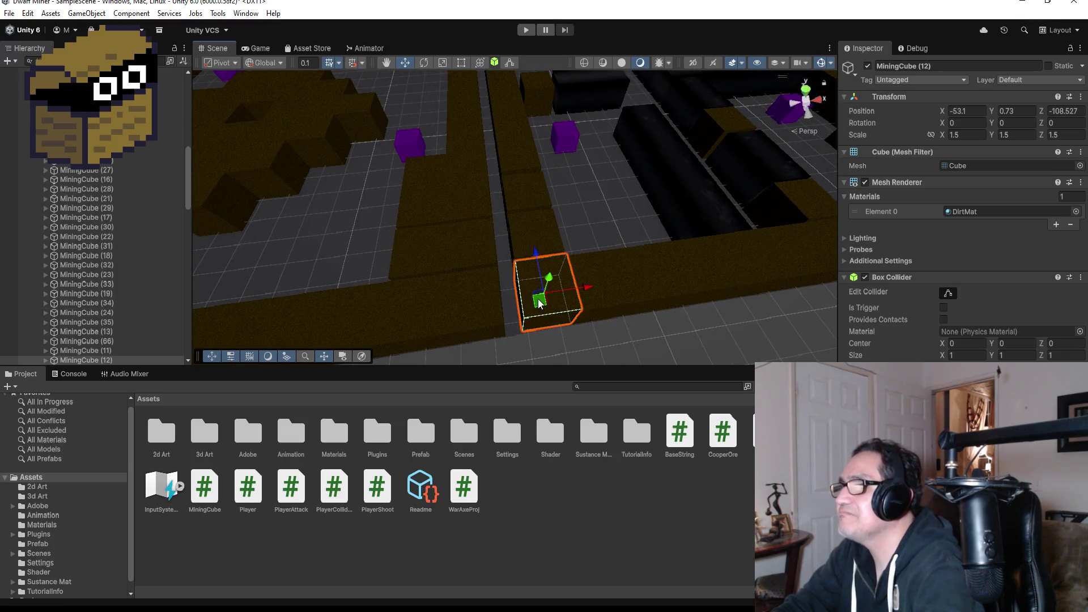
pyautogui.moveTo(589, 286)
pyautogui.mouseDown()
pyautogui.moveTo(561, 290)
pyautogui.moveTo(576, 286)
pyautogui.mouseUp()
pyautogui.hotkey('ctrl', 'z')
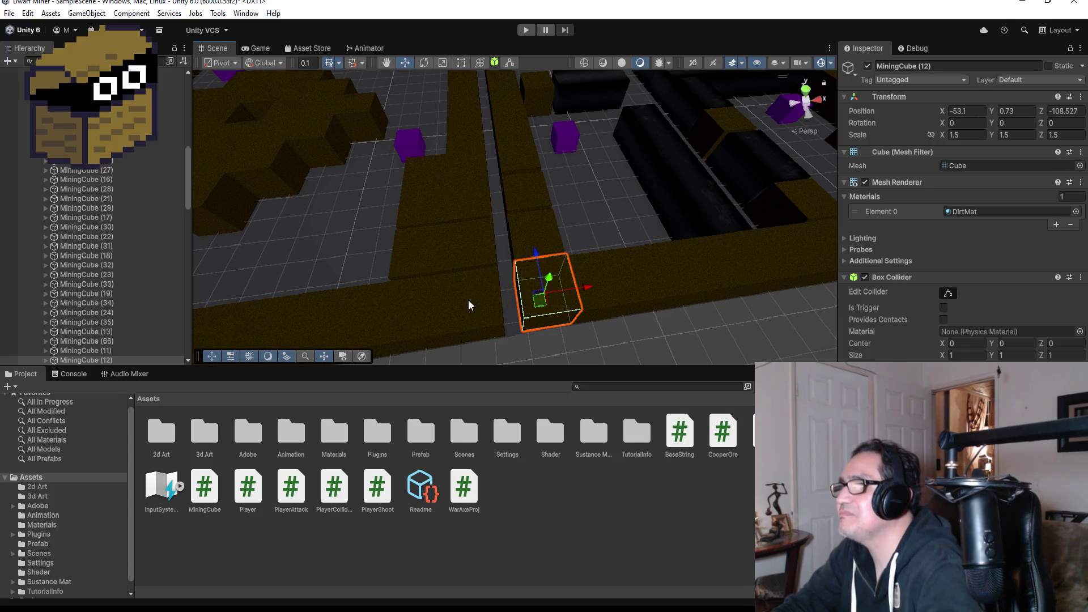
pyautogui.click(485, 294)
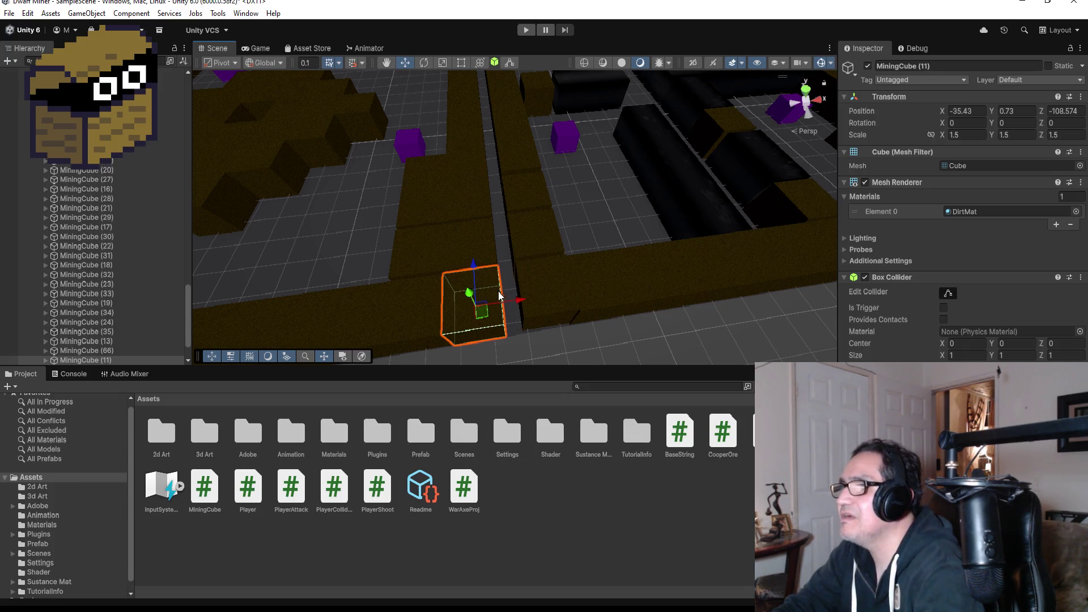
pyautogui.click(516, 320)
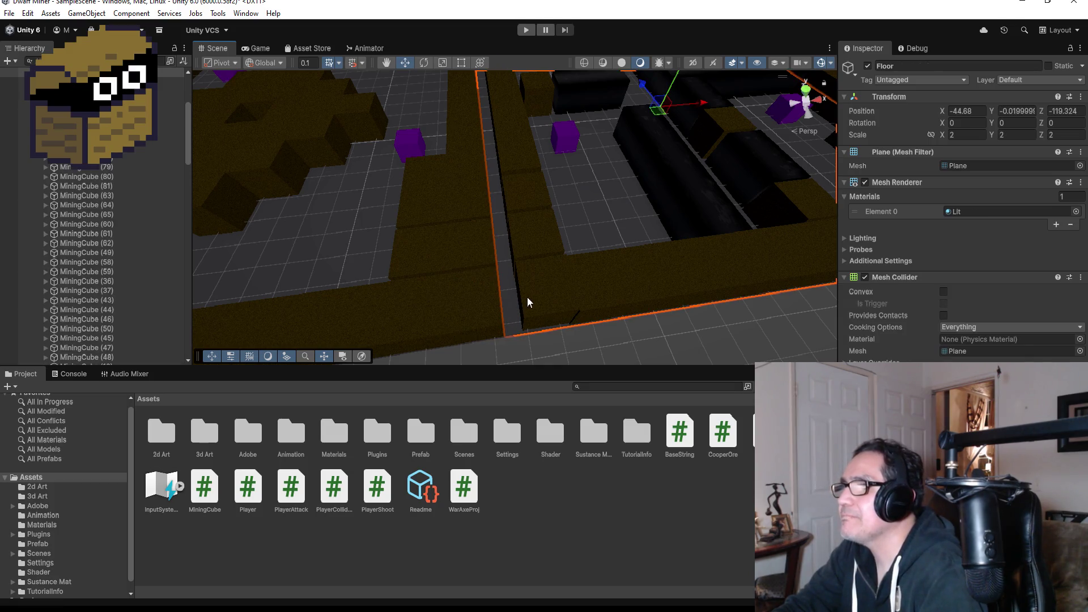
pyautogui.scroll(-5, 553, 234)
pyautogui.moveTo(536, 174)
pyautogui.mouseDown()
pyautogui.moveTo(568, 206)
pyautogui.moveTo(697, 238)
pyautogui.moveTo(780, 229)
pyautogui.mouseUp()
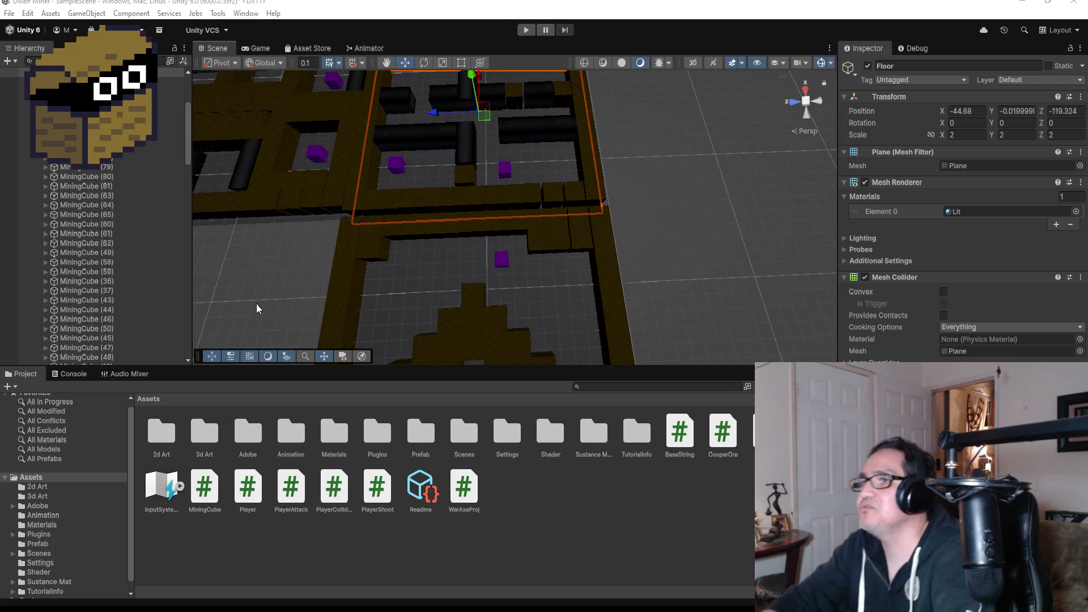
pyautogui.scroll(-5, 568, 187)
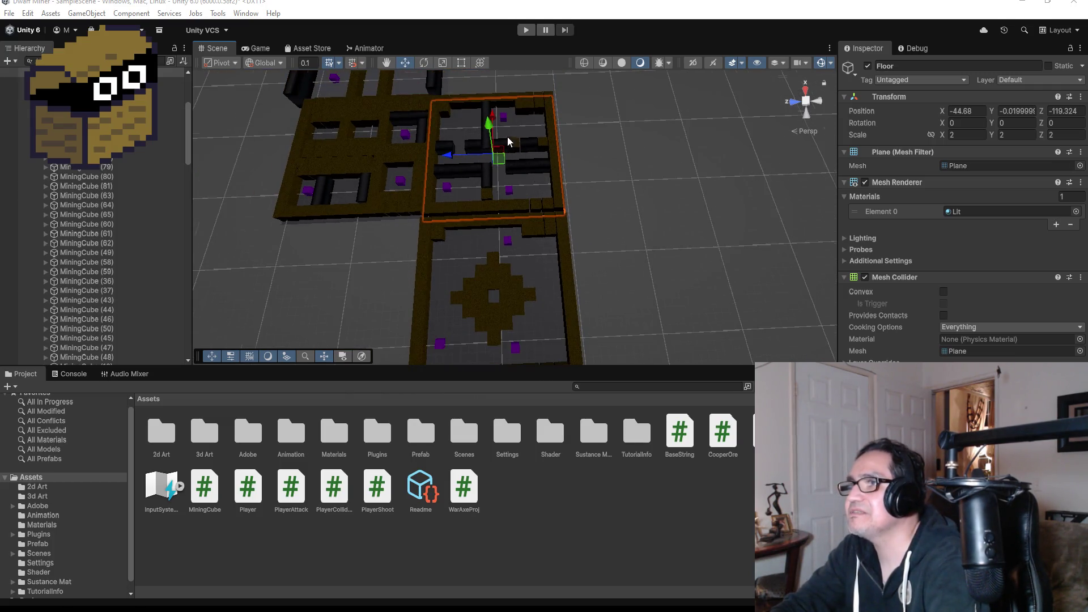
pyautogui.scroll(3, 508, 137)
pyautogui.moveTo(620, 157); pyautogui.dragTo(493, 227)
pyautogui.scroll(3, 481, 236)
pyautogui.scroll(3, 578, 318)
pyautogui.scroll(-1, 558, 329)
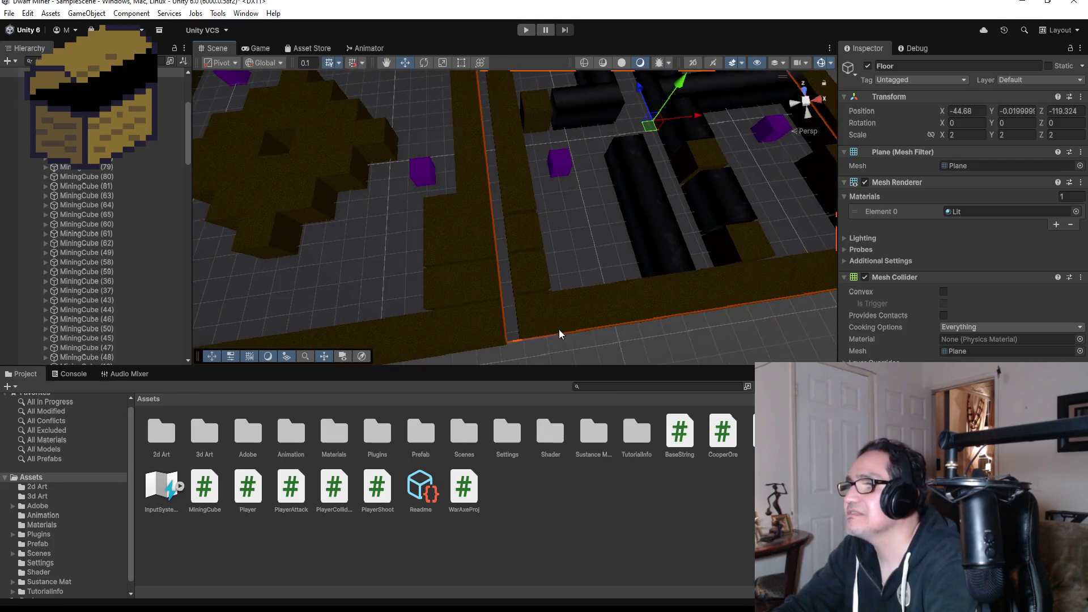
pyautogui.click(543, 314)
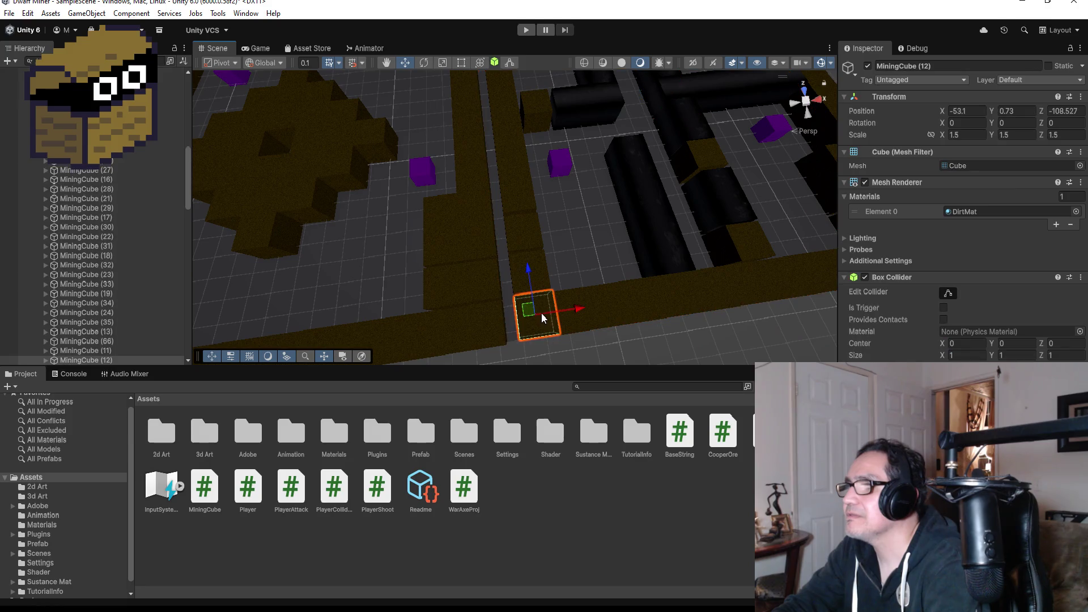
# Shift-select the thirteen dirt cubes forming the dividing wall between the rooms.
pyautogui.keyDown('ctrl'); pyautogui.click(546, 268); pyautogui.keyUp('ctrl')
pyautogui.keyDown('ctrl'); pyautogui.click(519, 233); pyautogui.keyUp('ctrl')
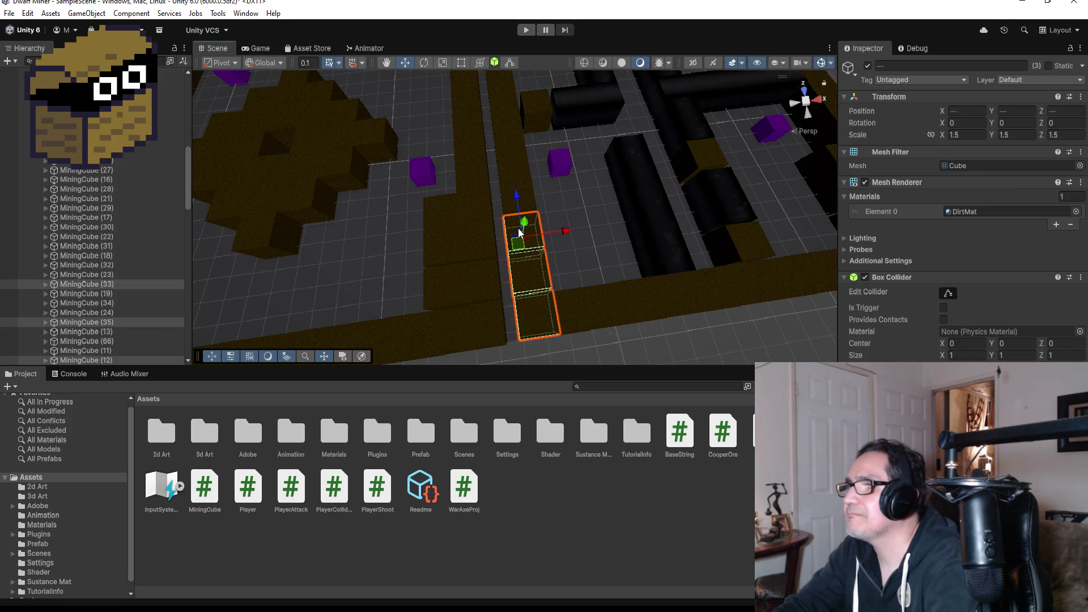
pyautogui.keyDown('alt'); pyautogui.moveTo(469, 208); pyautogui.dragTo(749, 233); pyautogui.keyUp('alt')
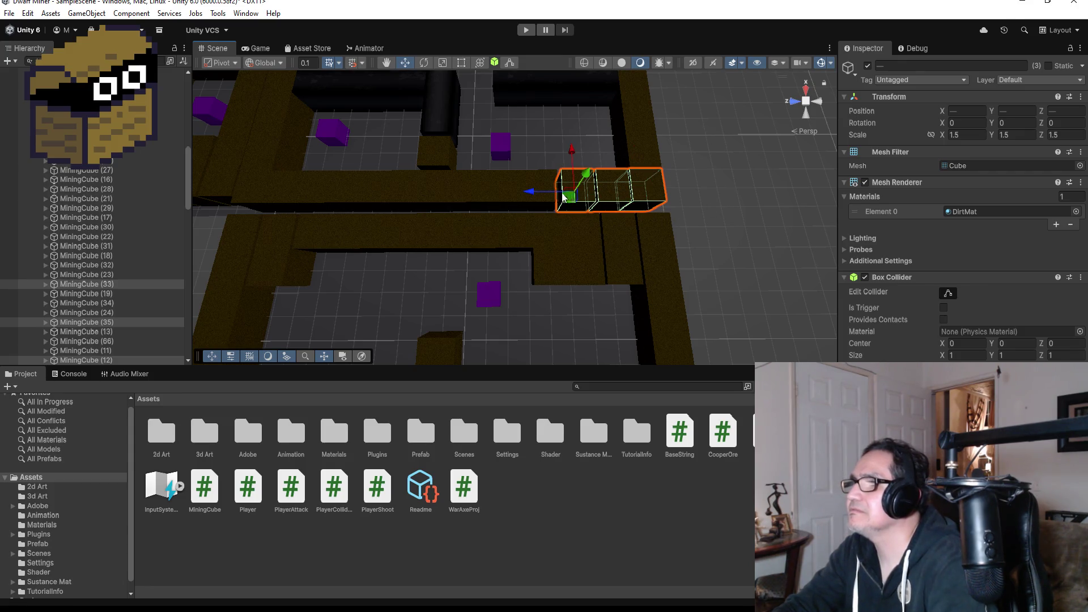
pyautogui.keyDown('ctrl'); pyautogui.click(586, 195); pyautogui.keyUp('ctrl')
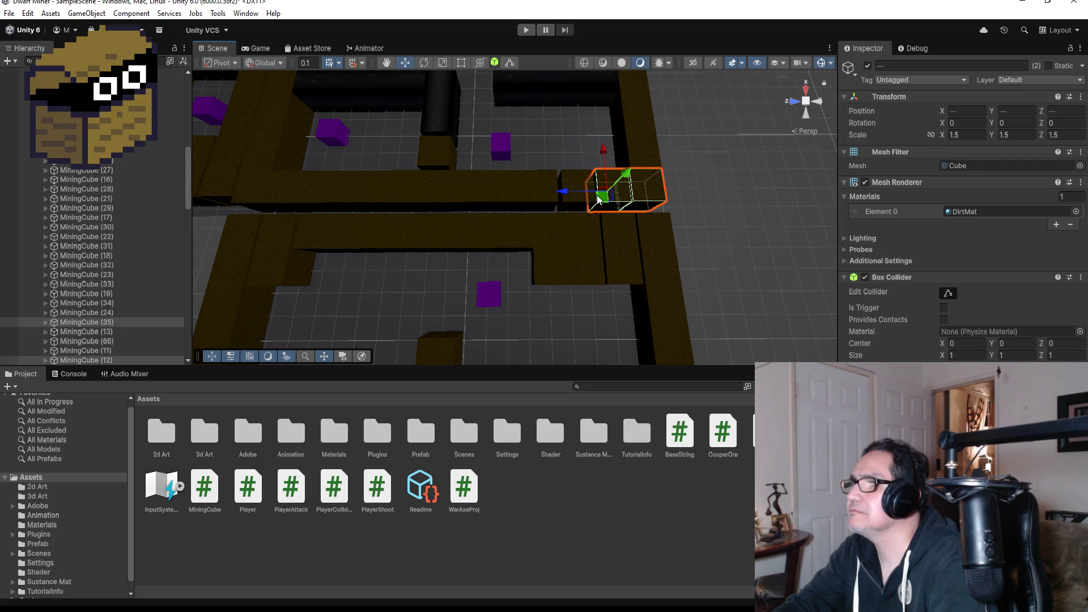
pyautogui.keyDown('ctrl'); pyautogui.click(581, 181); pyautogui.keyUp('ctrl')
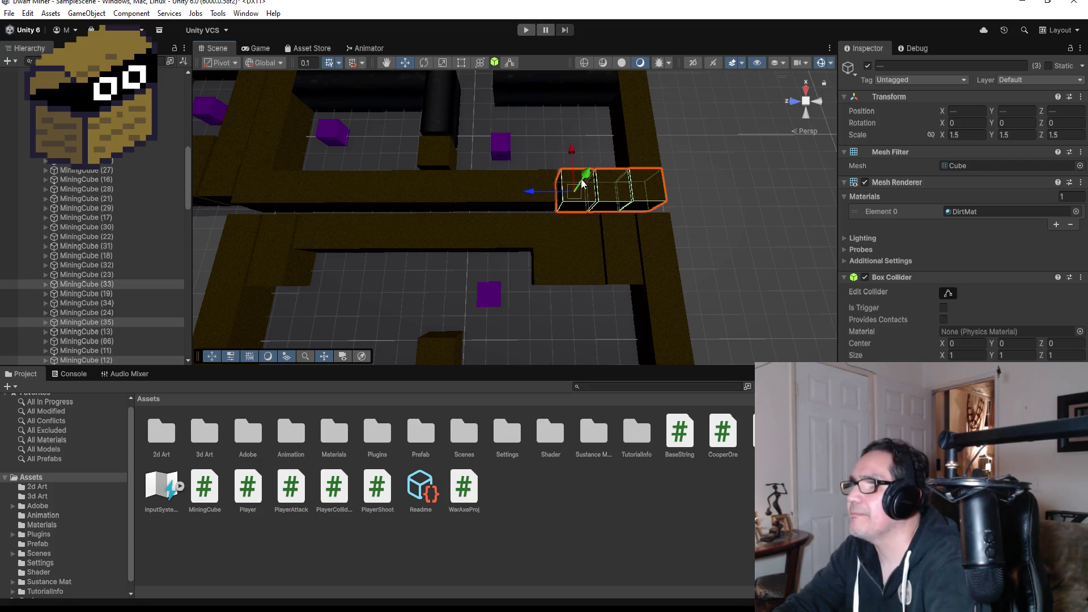
pyautogui.keyDown('ctrl'); pyautogui.click(535, 184); pyautogui.keyUp('ctrl')
pyautogui.keyDown('ctrl'); pyautogui.click(504, 183); pyautogui.keyUp('ctrl')
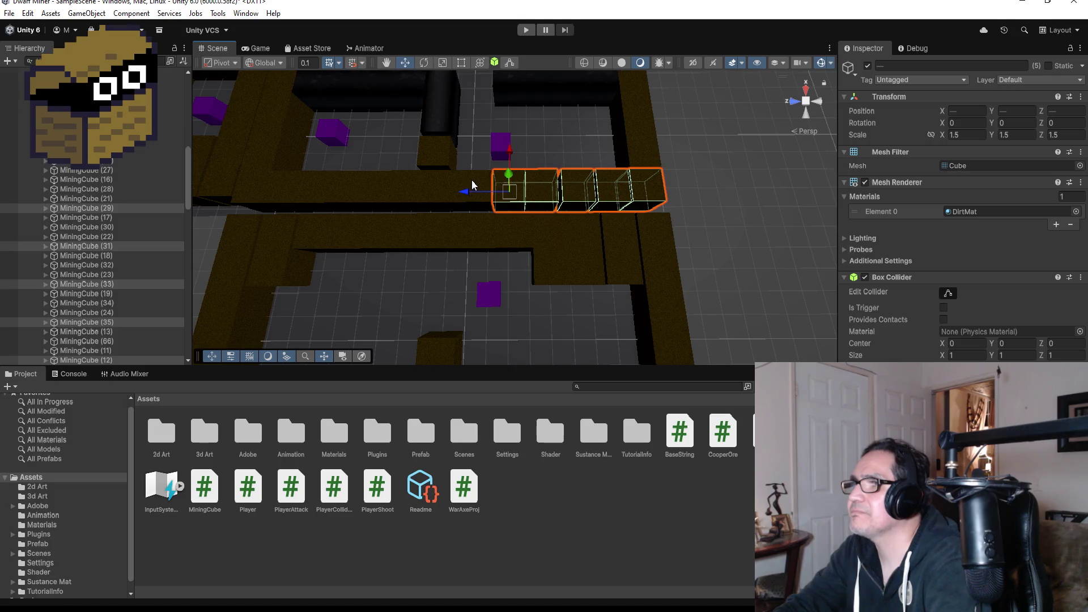
pyautogui.keyDown('ctrl'); pyautogui.click(470, 185); pyautogui.keyUp('ctrl')
pyautogui.keyDown('ctrl'); pyautogui.click(438, 187); pyautogui.keyUp('ctrl')
pyautogui.keyDown('ctrl'); pyautogui.click(406, 186); pyautogui.keyUp('ctrl')
pyautogui.keyDown('ctrl'); pyautogui.click(368, 185); pyautogui.keyUp('ctrl')
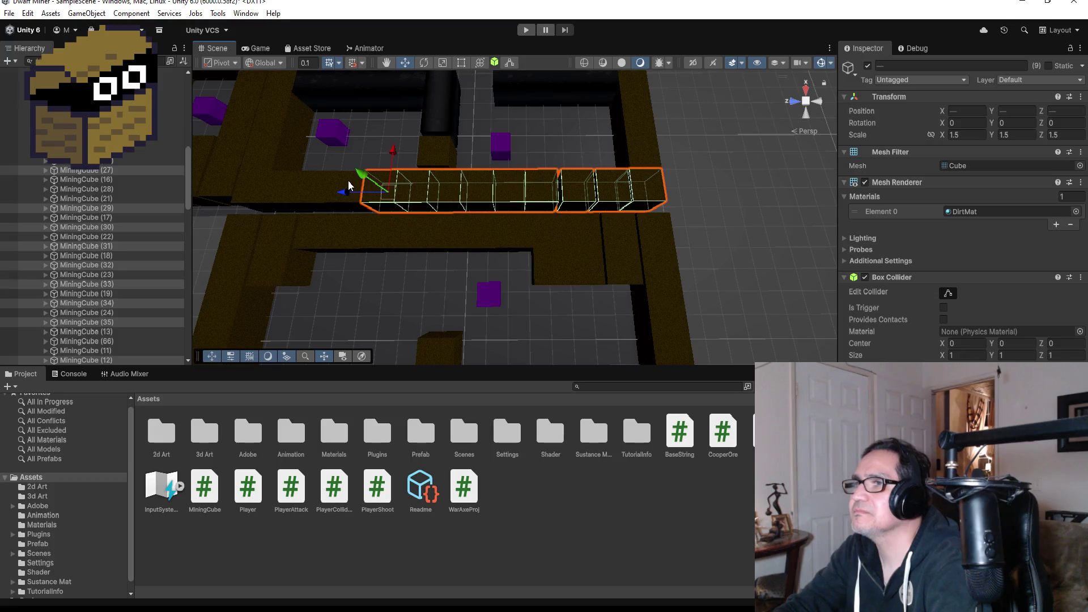
pyautogui.keyDown('ctrl'); pyautogui.click(350, 185); pyautogui.keyUp('ctrl')
pyautogui.keyDown('ctrl'); pyautogui.click(310, 184); pyautogui.keyUp('ctrl')
pyautogui.keyDown('ctrl'); pyautogui.click(271, 187); pyautogui.keyUp('ctrl')
pyautogui.keyDown('ctrl'); pyautogui.click(241, 188); pyautogui.keyUp('ctrl')
pyautogui.moveTo(334, 185)
pyautogui.mouseDown()
pyautogui.moveTo(669, 42)
pyautogui.moveTo(632, 78)
pyautogui.moveTo(577, 193)
pyautogui.mouseUp()
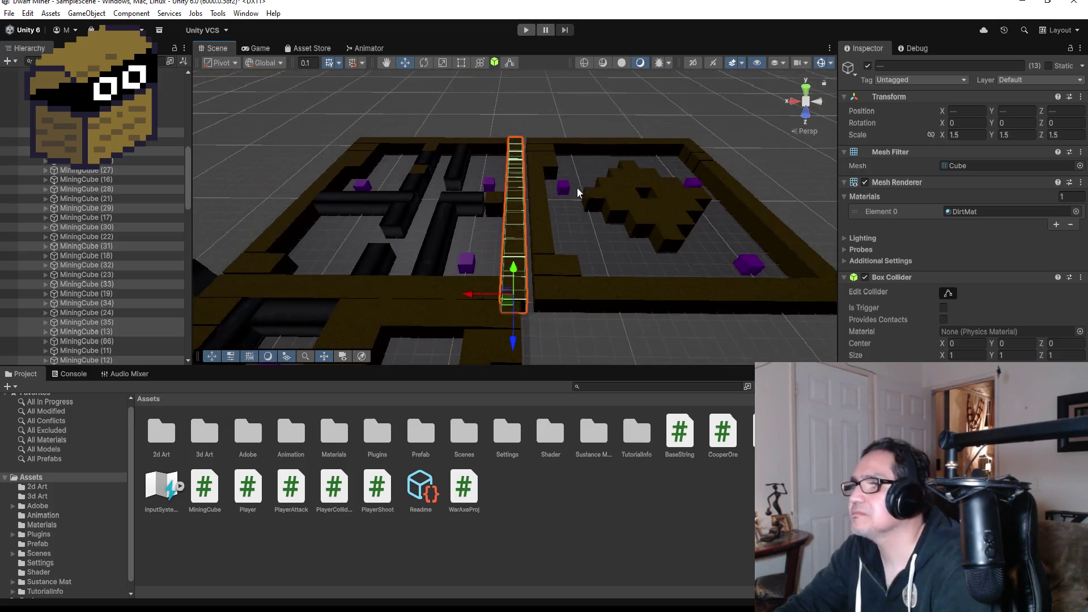
pyautogui.scroll(3, 577, 193)
# Slide the selected wall cubes right along X into line.
pyautogui.moveTo(472, 334); pyautogui.dragTo(476, 334)
pyautogui.moveTo(477, 331); pyautogui.dragTo(479, 333)
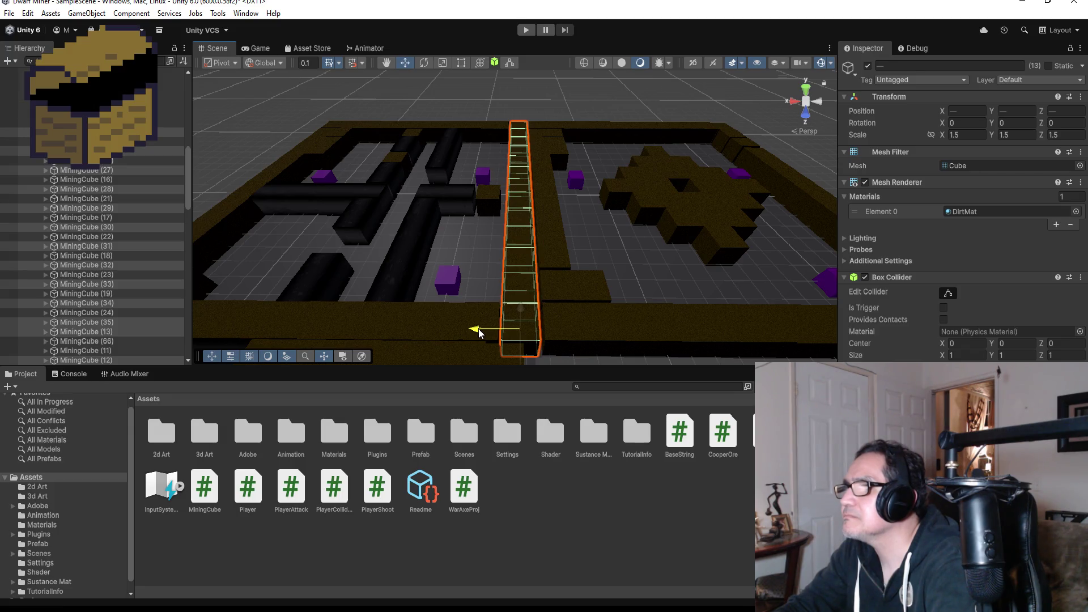
pyautogui.moveTo(479, 332); pyautogui.dragTo(498, 334)
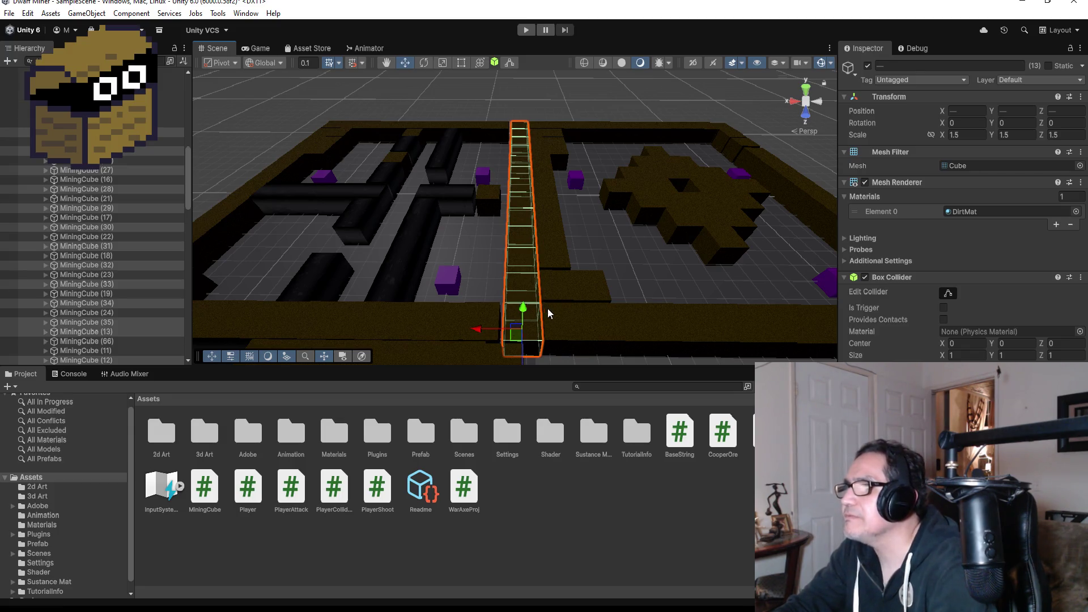
pyautogui.scroll(-5, 618, 291)
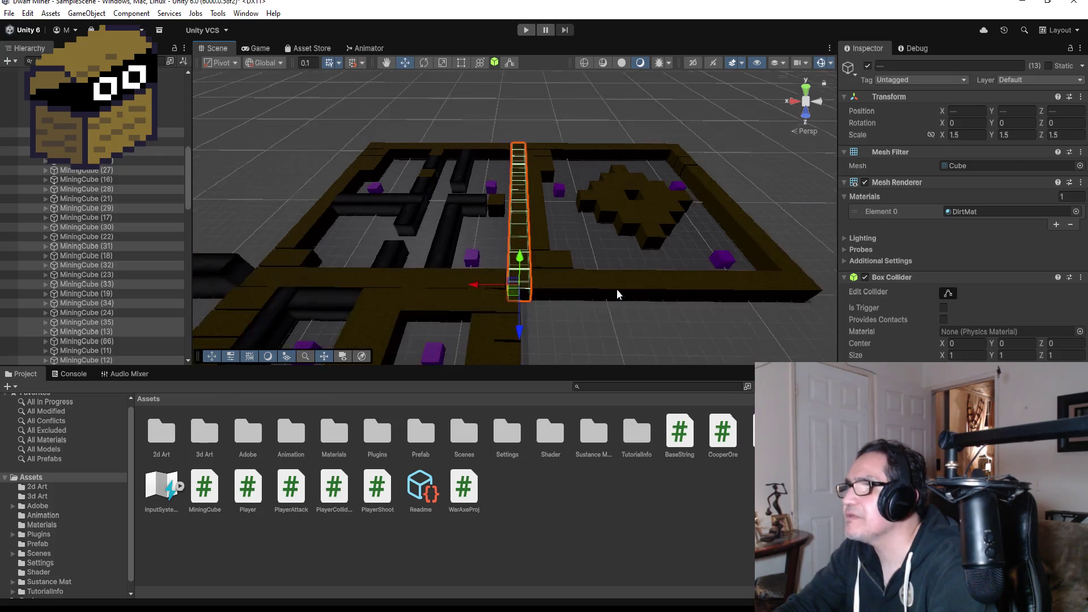
pyautogui.moveTo(623, 165)
pyautogui.mouseDown()
pyautogui.moveTo(617, 216)
pyautogui.moveTo(631, 274)
pyautogui.moveTo(781, 301)
pyautogui.moveTo(593, 240)
pyautogui.moveTo(644, 200)
pyautogui.mouseUp()
# Fine-tune the wall's X position with small nudges, then clear the selection.
pyautogui.click(620, 236)
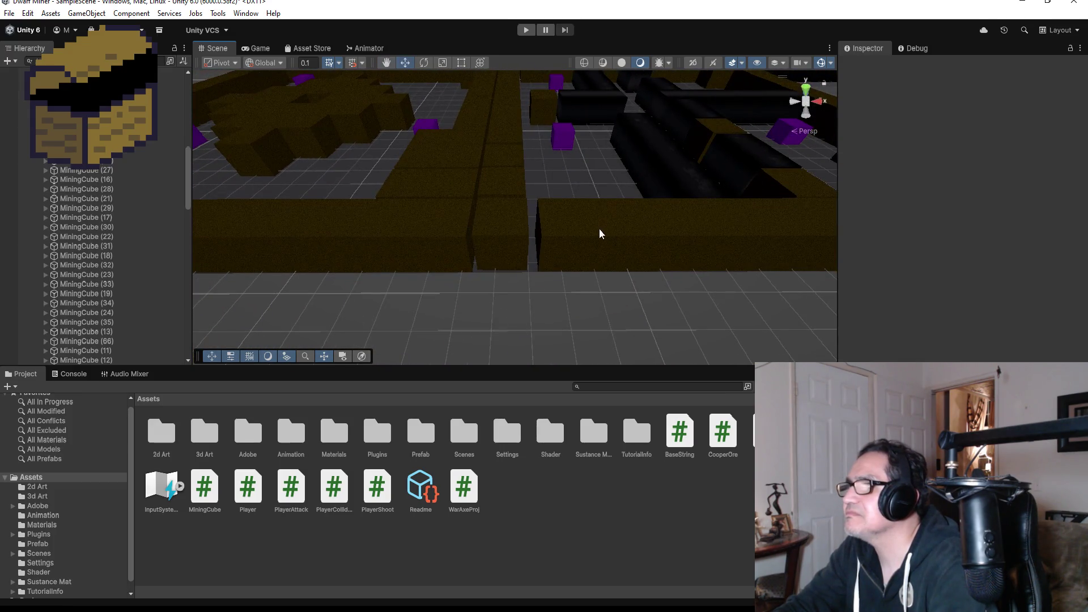
pyautogui.hotkey('ctrl', 'z')
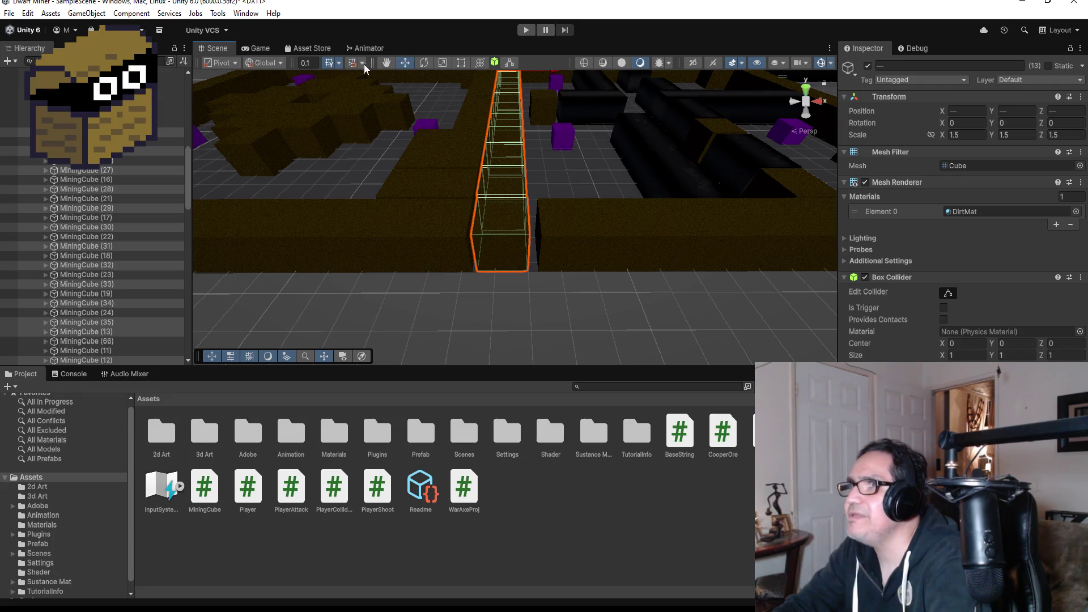
pyautogui.scroll(-5, 543, 189)
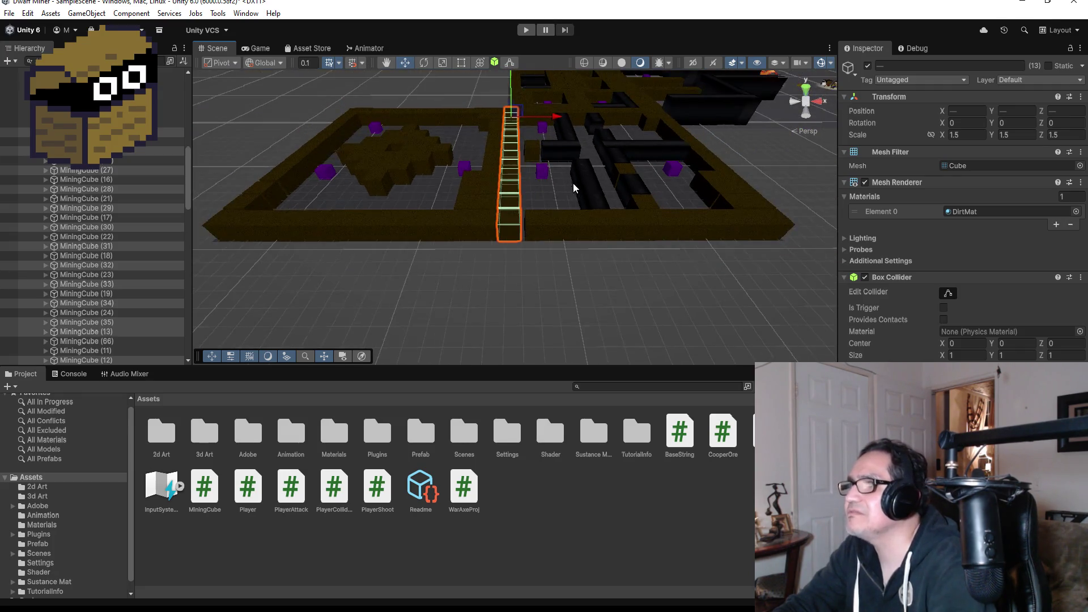
pyautogui.moveTo(554, 118); pyautogui.dragTo(558, 117)
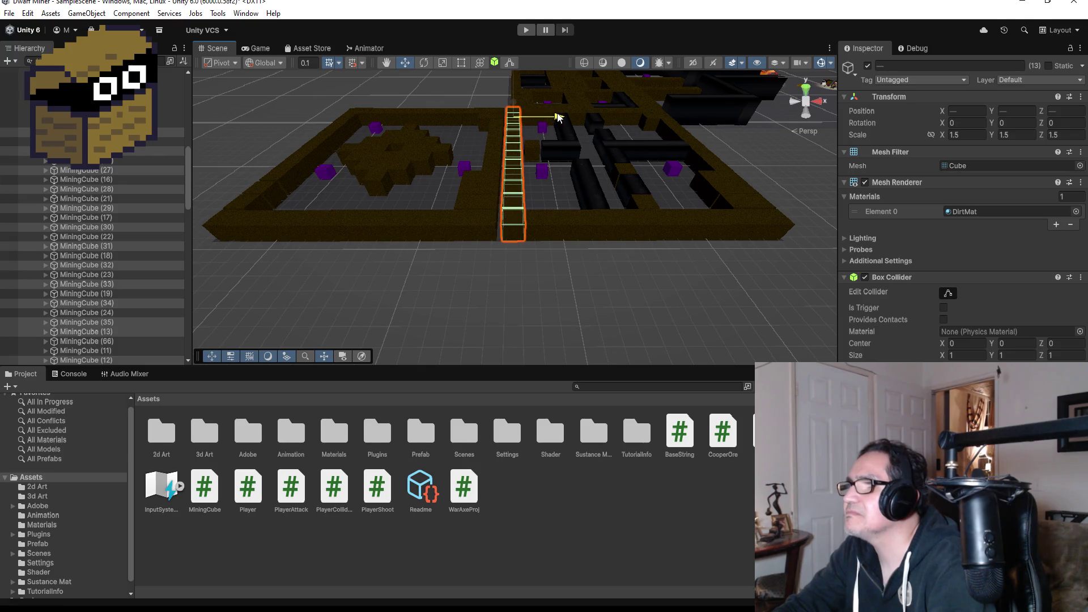
pyautogui.scroll(5, 544, 217)
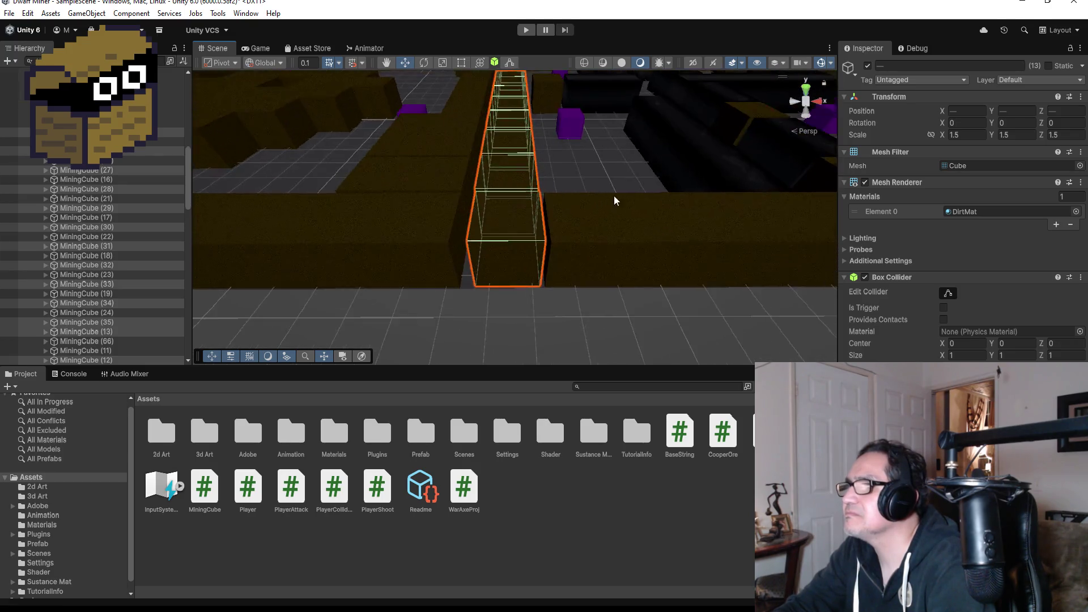
pyautogui.scroll(-5, 623, 178)
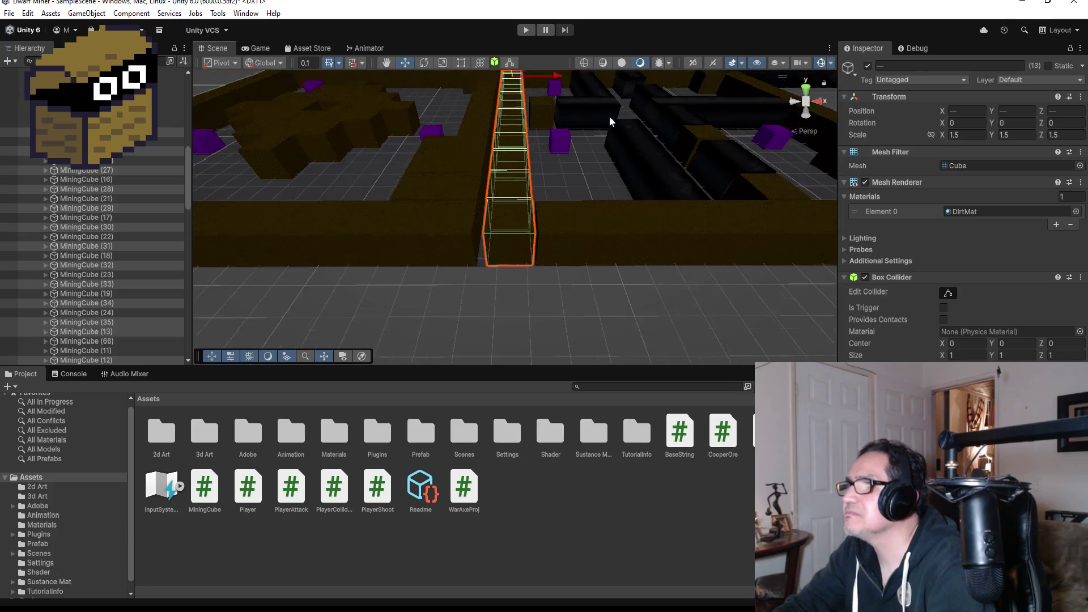
pyautogui.moveTo(559, 86); pyautogui.dragTo(558, 90)
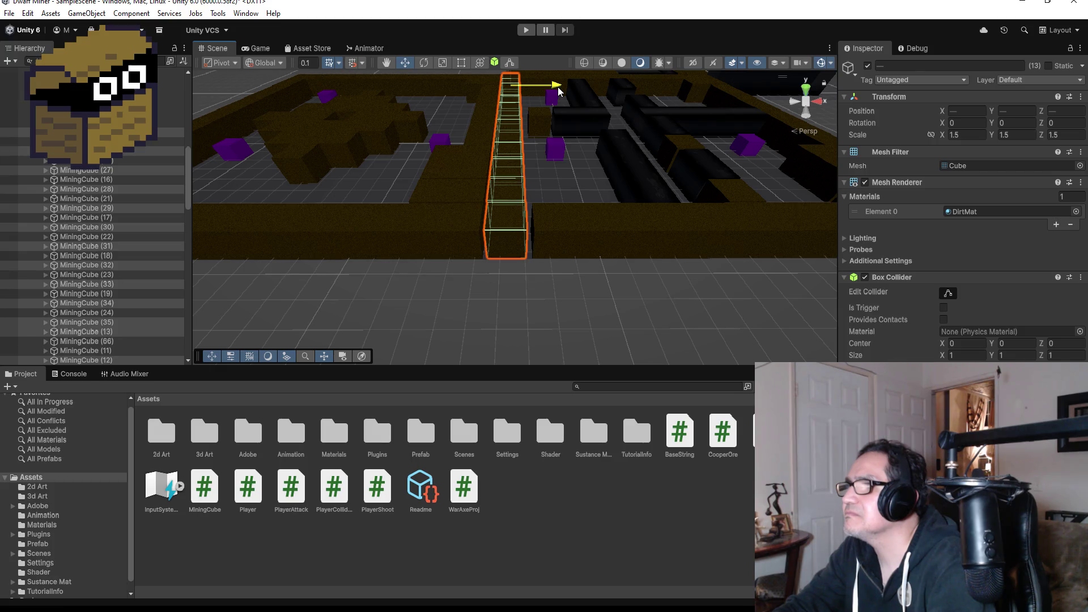
pyautogui.scroll(-5, 572, 162)
pyautogui.moveTo(418, 164)
pyautogui.mouseDown()
pyautogui.moveTo(668, 198)
pyautogui.moveTo(597, 250)
pyautogui.moveTo(695, 239)
pyautogui.mouseUp()
pyautogui.click(709, 232)
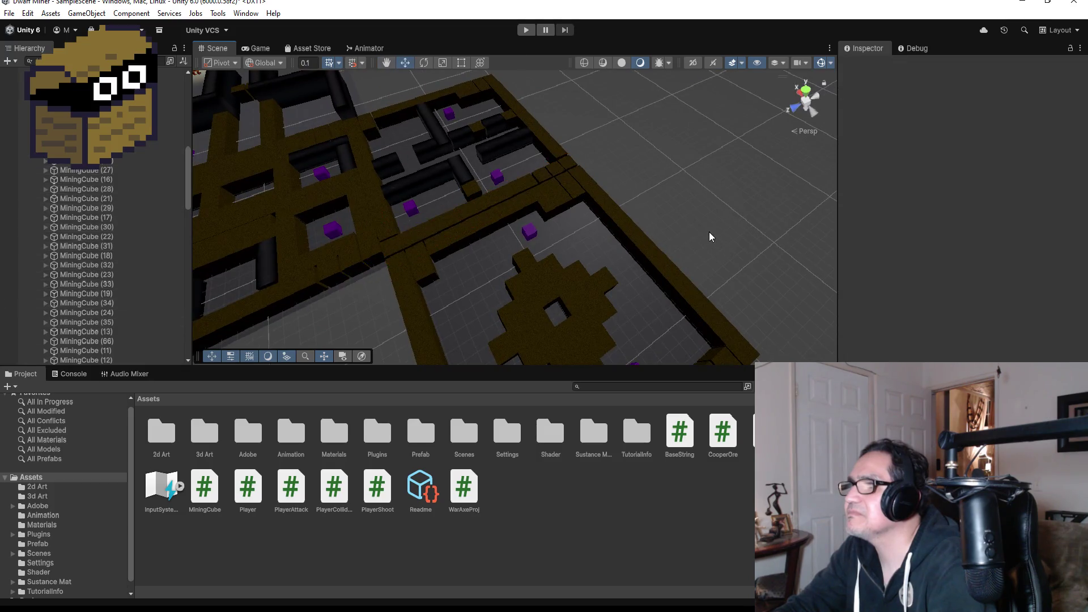
pyautogui.scroll(-5, 709, 233)
pyautogui.scroll(-2, 657, 235)
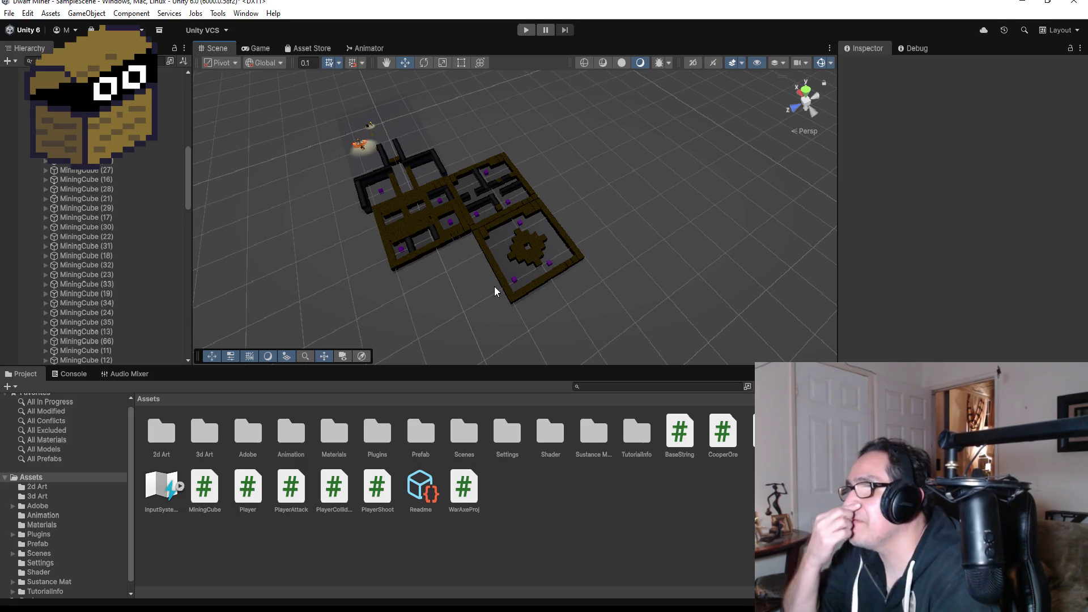
pyautogui.scroll(5, 396, 210)
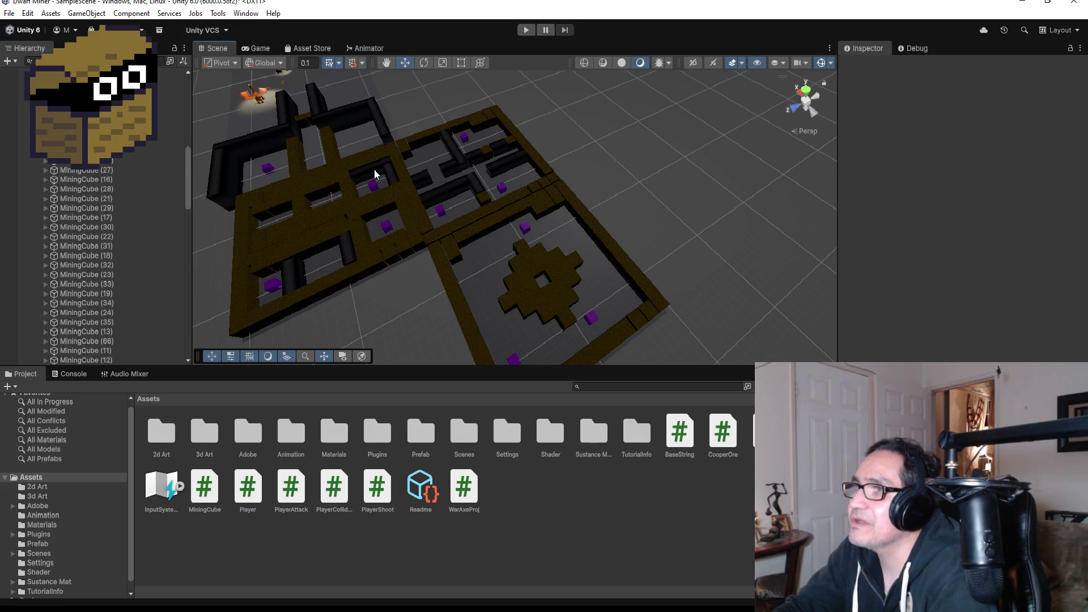
pyautogui.scroll(-5, 529, 242)
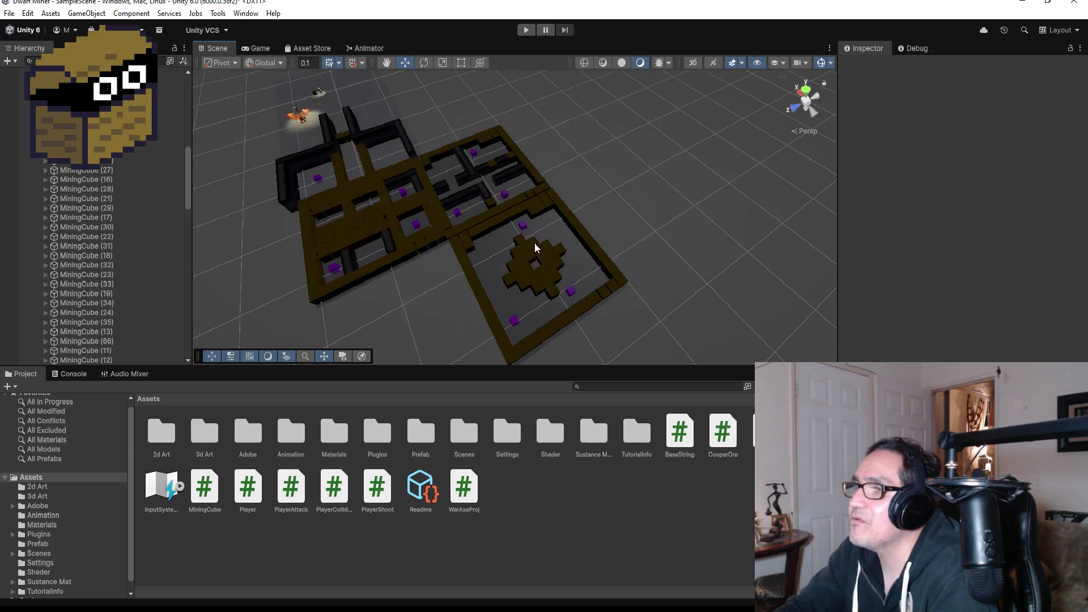
pyautogui.scroll(3, 532, 268)
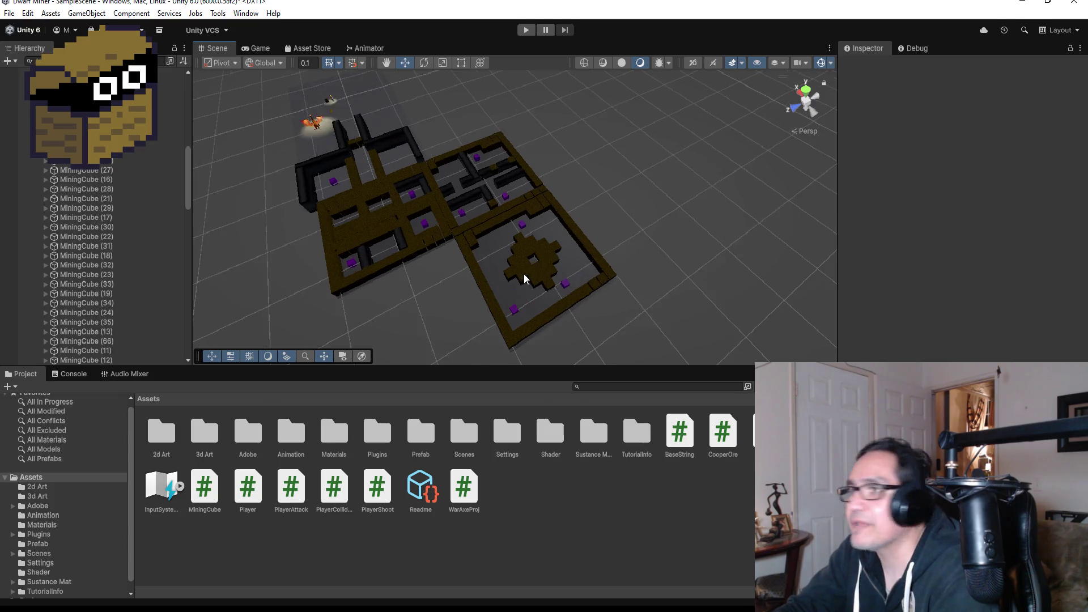
pyautogui.scroll(-5, 447, 290)
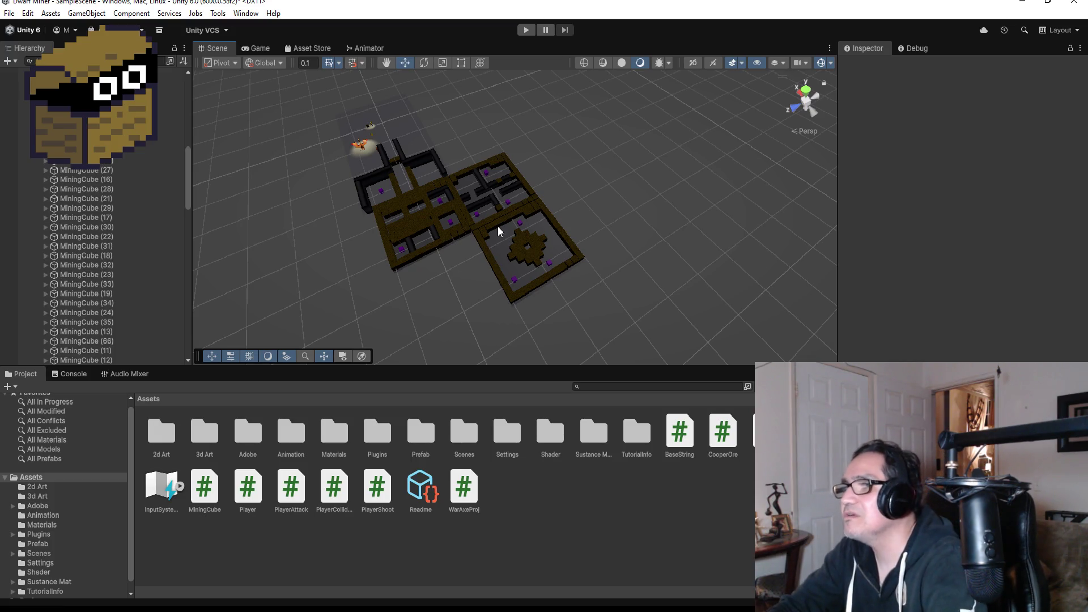
pyautogui.scroll(8, 71, 171)
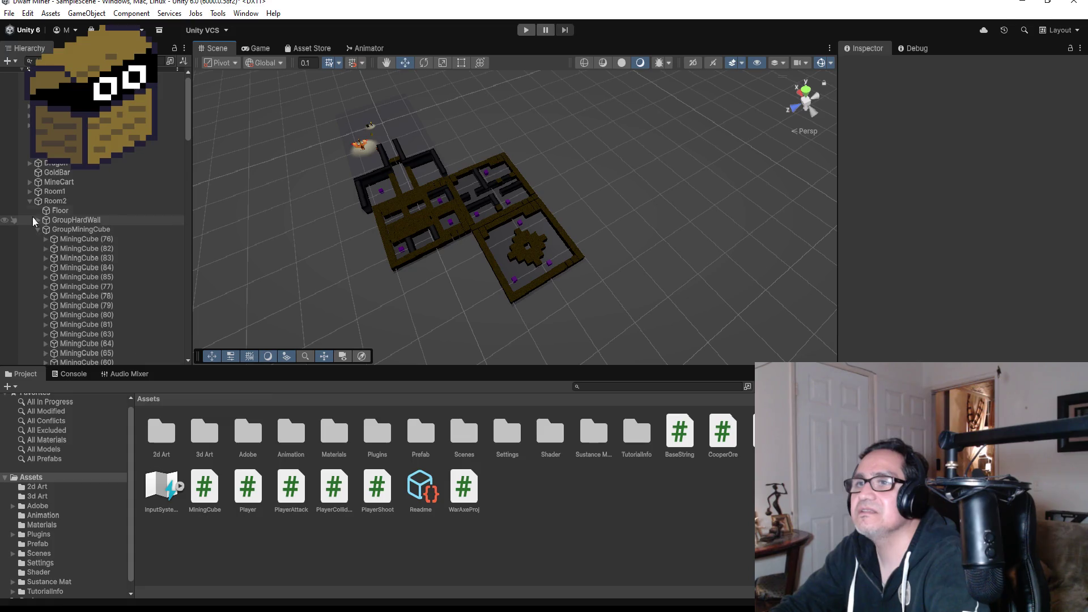
# Duplicate Room3 as Room4 and move the copy to the maze's lower left.
pyautogui.click(29, 201)
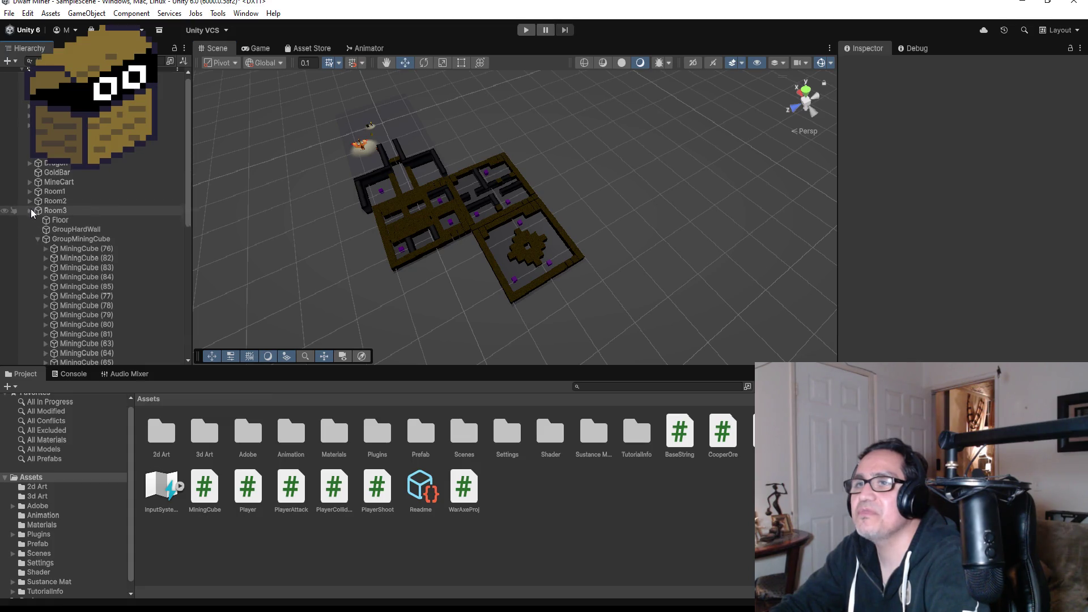
pyautogui.click(57, 214)
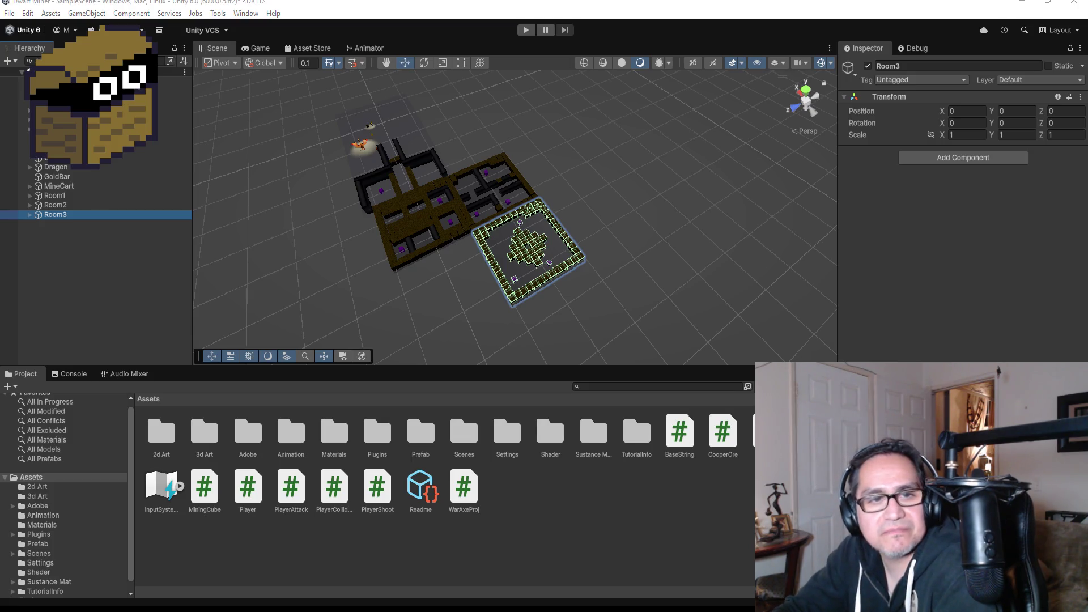
pyautogui.hotkey('ctrl', 'z')
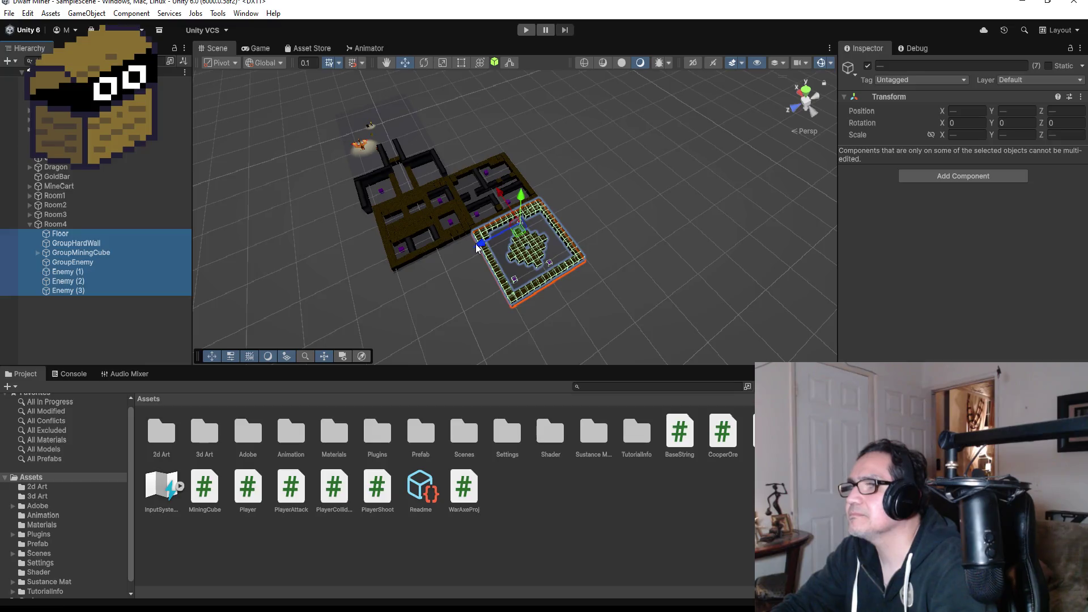
pyautogui.moveTo(473, 245); pyautogui.dragTo(380, 256)
pyautogui.scroll(1, 502, 285)
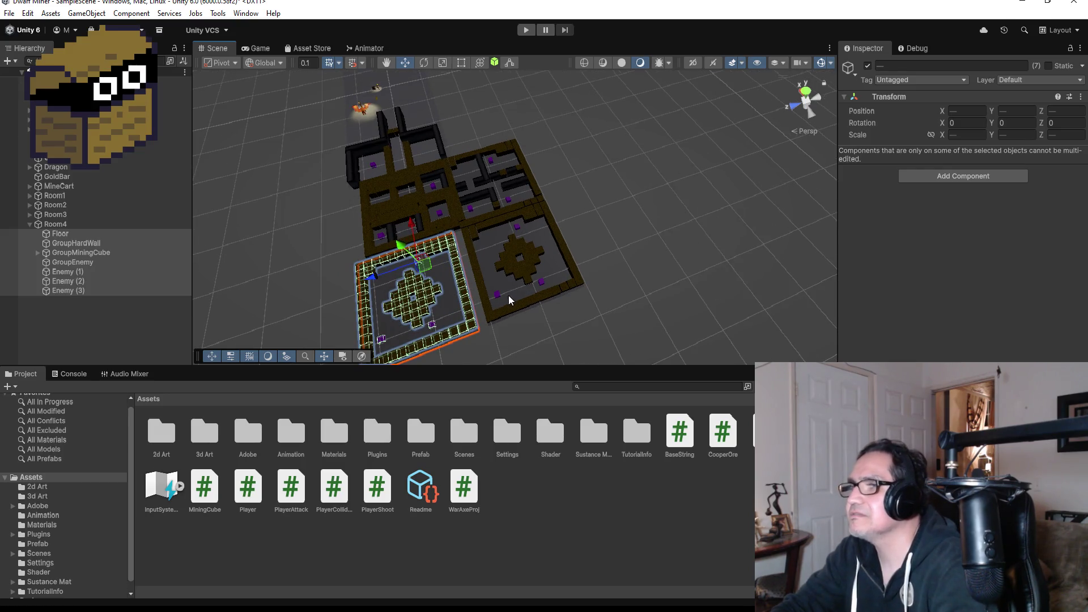
pyautogui.keyDown('alt'); pyautogui.moveTo(446, 278); pyautogui.dragTo(449, 109); pyautogui.keyUp('alt')
pyautogui.scroll(5, 465, 226)
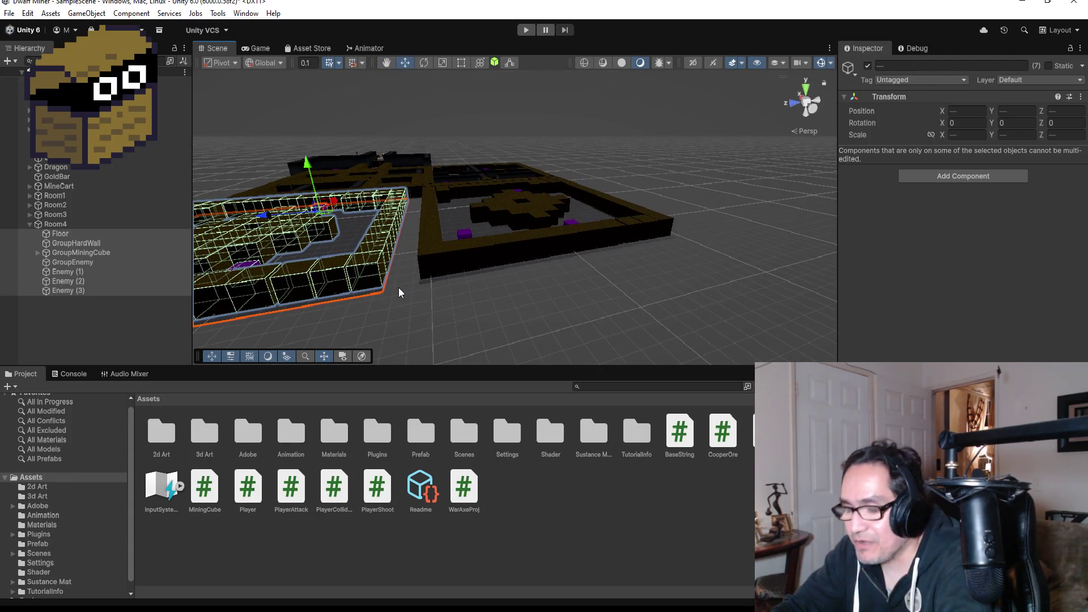
# Vertex-snap Room4 flush against the neighbouring room's corner.
pyautogui.press('v')
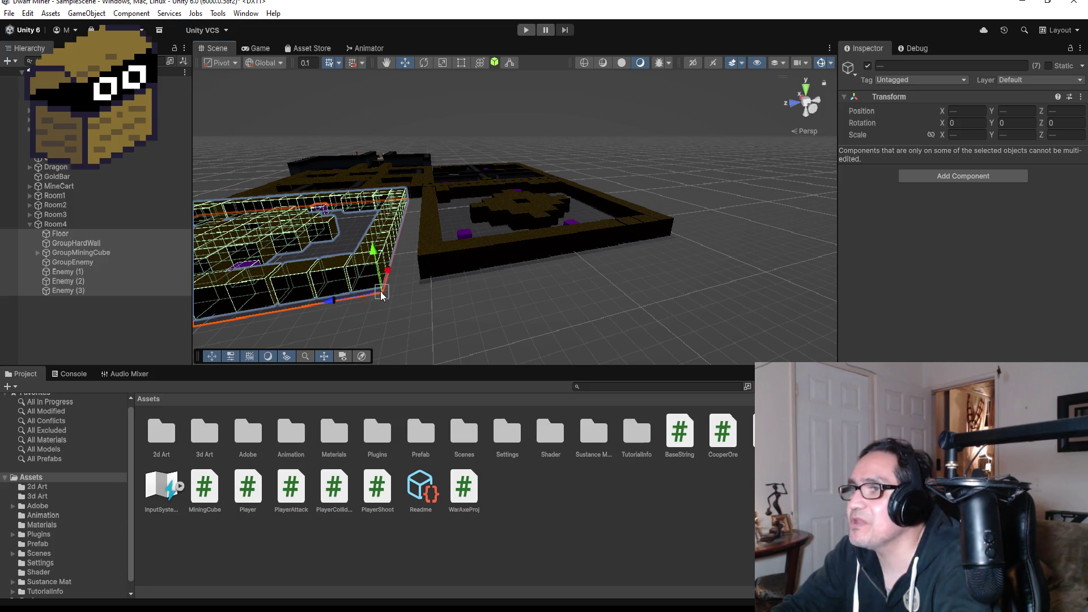
pyautogui.moveTo(385, 290); pyautogui.dragTo(396, 290)
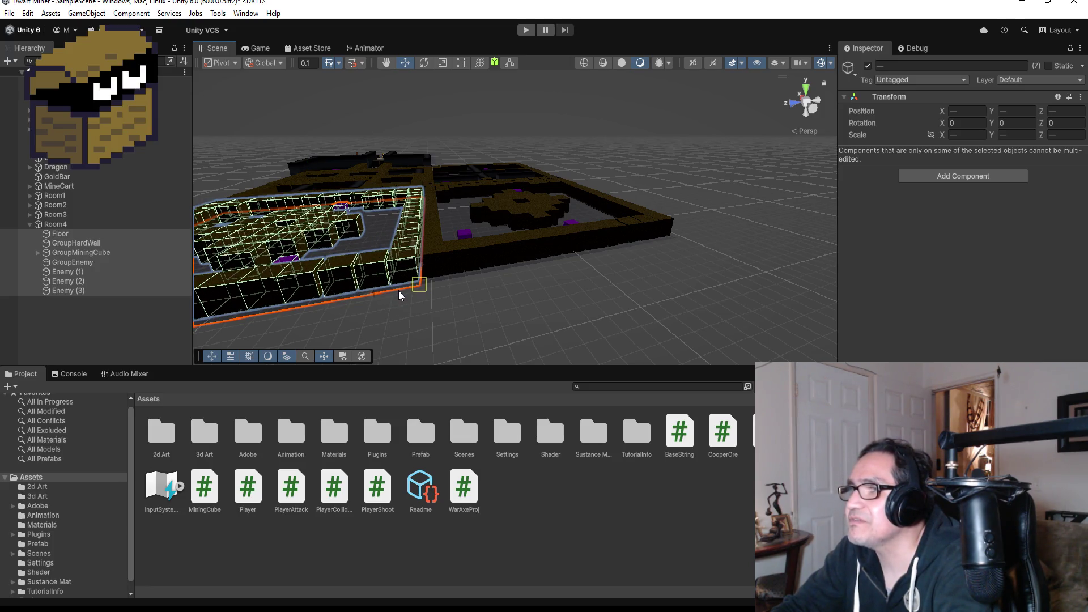
pyautogui.moveTo(455, 233)
pyautogui.mouseDown()
pyautogui.moveTo(397, 216)
pyautogui.moveTo(408, 204)
pyautogui.moveTo(449, 185)
pyautogui.moveTo(385, 306)
pyautogui.moveTo(323, 356)
pyautogui.moveTo(363, 113)
pyautogui.moveTo(454, 193)
pyautogui.mouseUp()
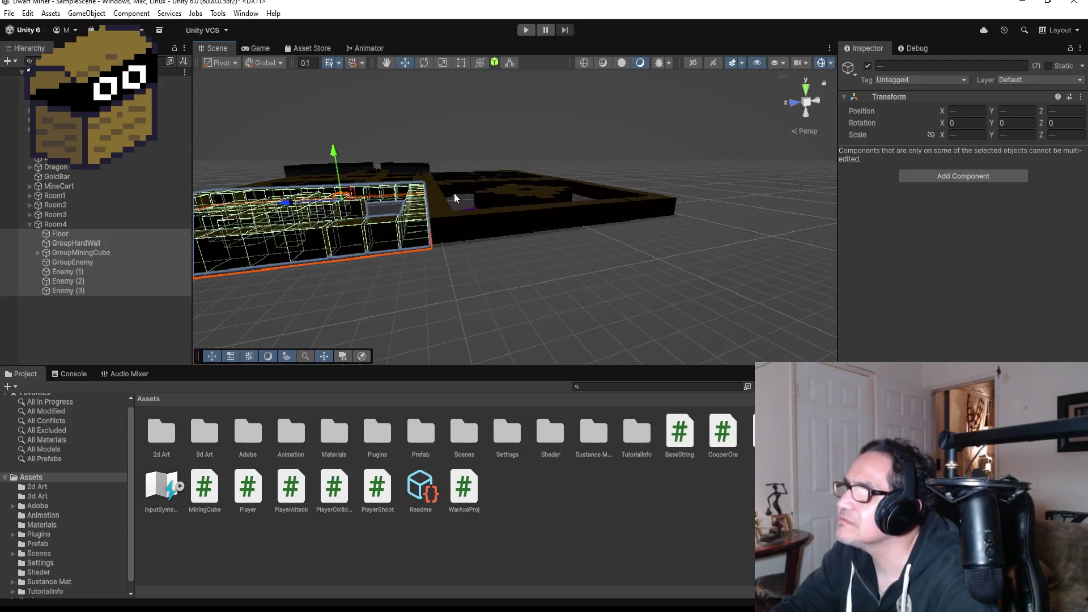
pyautogui.scroll(5, 434, 249)
pyautogui.scroll(-5, 378, 253)
# Inspect the joined room walls from above and select MiningCube (10) on the shared wall.
pyautogui.moveTo(379, 257)
pyautogui.mouseDown()
pyautogui.moveTo(426, 300)
pyautogui.moveTo(538, 323)
pyautogui.moveTo(619, 323)
pyautogui.moveTo(583, 316)
pyautogui.moveTo(580, 345)
pyautogui.moveTo(600, 228)
pyautogui.moveTo(579, 262)
pyautogui.moveTo(584, 276)
pyautogui.moveTo(556, 253)
pyautogui.mouseUp()
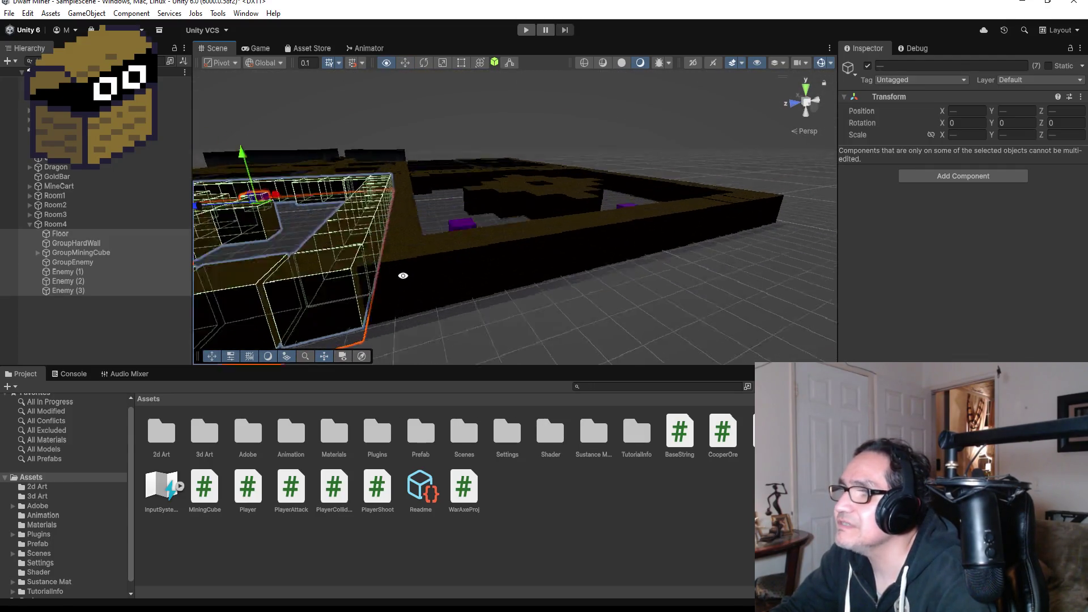
pyautogui.scroll(-5, 549, 290)
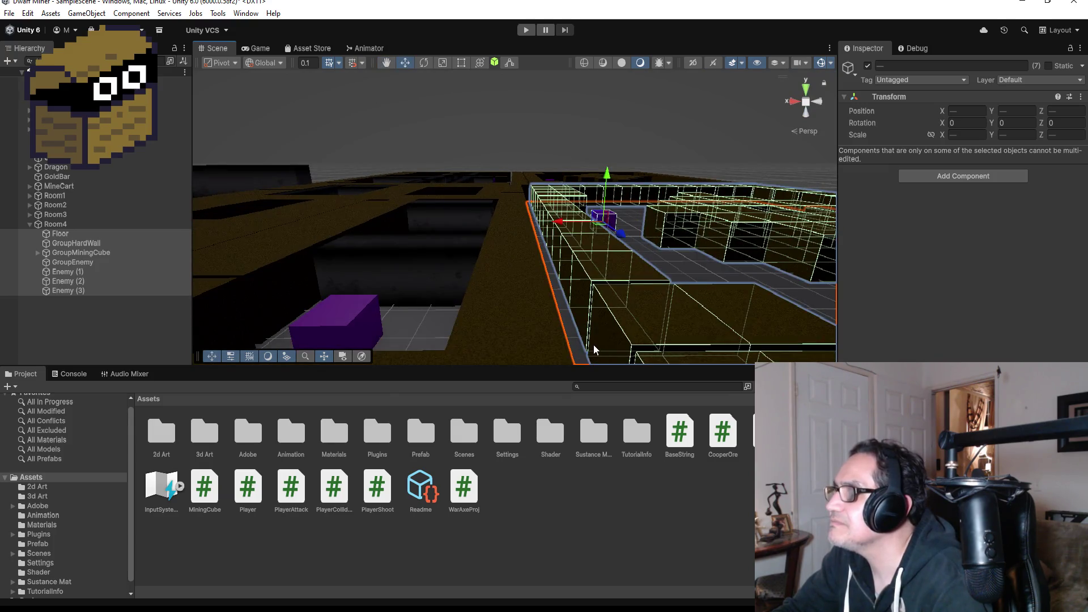
pyautogui.scroll(-5, 593, 344)
pyautogui.moveTo(585, 335)
pyautogui.keyDown('alt'); pyautogui.mouseDown()
pyautogui.moveTo(562, 281)
pyautogui.moveTo(561, 309)
pyautogui.moveTo(456, 294)
pyautogui.moveTo(554, 317)
pyautogui.mouseUp(); pyautogui.keyUp('alt')
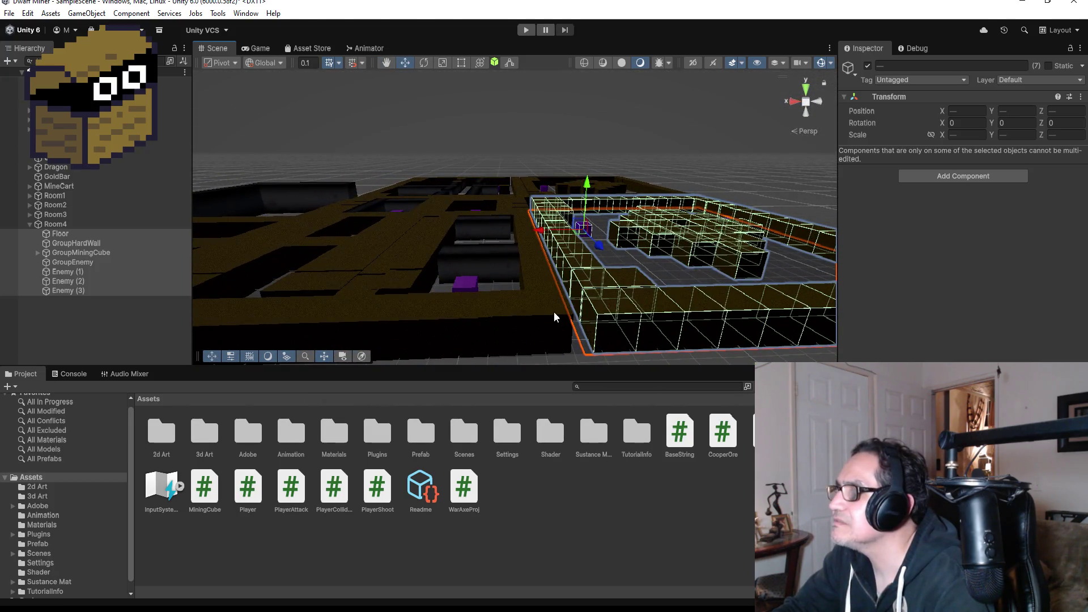
pyautogui.click(553, 316)
pyautogui.click(617, 321)
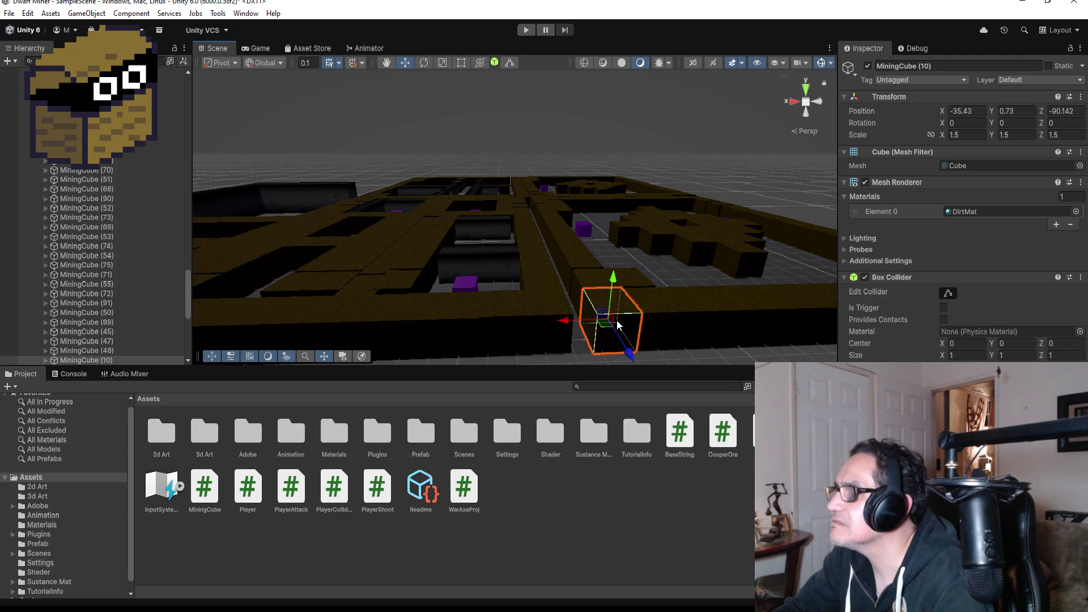
# Select MiningCube (13) on the shared wall and frame it in Top view.
pyautogui.click(556, 321)
pyautogui.moveTo(552, 322)
pyautogui.keyDown('alt'); pyautogui.mouseDown()
pyautogui.moveTo(611, 271)
pyautogui.moveTo(617, 294)
pyautogui.mouseUp(); pyautogui.keyUp('alt')
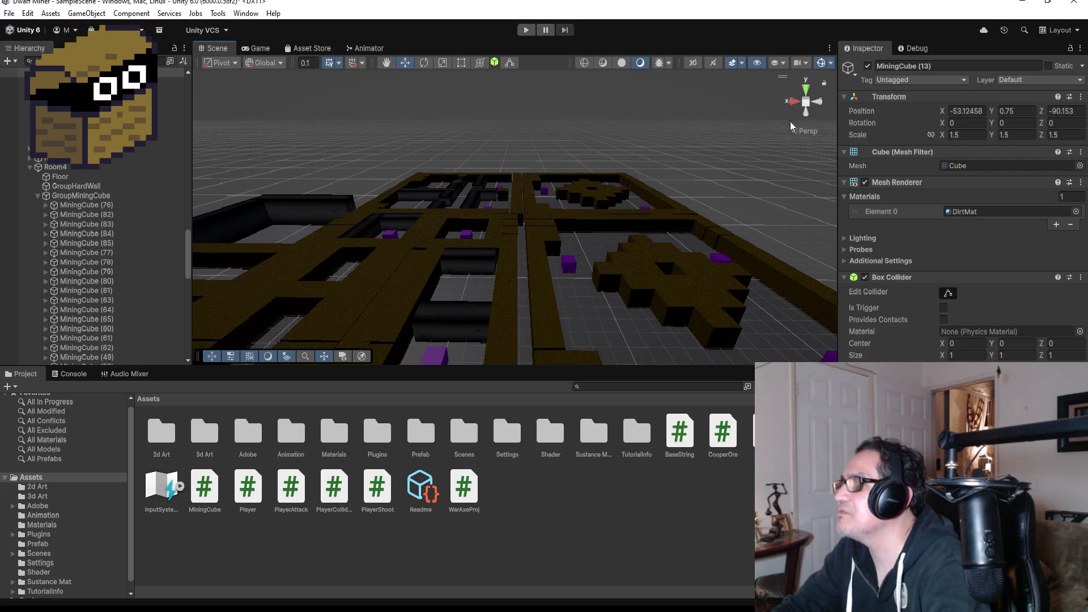
pyautogui.click(806, 91)
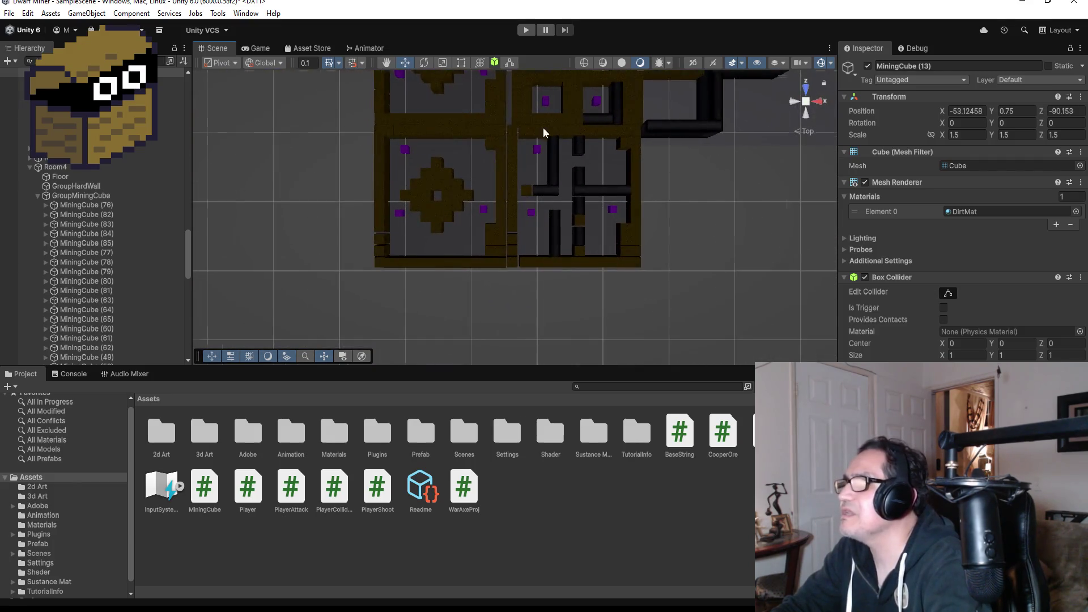
pyautogui.scroll(-3, 542, 128)
pyautogui.scroll(-2, 475, 170)
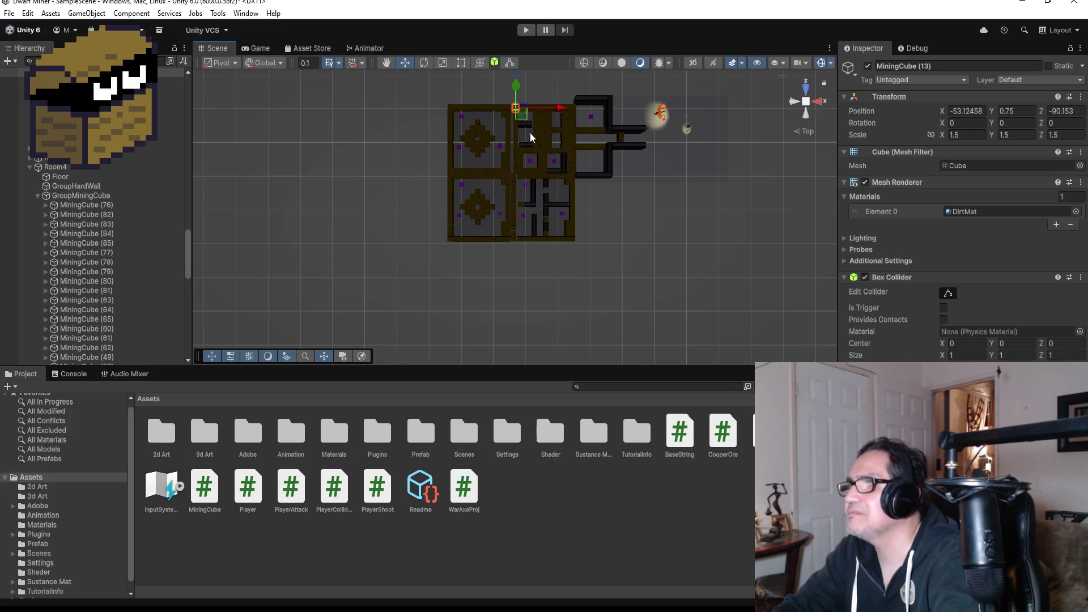
pyautogui.press('f')
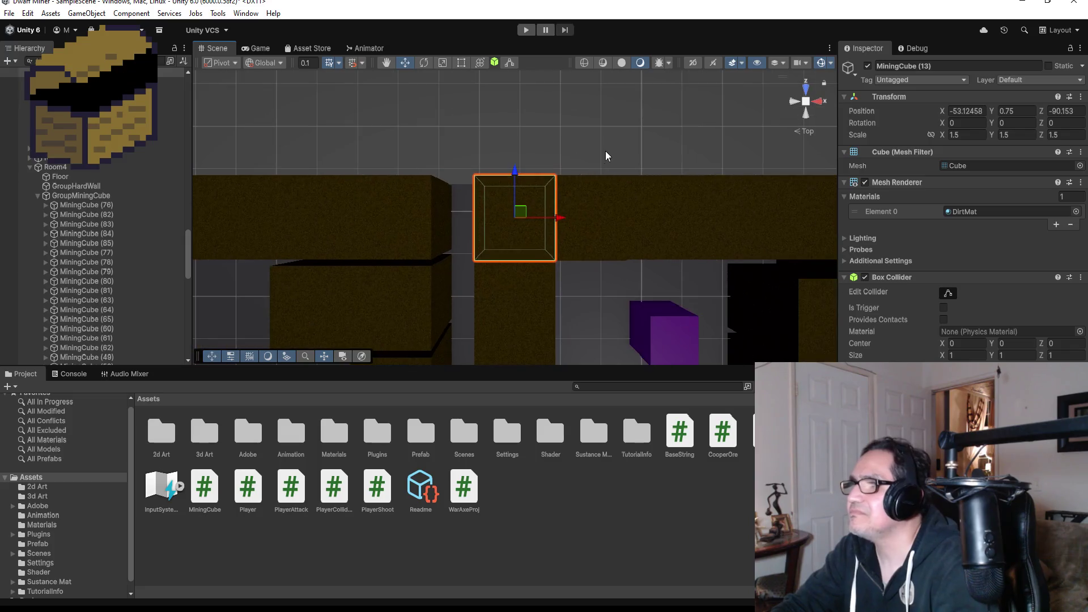
pyautogui.scroll(-5, 579, 188)
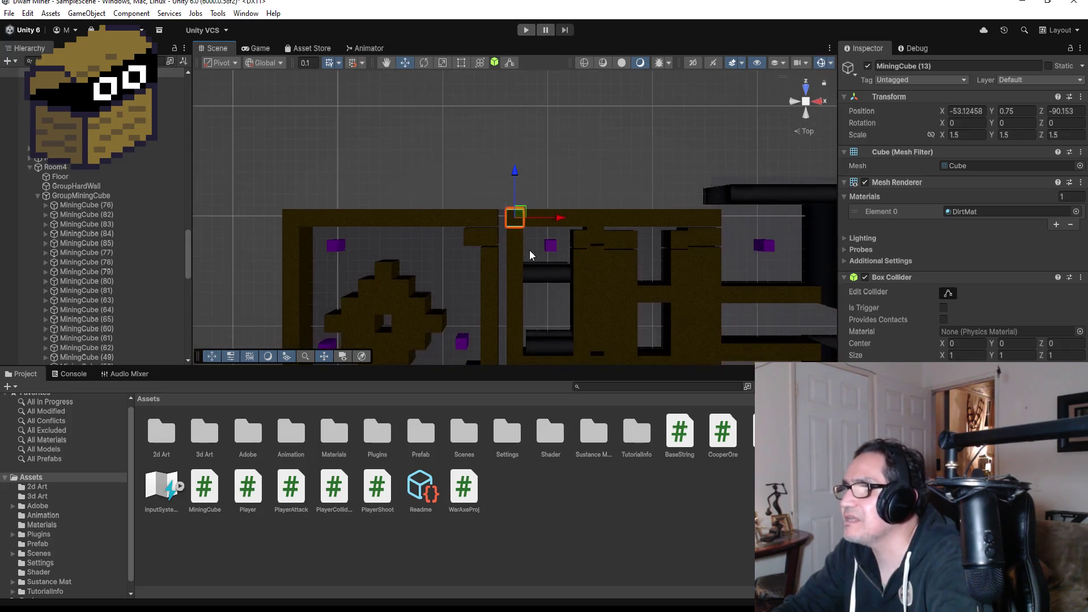
pyautogui.scroll(-2, 529, 249)
# Add the next six wall cubes down the column to the selection.
pyautogui.keyDown('shift'); pyautogui.click(518, 235); pyautogui.keyUp('shift')
pyautogui.keyDown('shift'); pyautogui.click(512, 250); pyautogui.keyUp('shift')
pyautogui.scroll(-1, 512, 264)
pyautogui.scroll(-2, 511, 238)
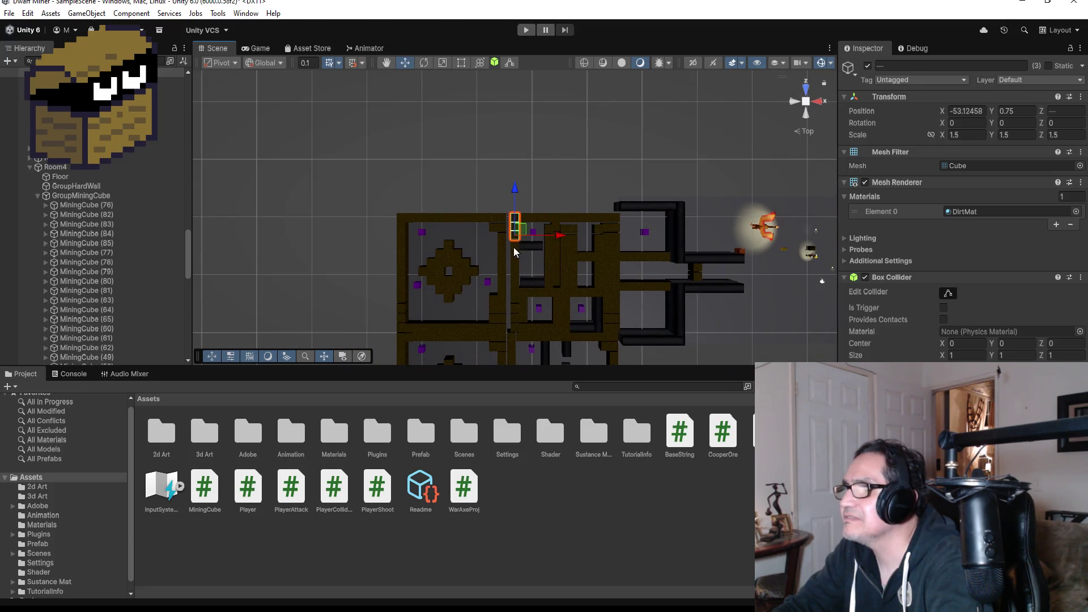
pyautogui.scroll(2, 513, 247)
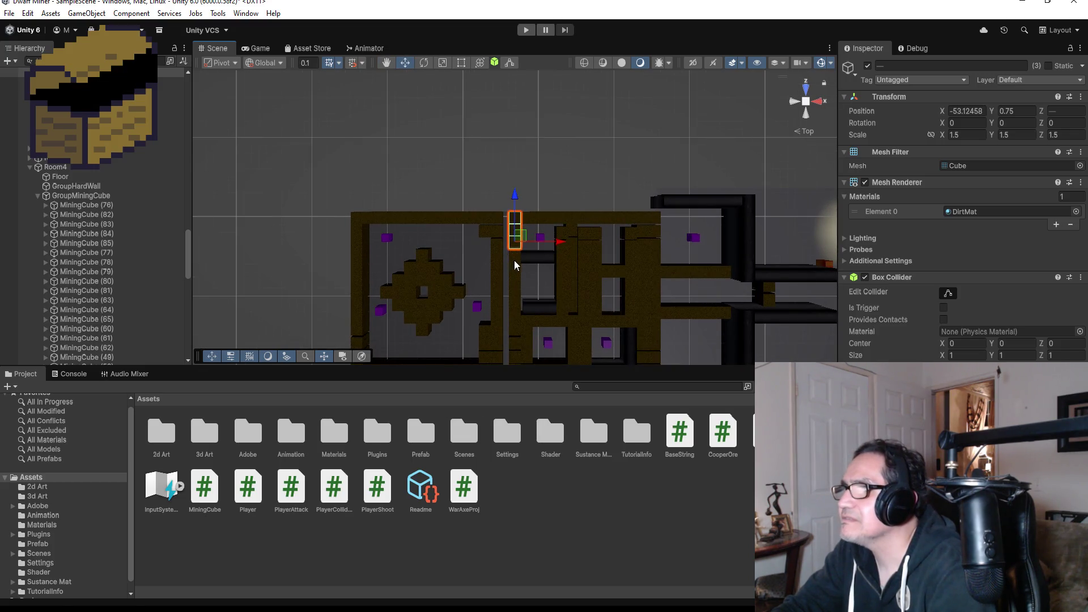
pyautogui.keyDown('shift'); pyautogui.click(514, 260); pyautogui.keyUp('shift')
pyautogui.keyDown('shift'); pyautogui.click(514, 271); pyautogui.keyUp('shift')
pyautogui.keyDown('shift'); pyautogui.click(515, 285); pyautogui.keyUp('shift')
pyautogui.keyDown('shift'); pyautogui.click(516, 305); pyautogui.keyUp('shift')
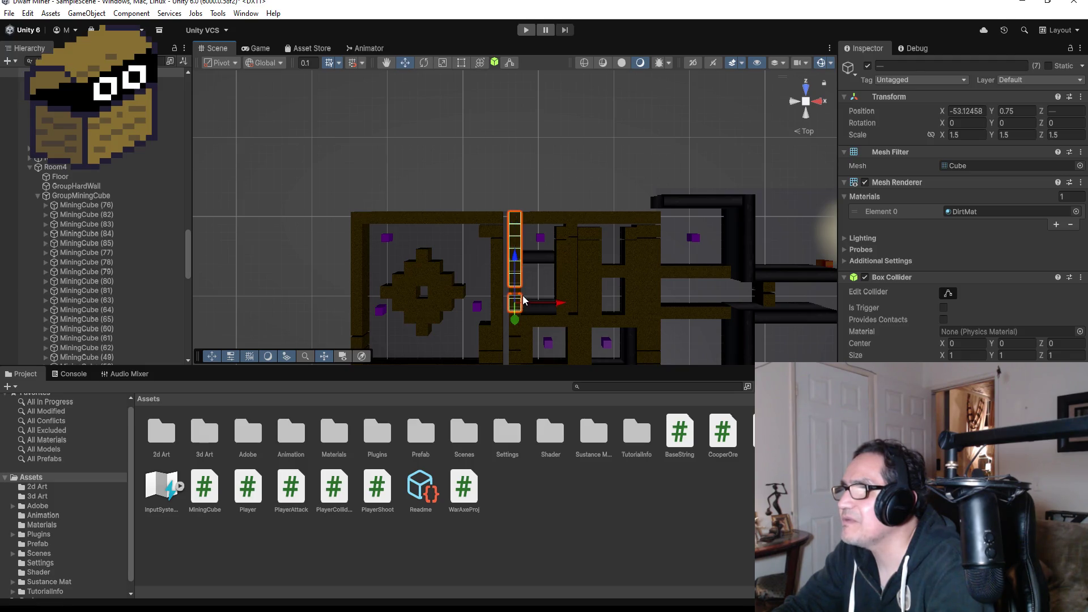
# Add the lower wall cubes to the column's bottom, completing the 13-cube selection.
pyautogui.moveTo(537, 289)
pyautogui.mouseDown()
pyautogui.moveTo(540, 194)
pyautogui.moveTo(518, 163)
pyautogui.mouseUp()
pyautogui.scroll(4, 536, 195)
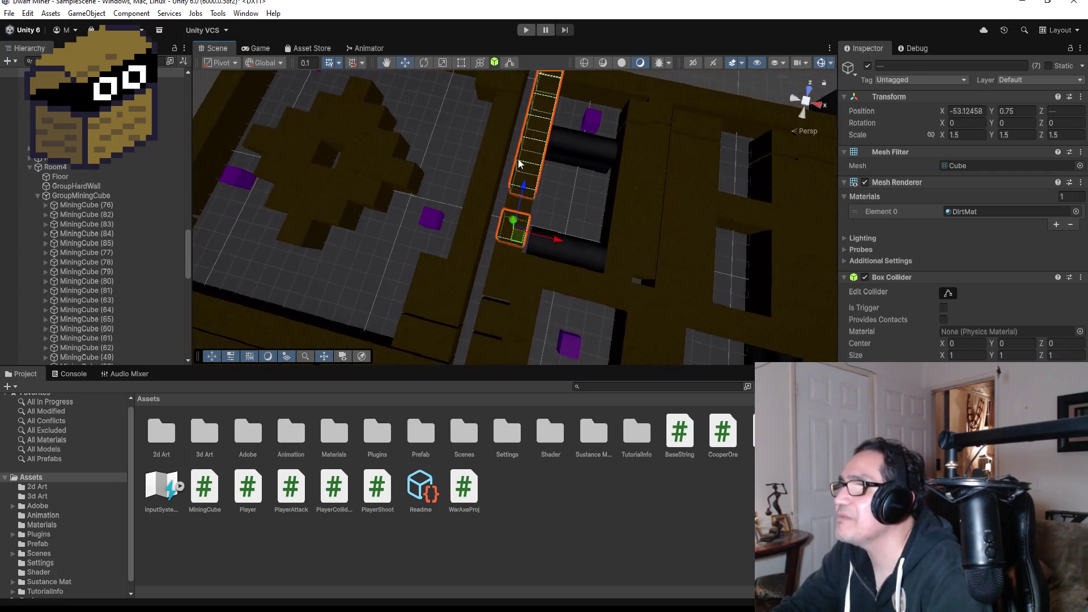
pyautogui.keyDown('shift'); pyautogui.click(522, 228); pyautogui.keyUp('shift')
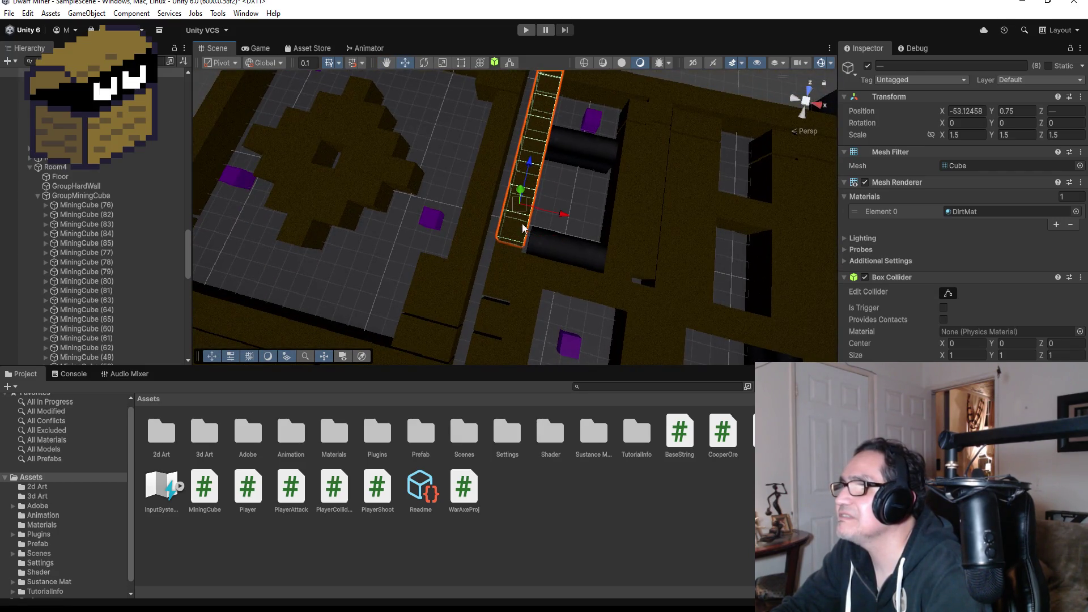
pyautogui.keyDown('shift'); pyautogui.click(506, 274); pyautogui.keyUp('shift')
pyautogui.keyDown('shift'); pyautogui.click(491, 327); pyautogui.keyUp('shift')
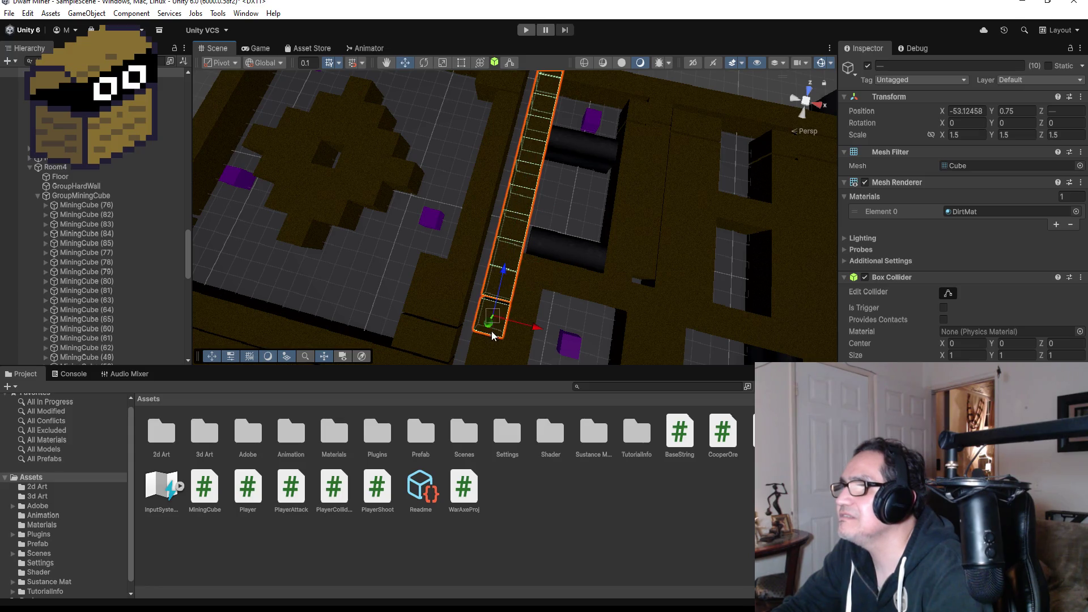
pyautogui.keyDown('shift'); pyautogui.click(490, 351); pyautogui.keyUp('shift')
pyautogui.scroll(-3, 498, 340)
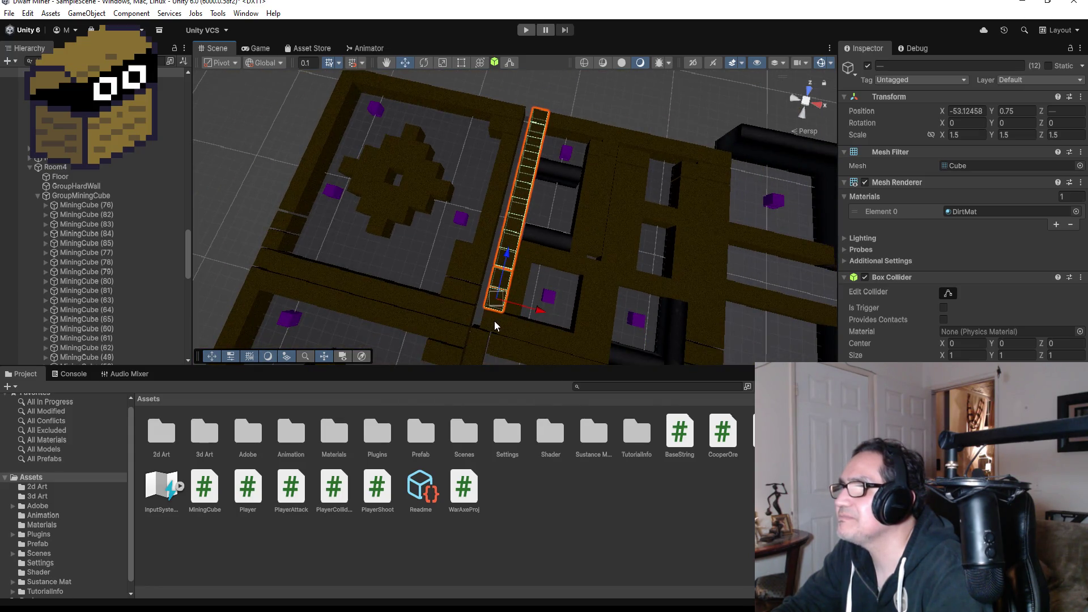
pyautogui.keyDown('shift'); pyautogui.click(491, 321); pyautogui.keyUp('shift')
pyautogui.scroll(-2, 515, 320)
pyautogui.scroll(3, 539, 295)
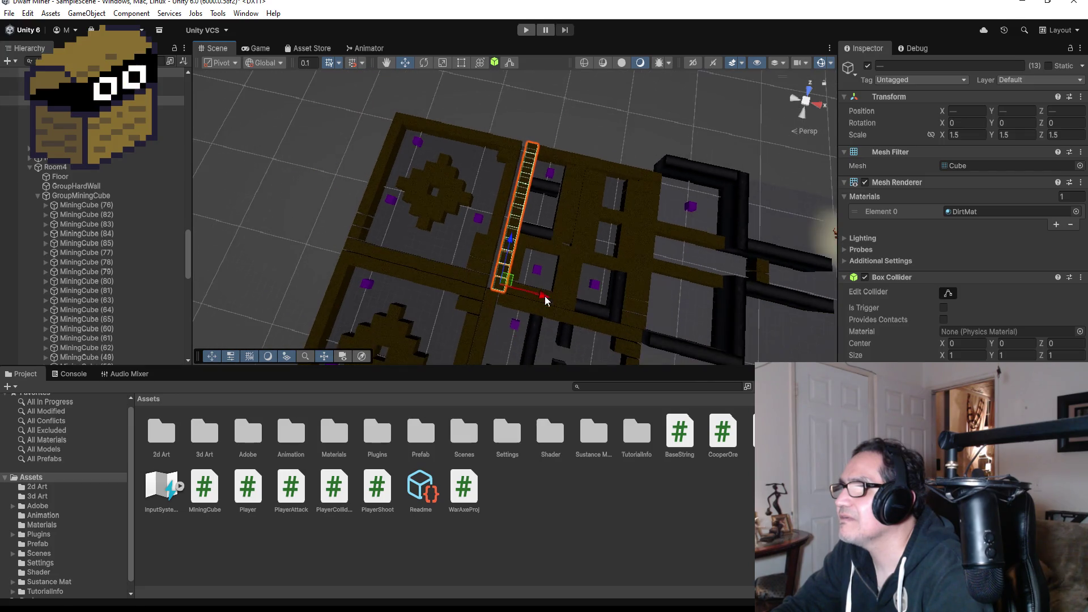
pyautogui.moveTo(538, 280)
pyautogui.mouseDown()
pyautogui.moveTo(573, 275)
pyautogui.moveTo(572, 316)
pyautogui.moveTo(563, 316)
pyautogui.moveTo(585, 284)
pyautogui.moveTo(510, 215)
pyautogui.moveTo(473, 159)
pyautogui.mouseUp()
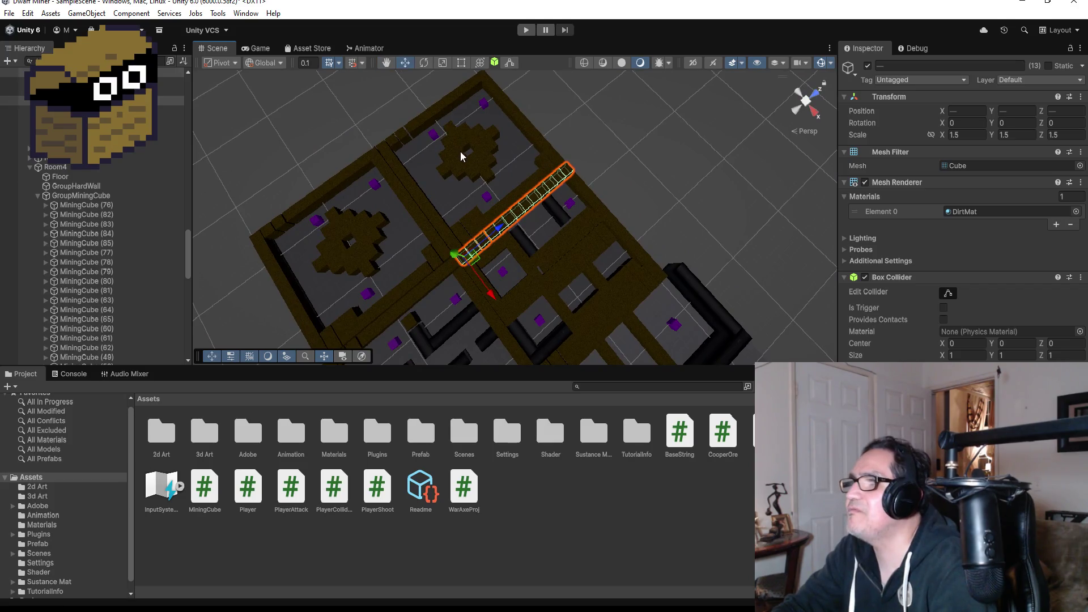
# Marquee-select the diamond-shaped dirt cluster around MiningCube (55) and delete it.
pyautogui.click(460, 151)
pyautogui.scroll(-3, 481, 164)
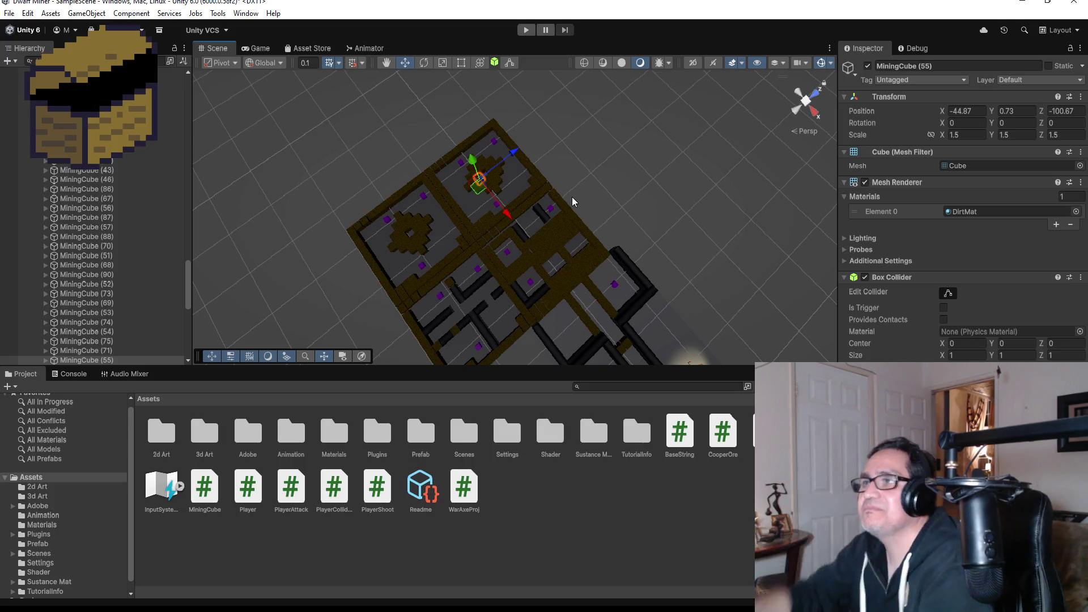
pyautogui.press('f')
pyautogui.scroll(-10, 603, 169)
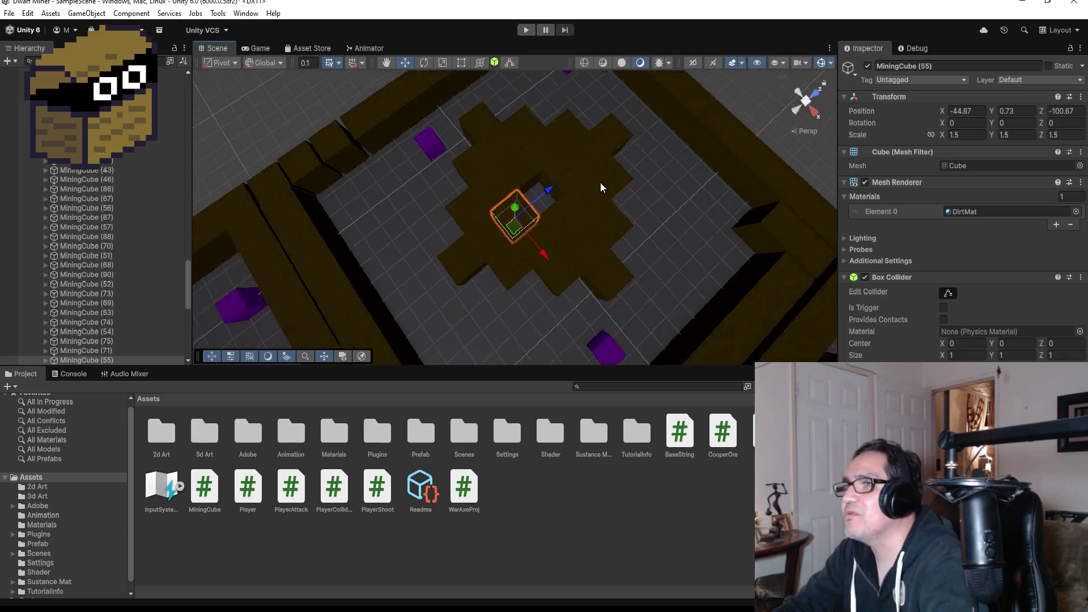
pyautogui.scroll(-3, 600, 183)
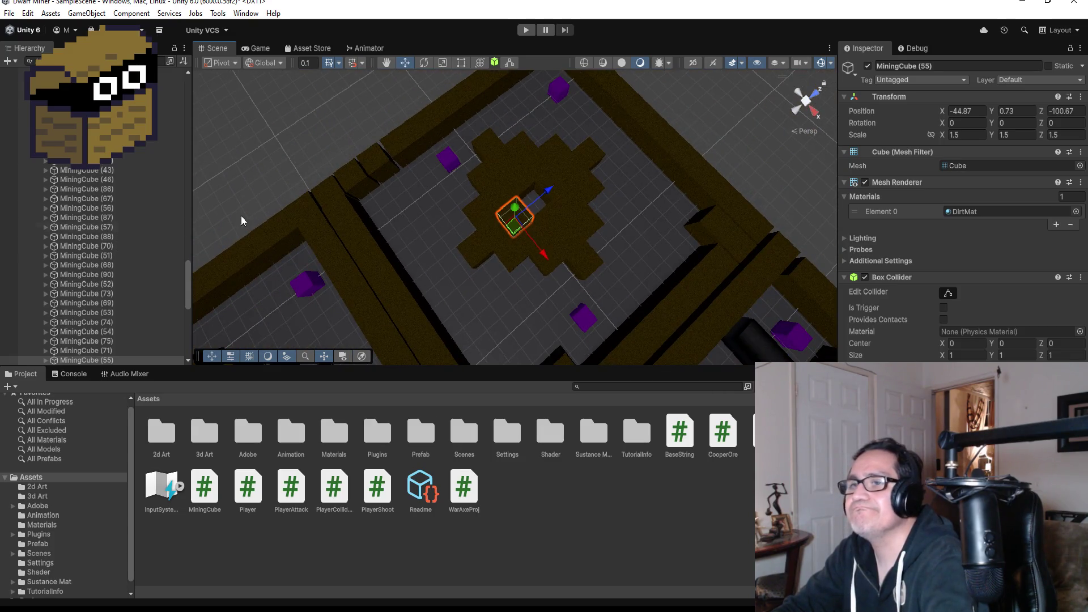
pyautogui.click(494, 150)
pyautogui.moveTo(462, 130)
pyautogui.mouseDown()
pyautogui.moveTo(605, 262)
pyautogui.moveTo(607, 287)
pyautogui.mouseUp()
pyautogui.press('Delete')
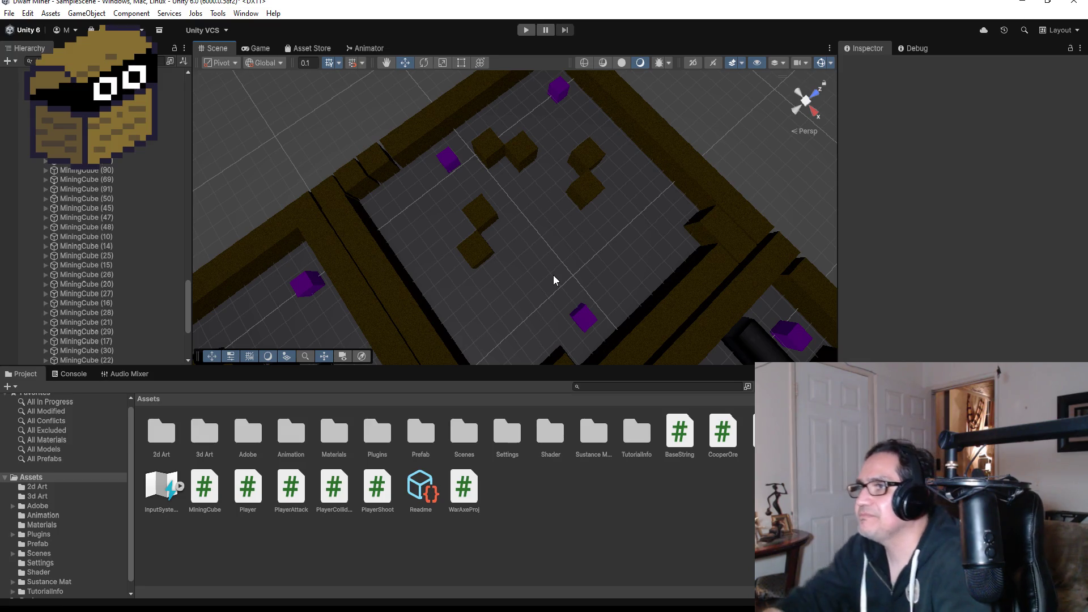
# Slide dirt cubes MiningCube (91) and MiningCube (70) along X and Z so they sit beside each other.
pyautogui.scroll(-2, 544, 275)
pyautogui.click(484, 246)
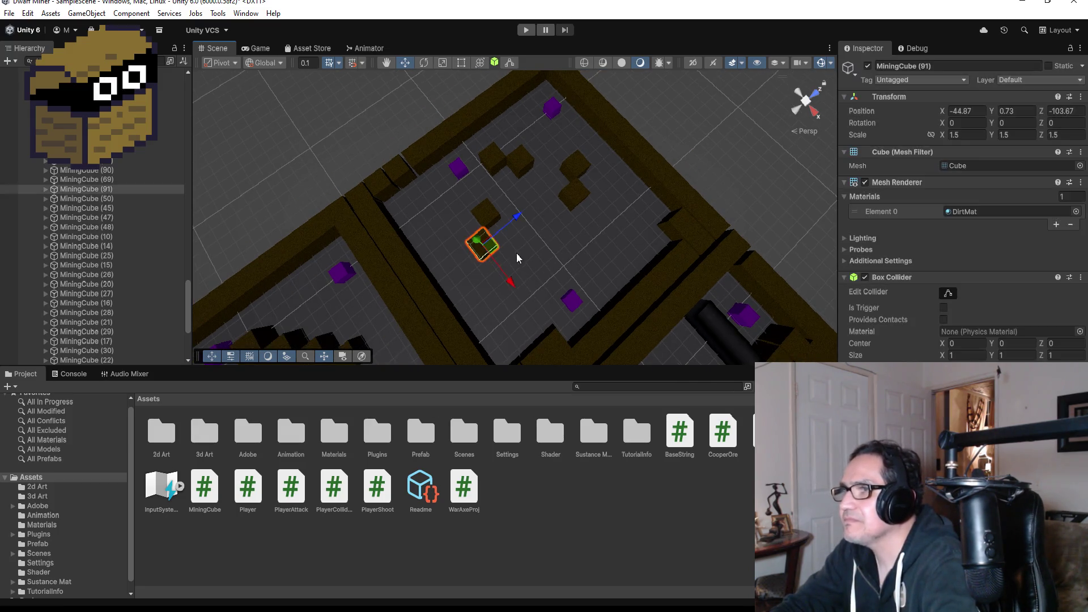
pyautogui.moveTo(509, 283)
pyautogui.mouseDown()
pyautogui.moveTo(531, 309)
pyautogui.moveTo(559, 318)
pyautogui.mouseUp()
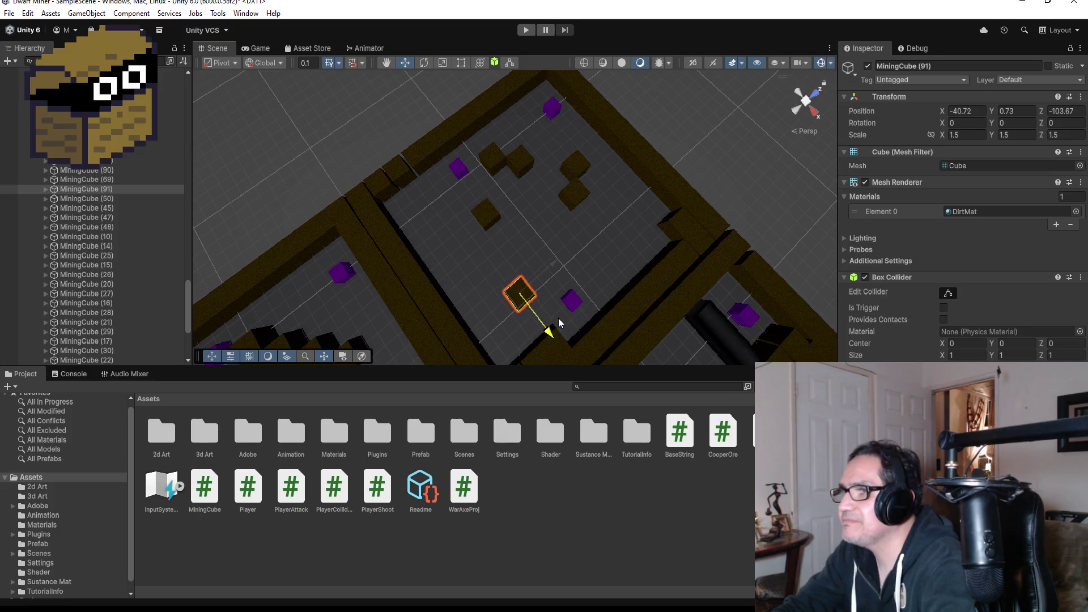
pyautogui.moveTo(553, 263); pyautogui.dragTo(537, 271)
pyautogui.click(490, 213)
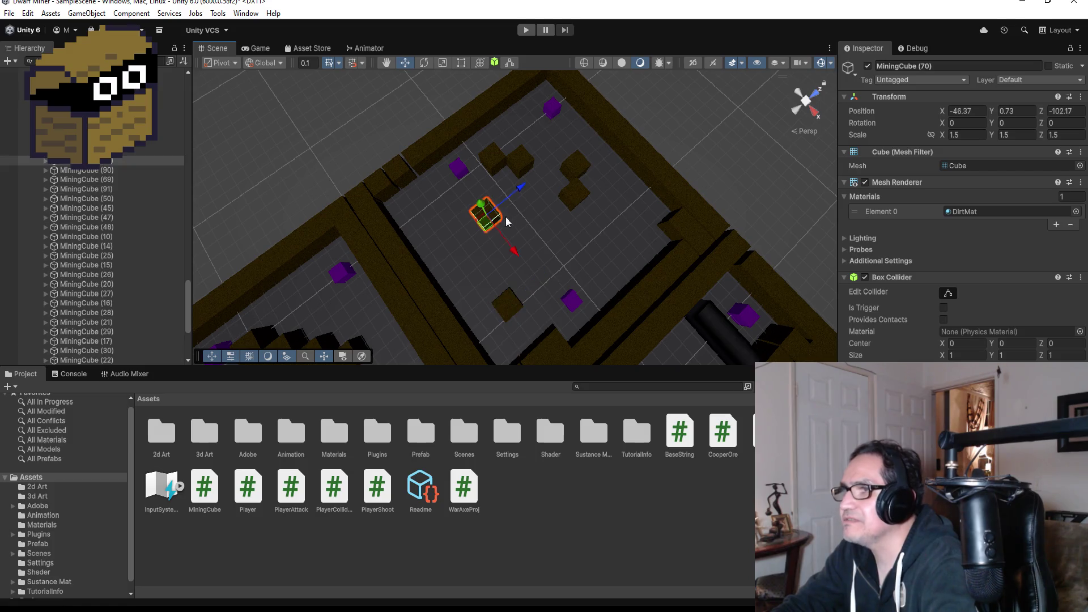
pyautogui.moveTo(523, 189)
pyautogui.mouseDown()
pyautogui.moveTo(495, 217)
pyautogui.moveTo(506, 225)
pyautogui.mouseUp()
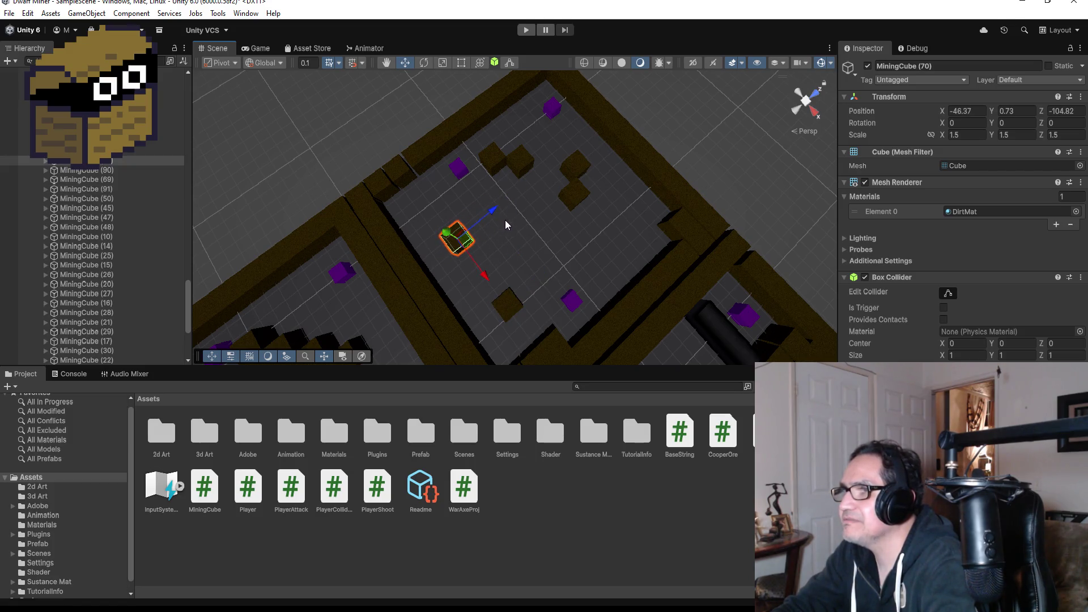
pyautogui.moveTo(485, 272)
pyautogui.mouseDown()
pyautogui.moveTo(519, 305)
pyautogui.moveTo(539, 307)
pyautogui.mouseUp()
pyautogui.press('f')
pyautogui.moveTo(601, 291)
pyautogui.mouseDown()
pyautogui.moveTo(665, 270)
pyautogui.moveTo(601, 291)
pyautogui.moveTo(628, 242)
pyautogui.mouseUp()
pyautogui.moveTo(558, 279)
pyautogui.mouseDown()
pyautogui.moveTo(609, 263)
pyautogui.moveTo(565, 259)
pyautogui.moveTo(505, 155)
pyautogui.moveTo(520, 182)
pyautogui.moveTo(521, 118)
pyautogui.mouseUp()
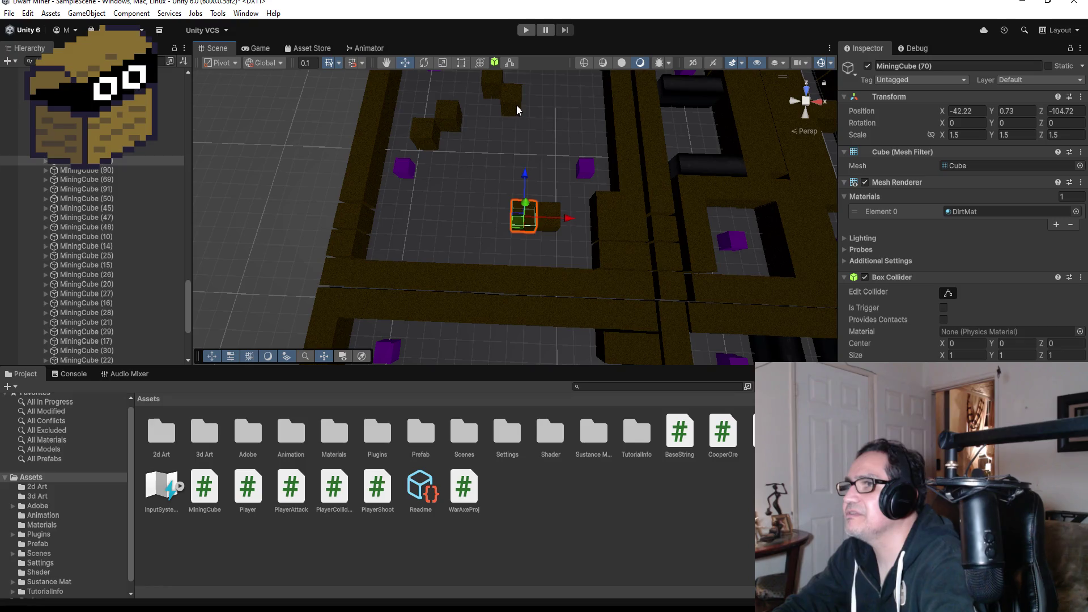
# Lower MiningCube (69) onto the floor and line MiningCube (90) up beside the neighbouring block.
pyautogui.click(517, 107)
pyautogui.moveTo(595, 107)
pyautogui.mouseDown()
pyautogui.moveTo(550, 212)
pyautogui.moveTo(541, 201)
pyautogui.moveTo(600, 195)
pyautogui.moveTo(409, 99)
pyautogui.moveTo(581, 218)
pyautogui.moveTo(623, 223)
pyautogui.mouseUp()
pyautogui.scroll(3, 600, 195)
pyautogui.scroll(2, 623, 223)
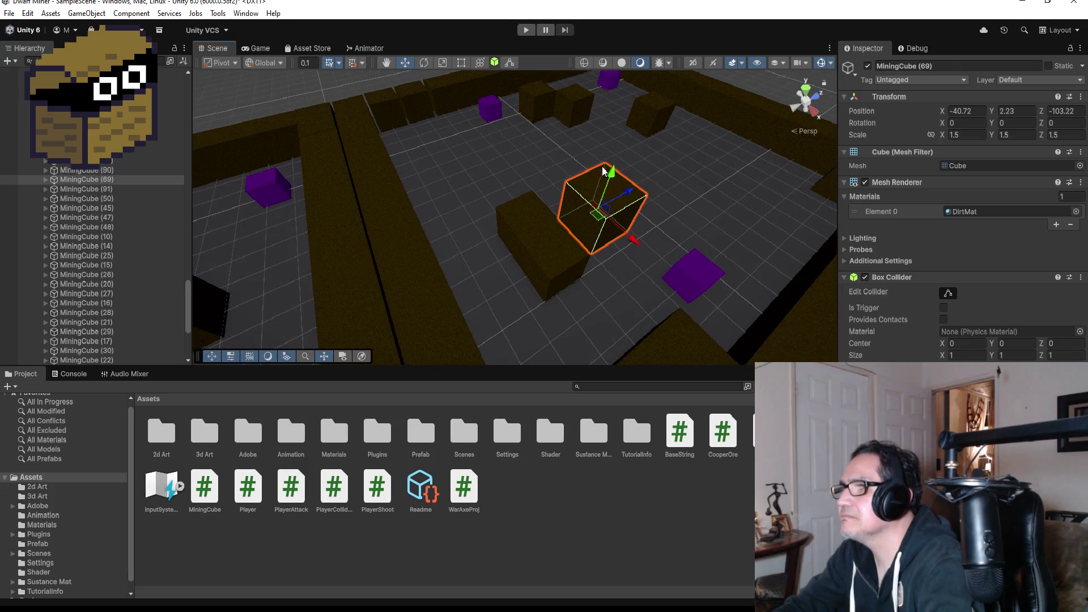
pyautogui.moveTo(610, 173)
pyautogui.mouseDown()
pyautogui.moveTo(609, 218)
pyautogui.moveTo(634, 212)
pyautogui.moveTo(635, 231)
pyautogui.moveTo(589, 283)
pyautogui.moveTo(543, 295)
pyautogui.moveTo(617, 277)
pyautogui.moveTo(624, 215)
pyautogui.moveTo(644, 214)
pyautogui.moveTo(586, 267)
pyautogui.moveTo(654, 199)
pyautogui.moveTo(662, 242)
pyautogui.mouseUp()
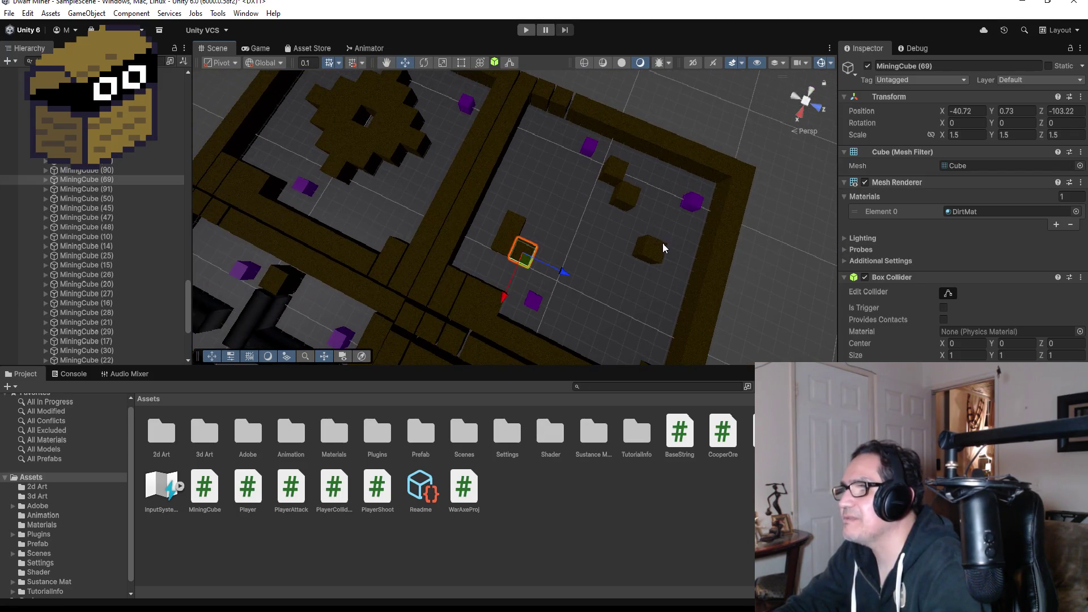
pyautogui.click(660, 251)
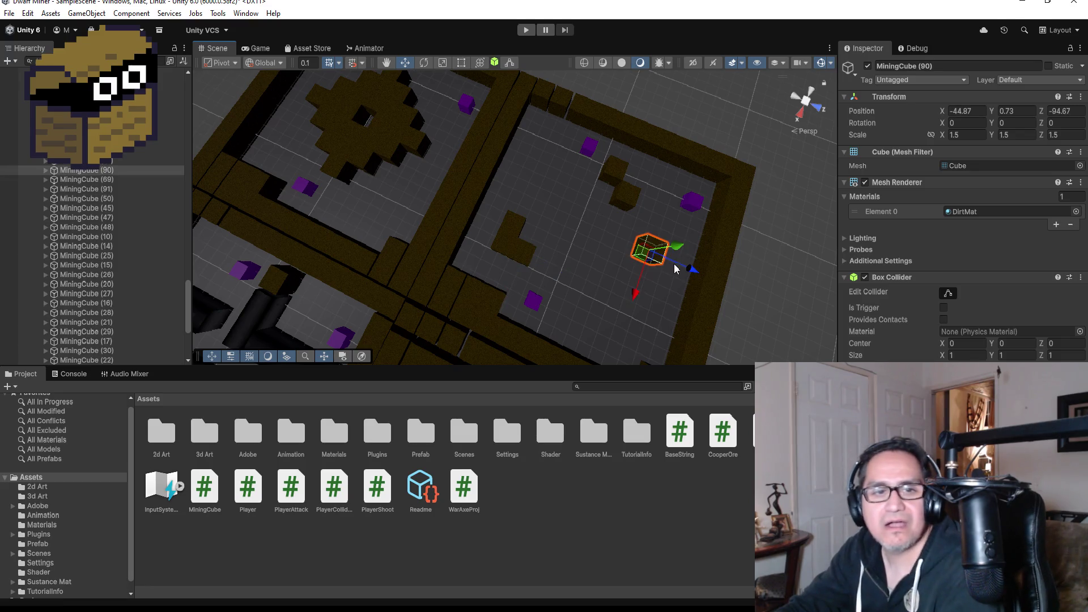
pyautogui.moveTo(698, 272)
pyautogui.mouseDown()
pyautogui.moveTo(557, 239)
pyautogui.moveTo(564, 234)
pyautogui.mouseUp()
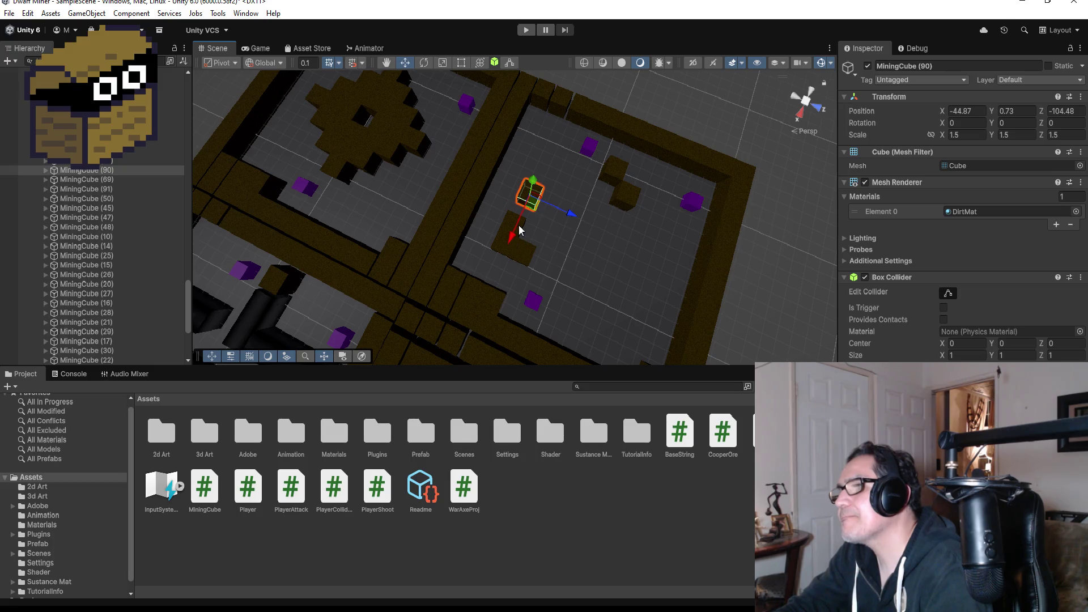
pyautogui.moveTo(573, 229); pyautogui.dragTo(566, 210)
pyautogui.scroll(3, 514, 253)
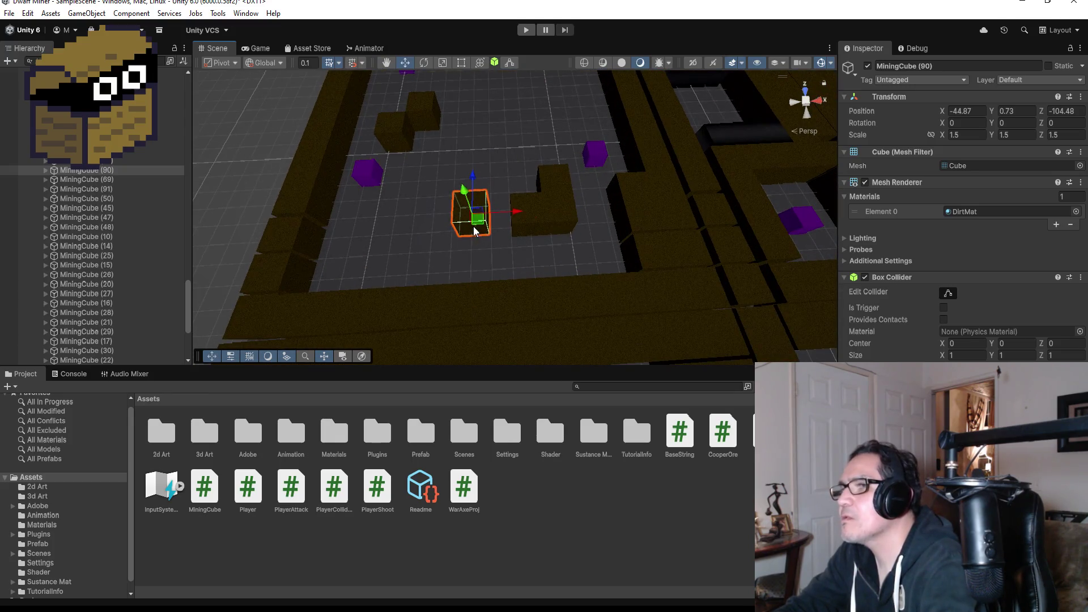
pyautogui.moveTo(491, 232)
pyautogui.mouseDown()
pyautogui.moveTo(512, 237)
pyautogui.moveTo(509, 222)
pyautogui.moveTo(433, 225)
pyautogui.mouseUp()
# Vertex-snap MiningCube (86) flush against its neighbouring dirt block at -47.47, 0.73, -104.72.
pyautogui.click(400, 119)
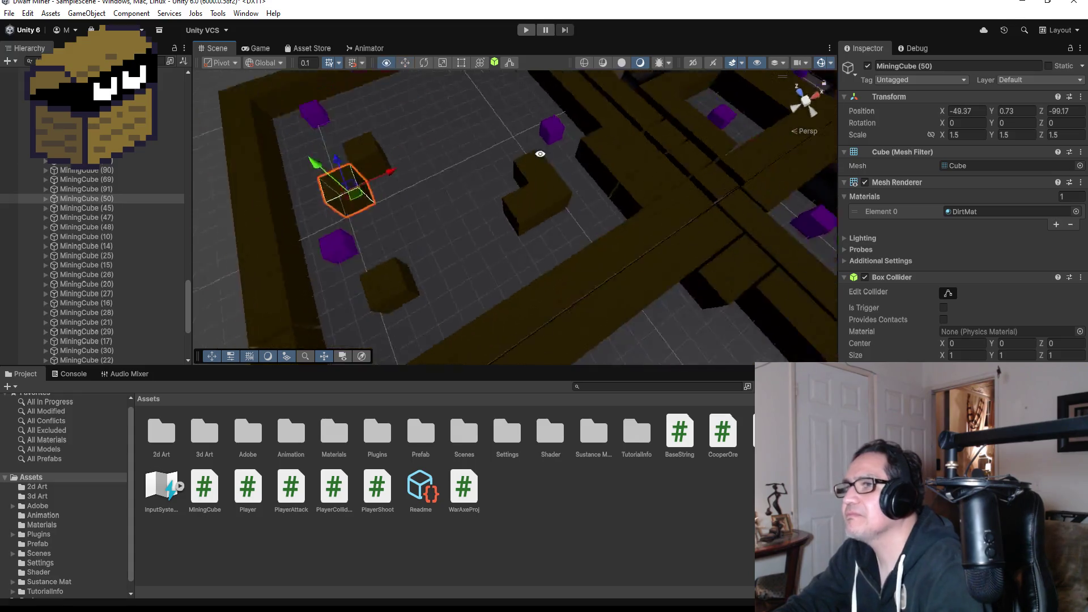
pyautogui.scroll(-5, 492, 186)
pyautogui.moveTo(492, 186)
pyautogui.mouseDown()
pyautogui.moveTo(450, 330)
pyautogui.moveTo(511, 312)
pyautogui.moveTo(503, 283)
pyautogui.moveTo(409, 247)
pyautogui.mouseUp()
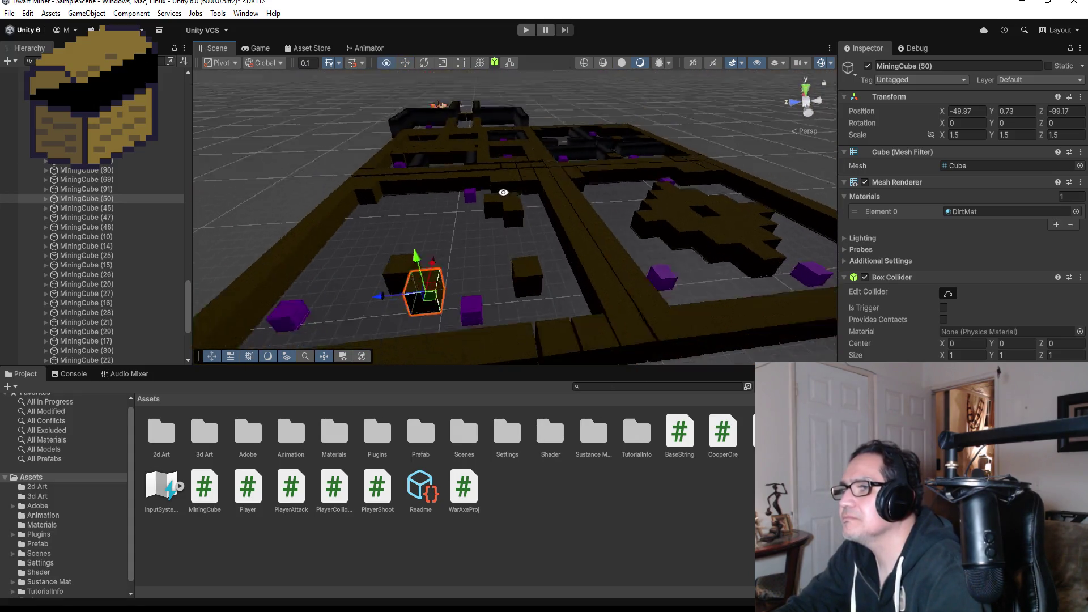
pyautogui.click(402, 238)
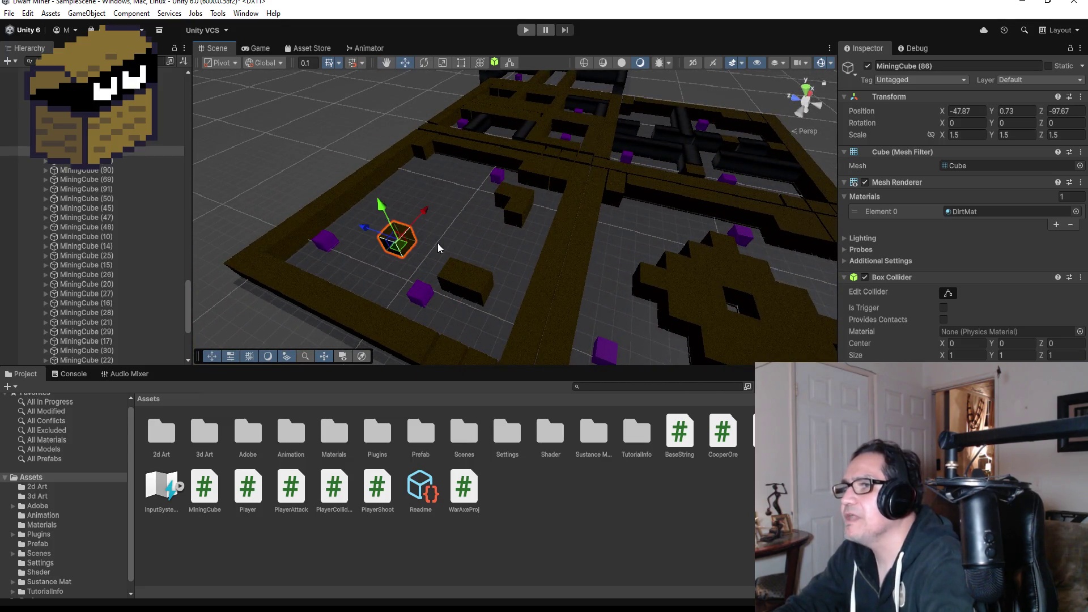
pyautogui.moveTo(421, 216)
pyautogui.mouseDown()
pyautogui.moveTo(436, 202)
pyautogui.moveTo(426, 214)
pyautogui.moveTo(537, 227)
pyautogui.moveTo(481, 255)
pyautogui.moveTo(456, 250)
pyautogui.mouseUp()
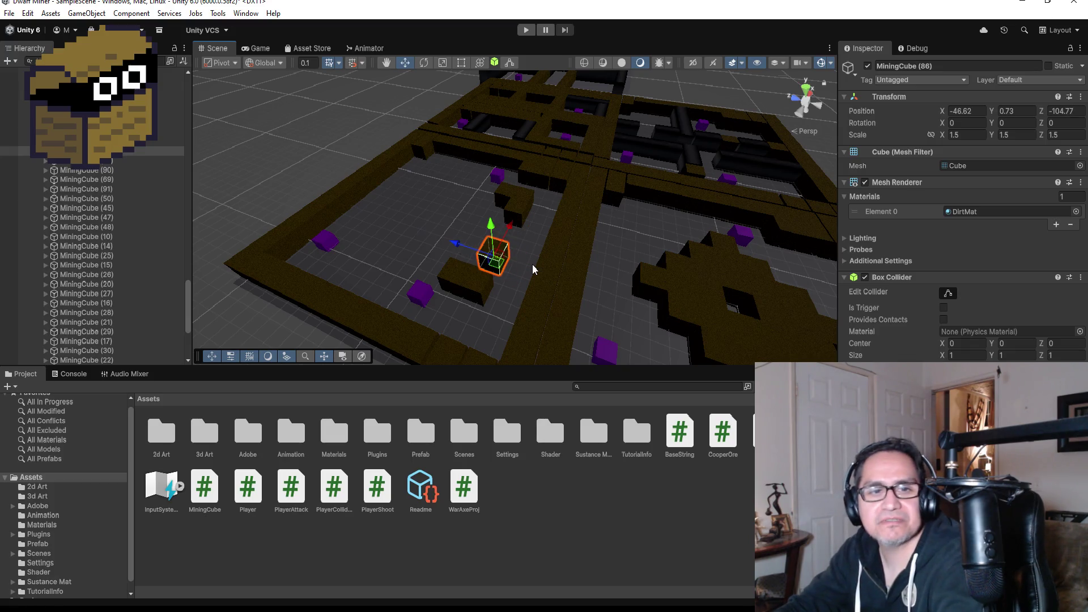
pyautogui.press('f')
pyautogui.scroll(-3, 607, 260)
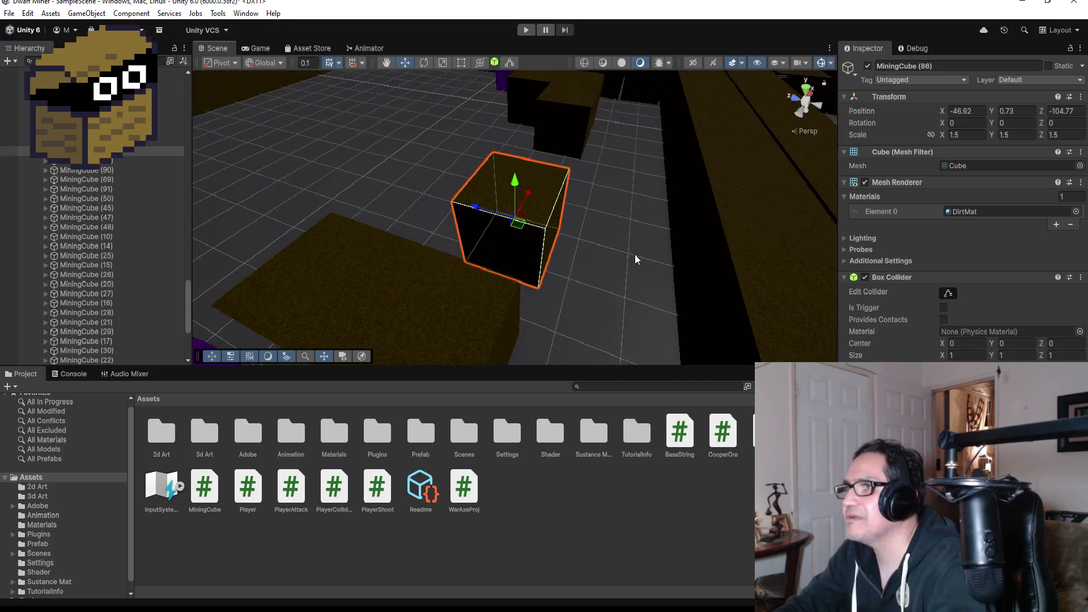
pyautogui.scroll(2, 637, 232)
pyautogui.keyDown('alt'); pyautogui.moveTo(637, 232); pyautogui.dragTo(419, 210); pyautogui.keyUp('alt')
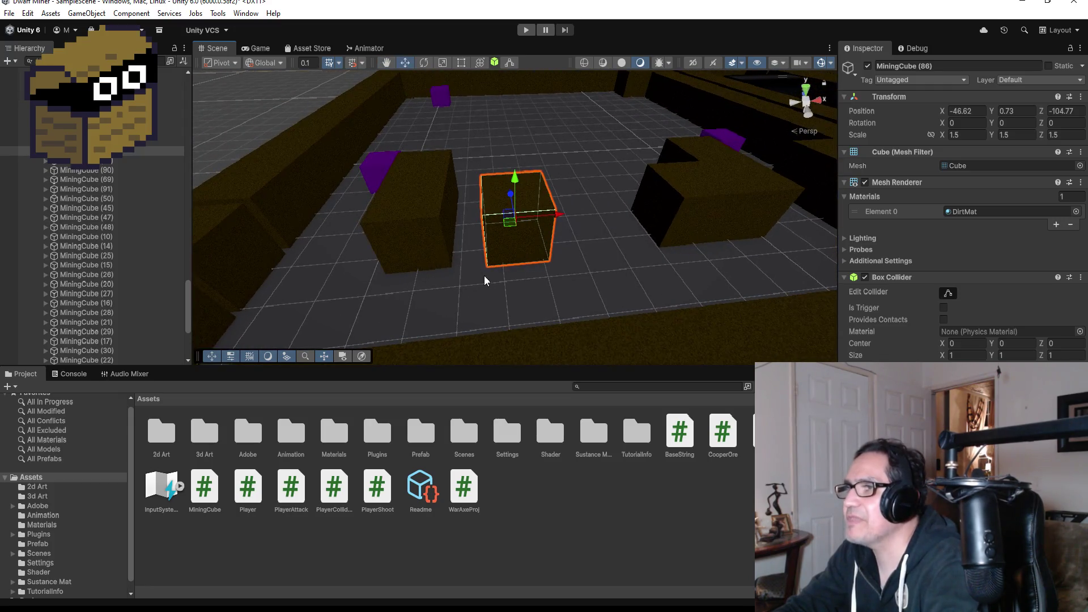
pyautogui.scroll(2, 485, 277)
pyautogui.press('v')
pyautogui.moveTo(480, 276); pyautogui.dragTo(456, 273)
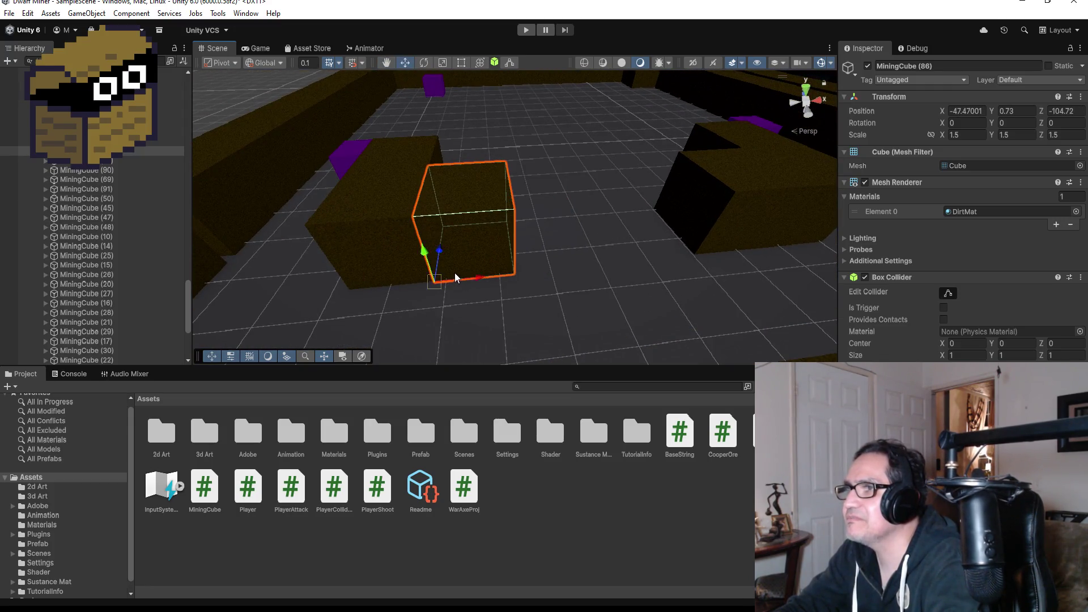
pyautogui.scroll(-3, 557, 244)
pyautogui.moveTo(557, 245)
pyautogui.keyDown('alt'); pyautogui.mouseDown()
pyautogui.moveTo(573, 224)
pyautogui.moveTo(475, 179)
pyautogui.moveTo(555, 215)
pyautogui.moveTo(463, 235)
pyautogui.mouseUp(); pyautogui.keyUp('alt')
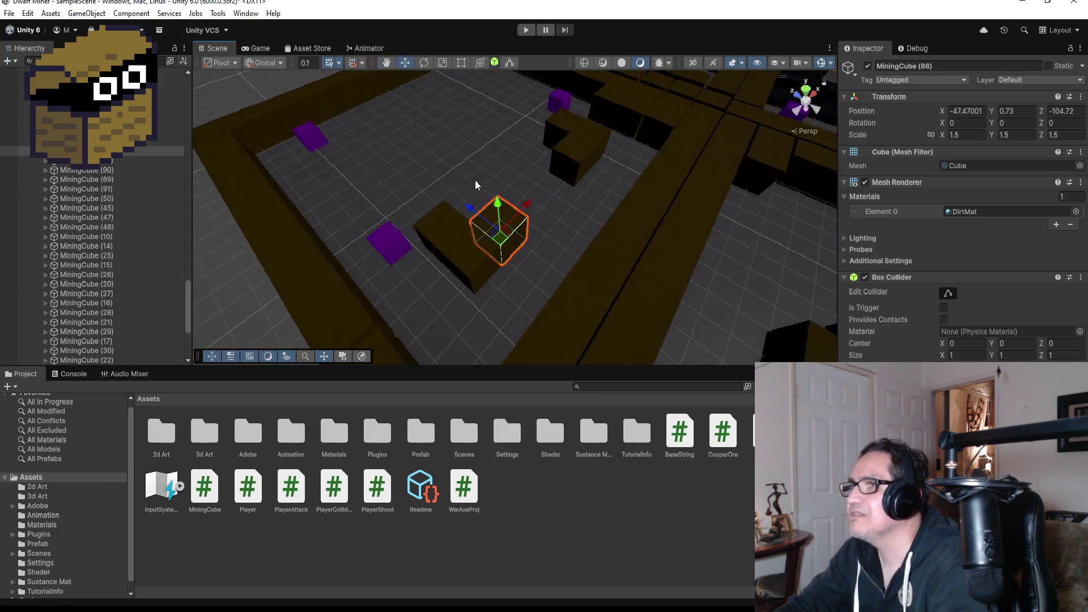
pyautogui.scroll(-2, 475, 179)
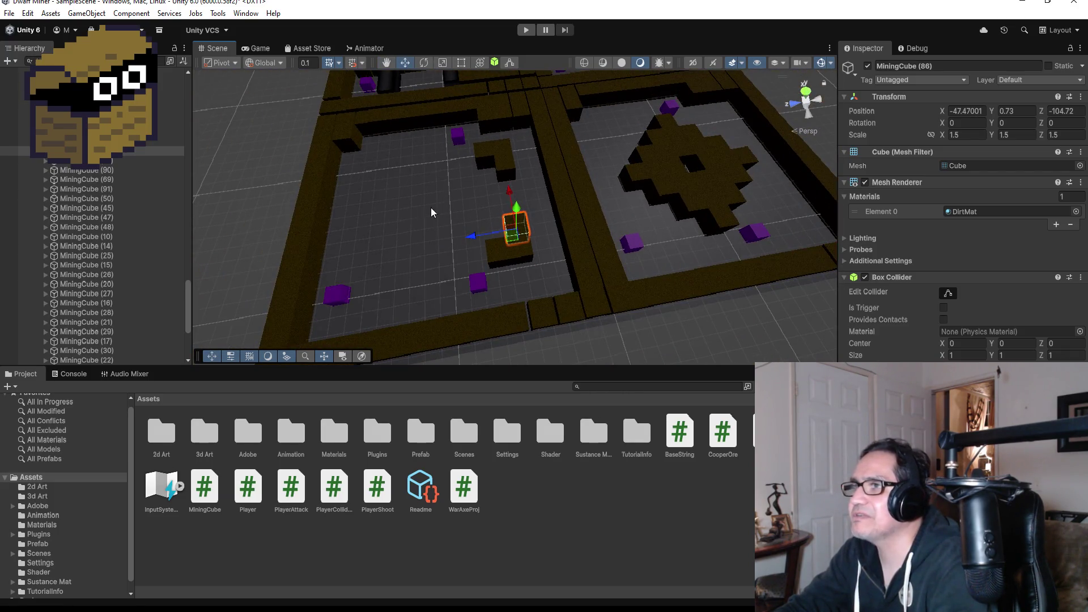
# Move purple enemy cubes Enemy (2), Enemy (1) and Enemy (3) to new spots inside the room.
pyautogui.click(476, 284)
pyautogui.moveTo(479, 244)
pyautogui.mouseDown()
pyautogui.moveTo(480, 188)
pyautogui.moveTo(454, 218)
pyautogui.moveTo(417, 222)
pyautogui.moveTo(437, 207)
pyautogui.mouseUp()
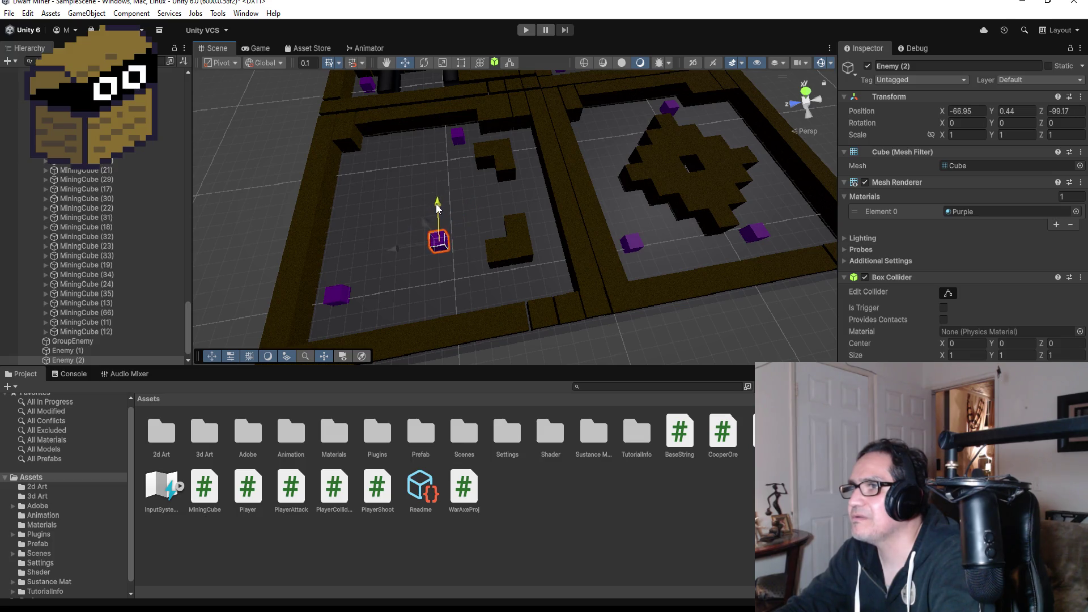
pyautogui.click(343, 295)
pyautogui.moveTo(348, 256); pyautogui.dragTo(369, 191)
pyautogui.moveTo(309, 223); pyautogui.dragTo(362, 227)
pyautogui.click(465, 139)
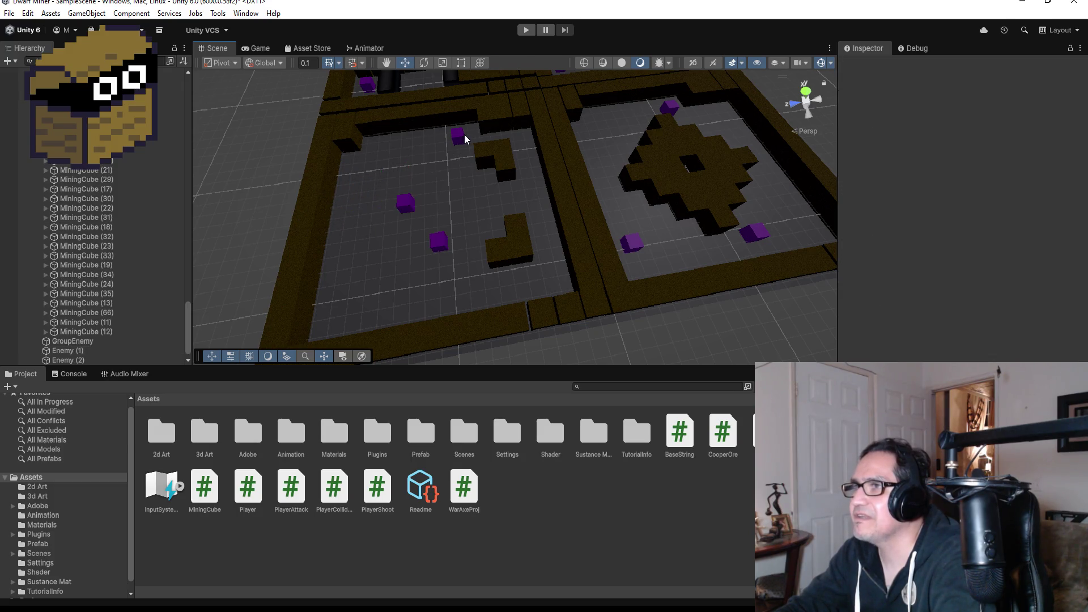
pyautogui.click(458, 137)
pyautogui.moveTo(414, 147); pyautogui.dragTo(381, 146)
pyautogui.moveTo(433, 113)
pyautogui.mouseDown()
pyautogui.moveTo(405, 194)
pyautogui.moveTo(409, 173)
pyautogui.mouseUp()
pyautogui.click(402, 210)
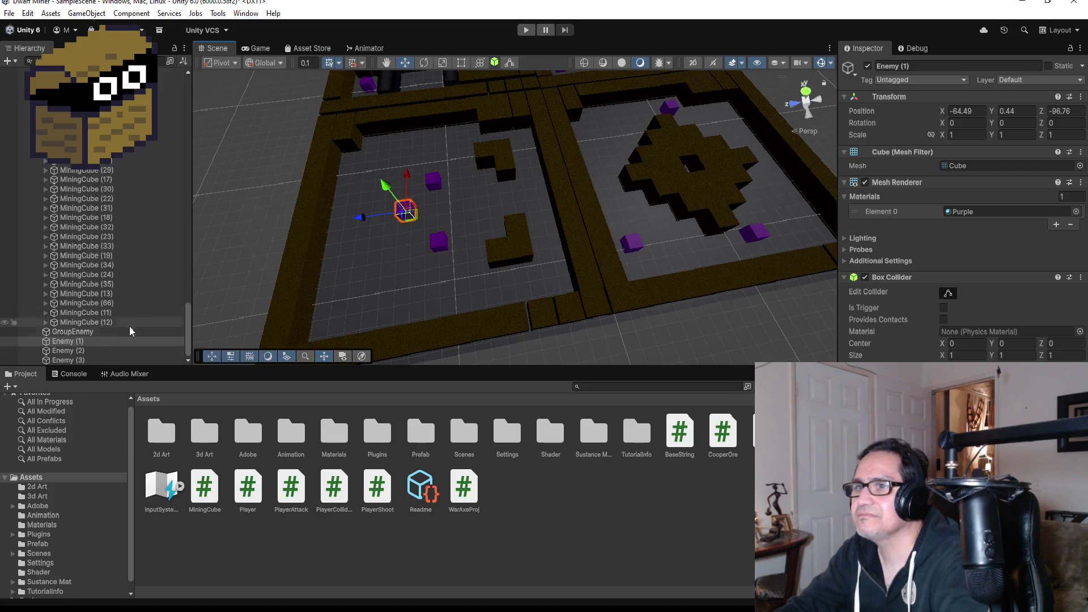
# Duplicate Enemy (3) as Enemy (4) and move it to -64.7, 0.44, -101.
pyautogui.click(100, 342)
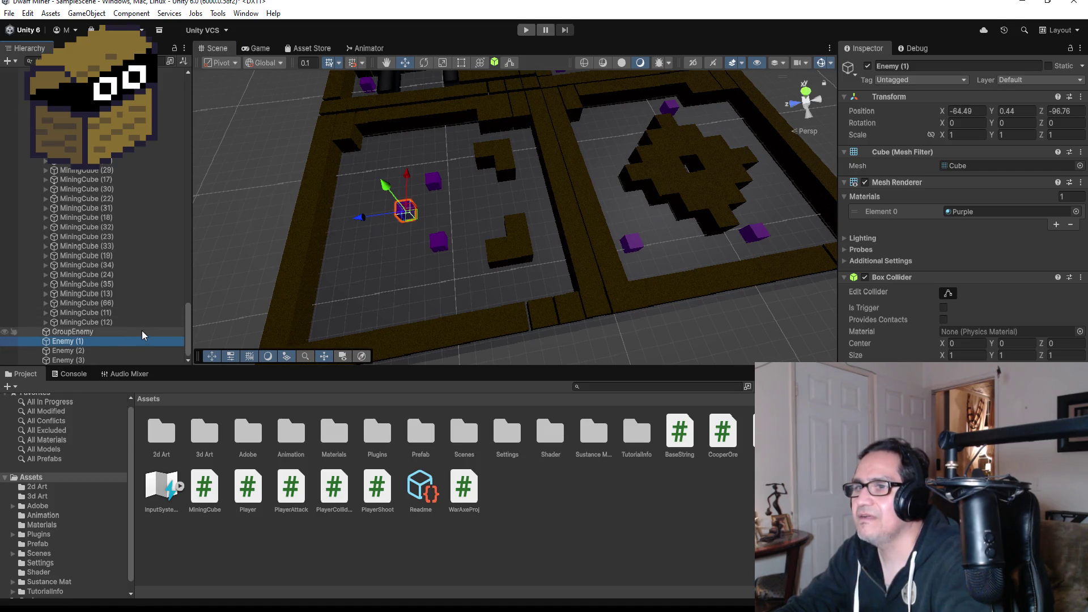
pyautogui.click(107, 360)
pyautogui.hotkey('ctrl', 'd')
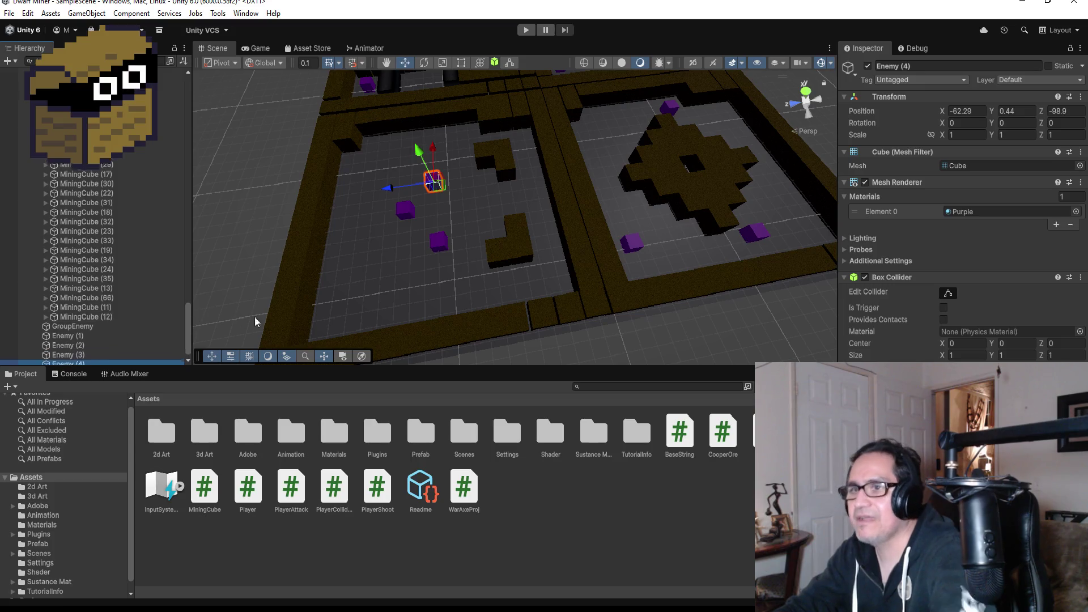
pyautogui.moveTo(429, 145); pyautogui.dragTo(431, 177)
pyautogui.moveTo(389, 220); pyautogui.dragTo(417, 214)
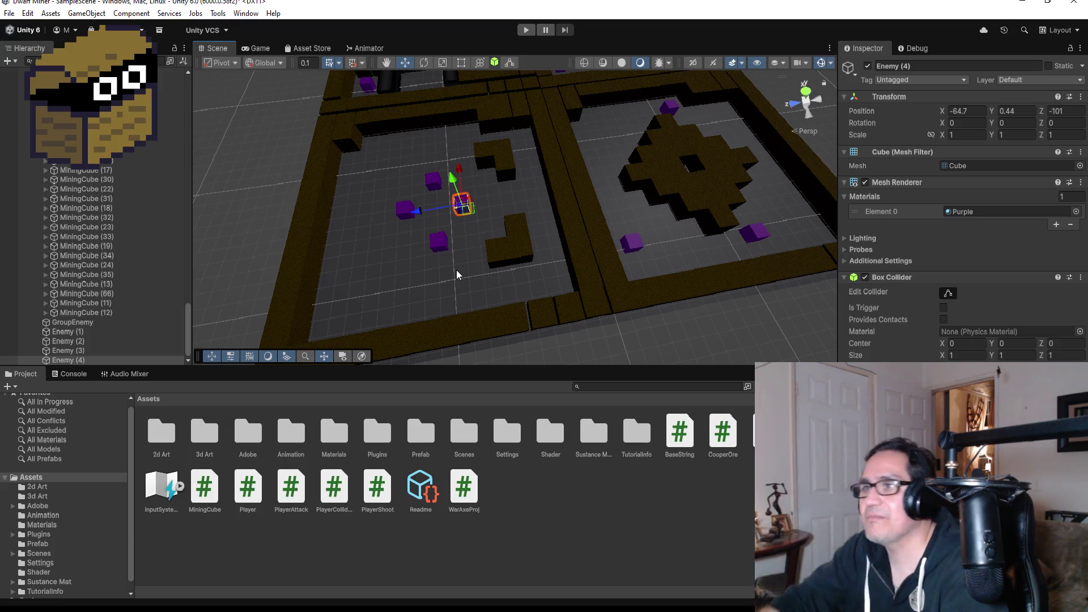
# Select two cubes of the L-shaped dirt block and slide them along Z to -94.4 near the wall.
pyautogui.scroll(3, 396, 193)
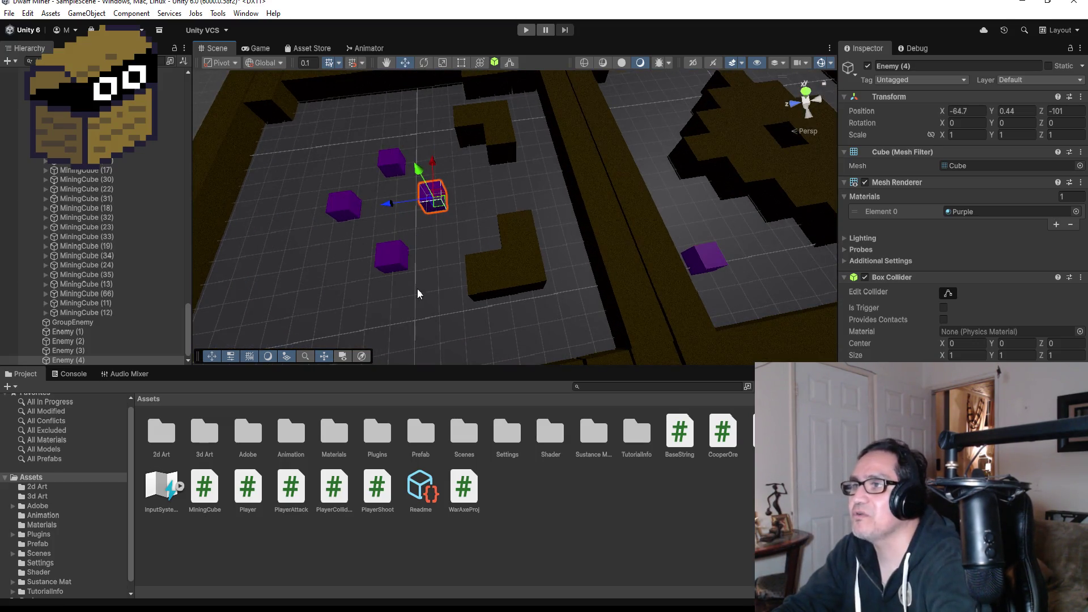
pyautogui.scroll(-5, 482, 275)
pyautogui.moveTo(474, 216)
pyautogui.mouseDown()
pyautogui.moveTo(537, 267)
pyautogui.moveTo(530, 277)
pyautogui.mouseUp()
pyautogui.click(493, 266)
pyautogui.keyDown('ctrl'); pyautogui.click(524, 257); pyautogui.keyUp('ctrl')
pyautogui.keyDown('ctrl'); pyautogui.click(516, 229); pyautogui.keyUp('ctrl')
pyautogui.scroll(-1, 536, 252)
pyautogui.scroll(-1, 534, 253)
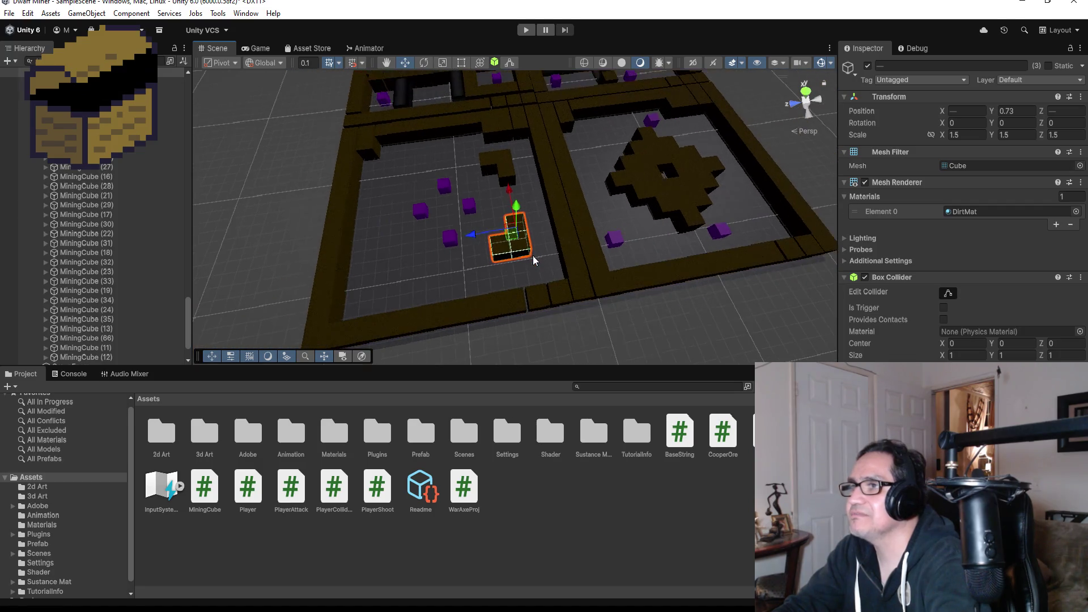
pyautogui.scroll(-1, 537, 248)
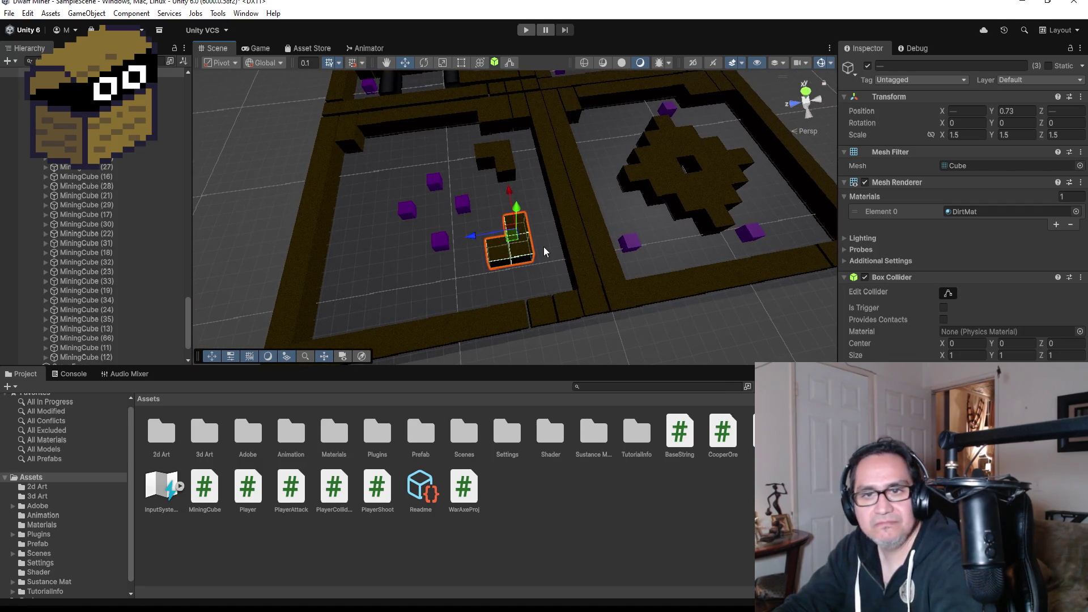
pyautogui.keyDown('ctrl'); pyautogui.click(525, 221); pyautogui.keyUp('ctrl')
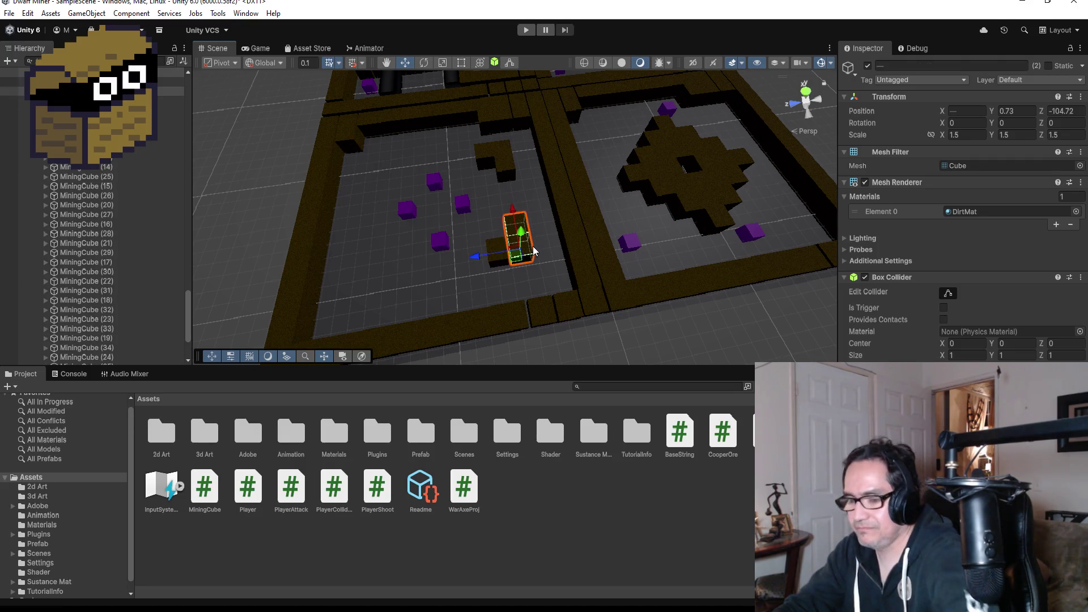
pyautogui.moveTo(475, 257); pyautogui.dragTo(325, 276)
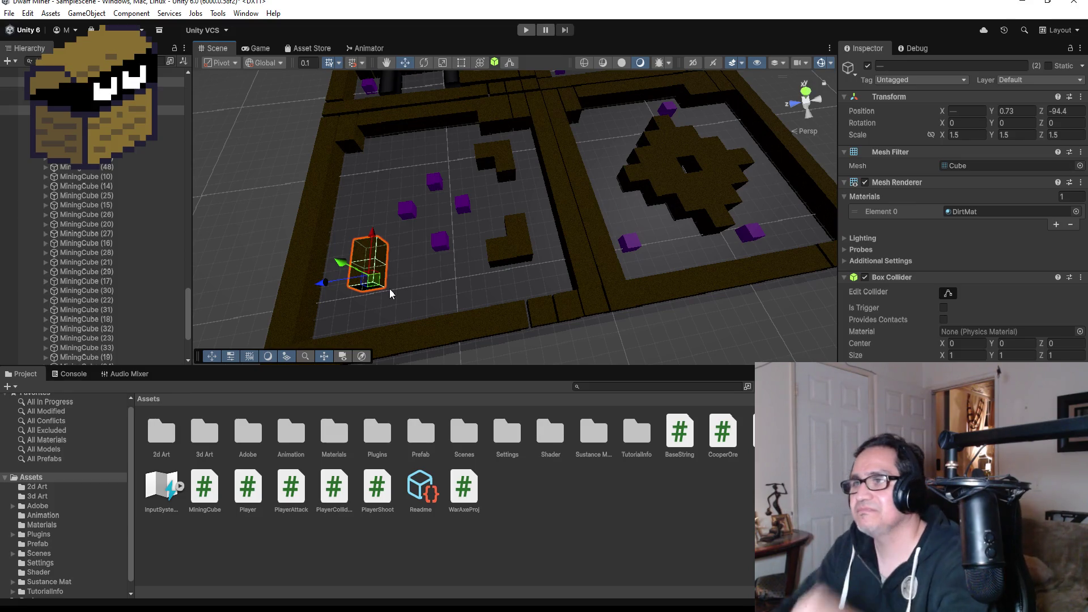
pyautogui.scroll(2, 390, 294)
# Duplicate MiningCube (88) and vertex-snap the copy flush against the neighbouring cube.
pyautogui.scroll(-2, 374, 294)
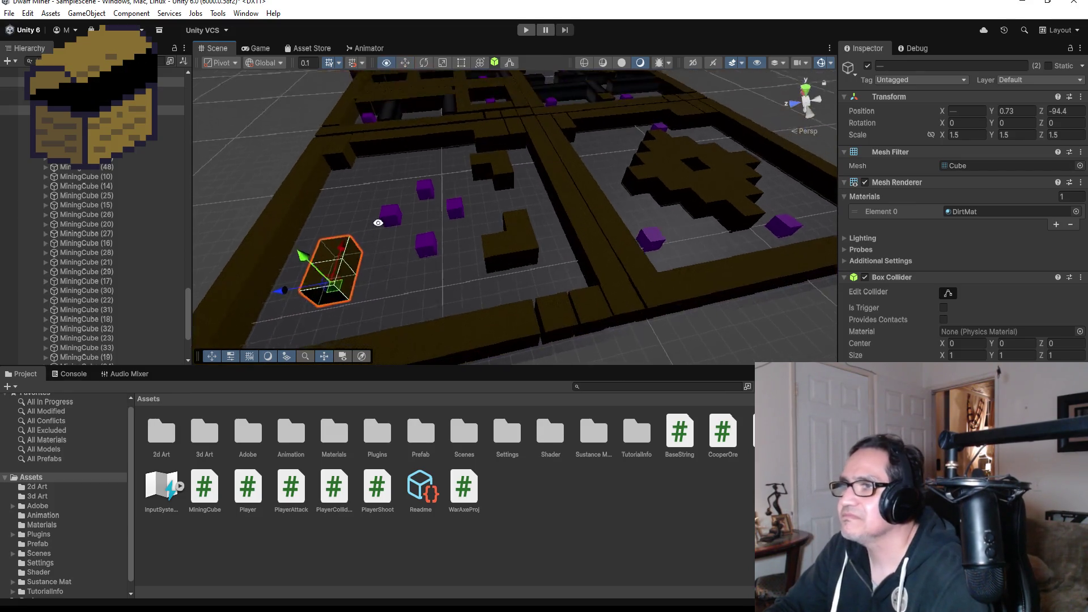
pyautogui.click(90, 110)
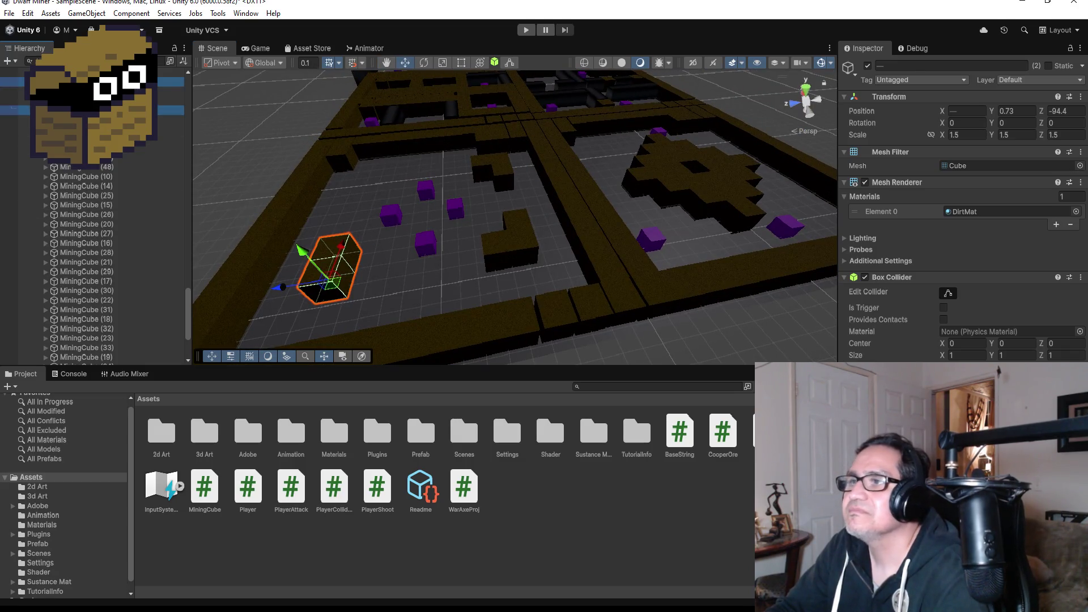
pyautogui.hotkey('ctrl', 'd')
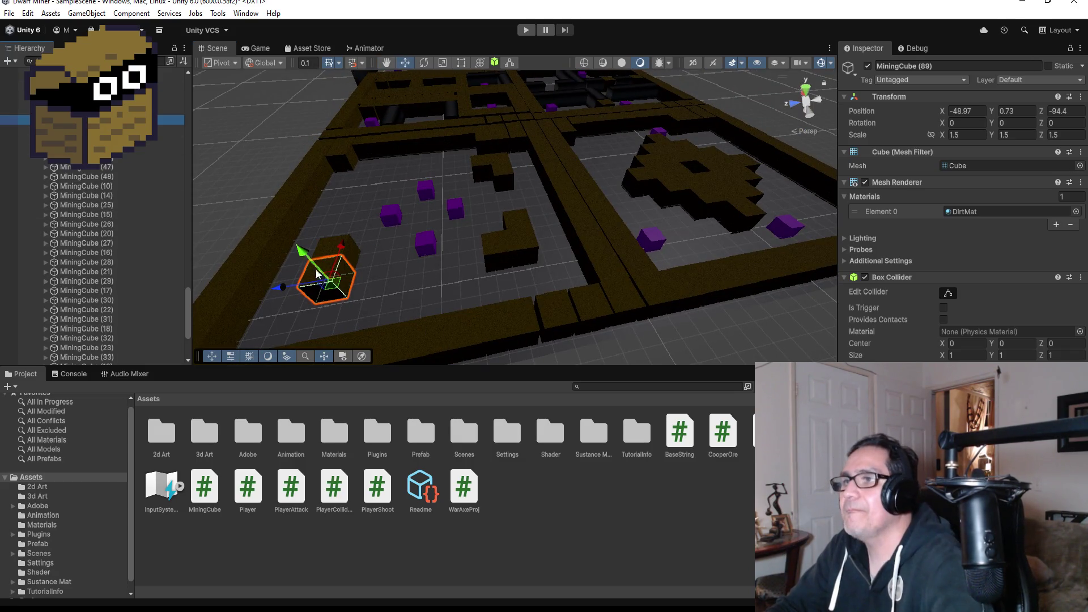
pyautogui.moveTo(283, 287); pyautogui.dragTo(330, 283)
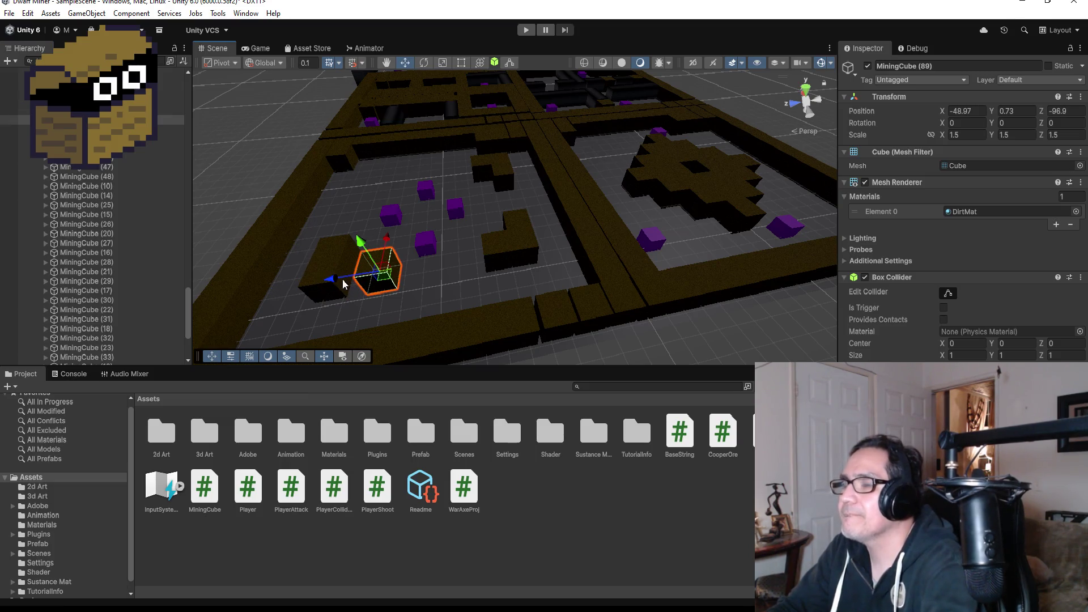
pyautogui.press('f')
pyautogui.press('v')
pyautogui.moveTo(481, 294); pyautogui.dragTo(410, 299)
pyautogui.scroll(-5, 481, 297)
pyautogui.moveTo(481, 297)
pyautogui.mouseDown()
pyautogui.moveTo(528, 263)
pyautogui.moveTo(447, 150)
pyautogui.moveTo(704, 151)
pyautogui.moveTo(551, 250)
pyautogui.mouseUp()
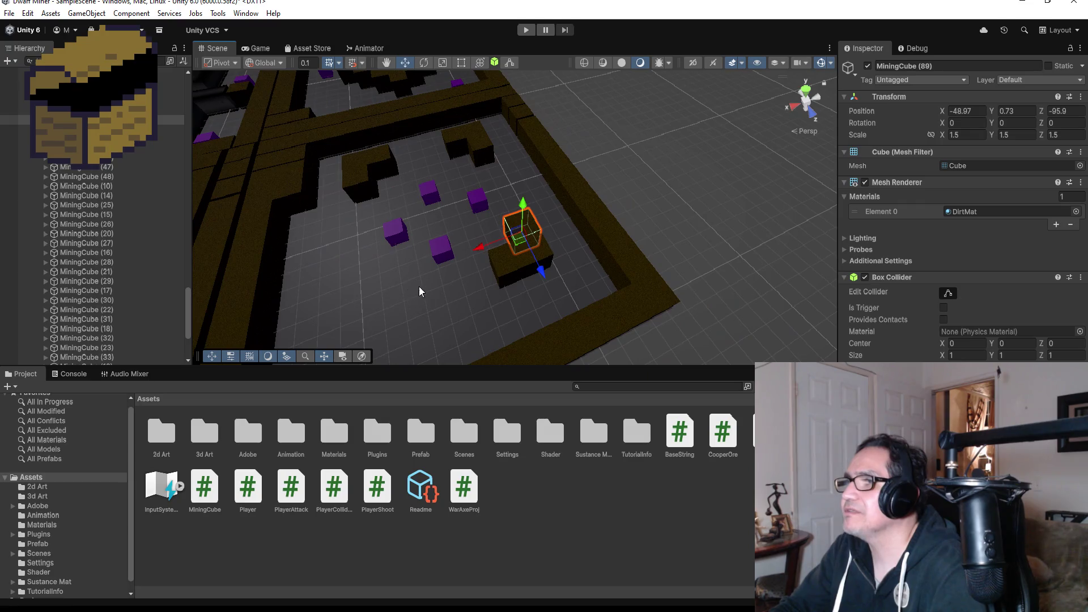
pyautogui.moveTo(419, 286); pyautogui.dragTo(540, 248)
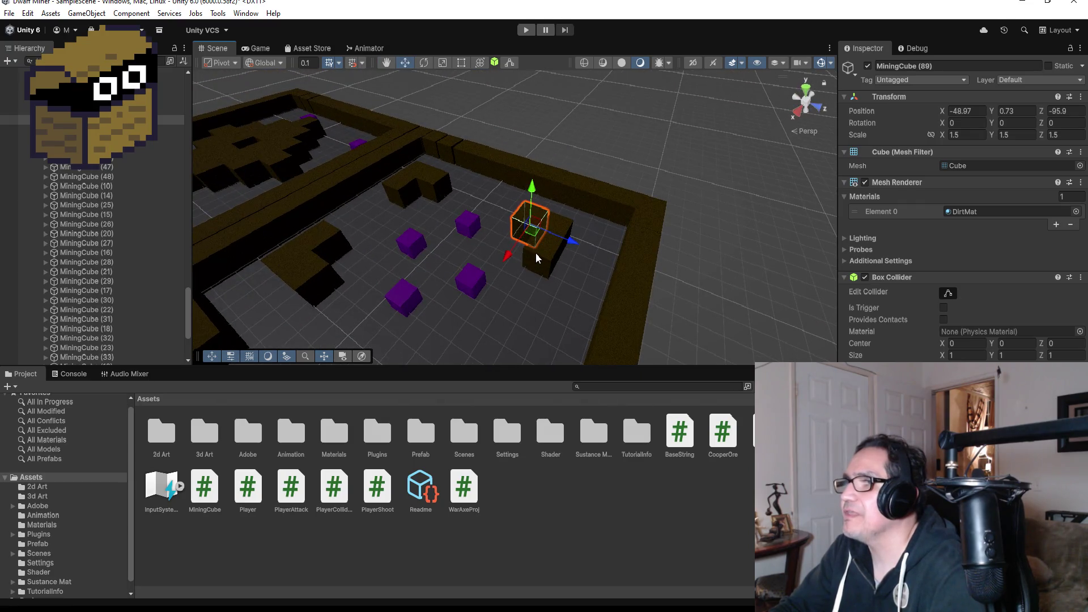
# Move a selected pair of dirt cubes along X to lengthen the inner wall.
pyautogui.click(541, 253)
pyautogui.keyDown('shift'); pyautogui.click(562, 227); pyautogui.keyUp('shift')
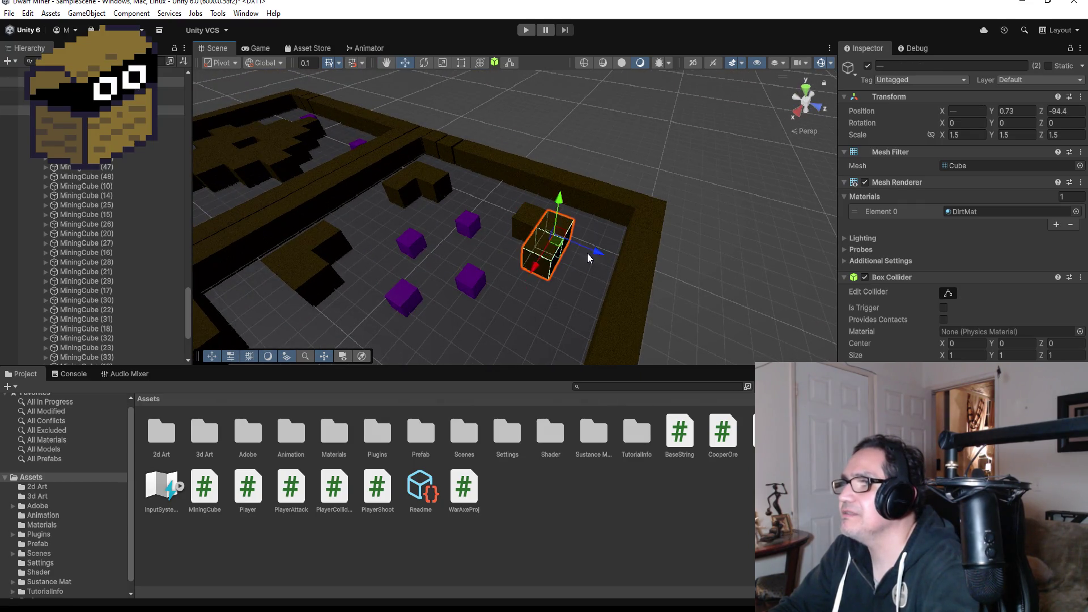
pyautogui.scroll(-3, 587, 253)
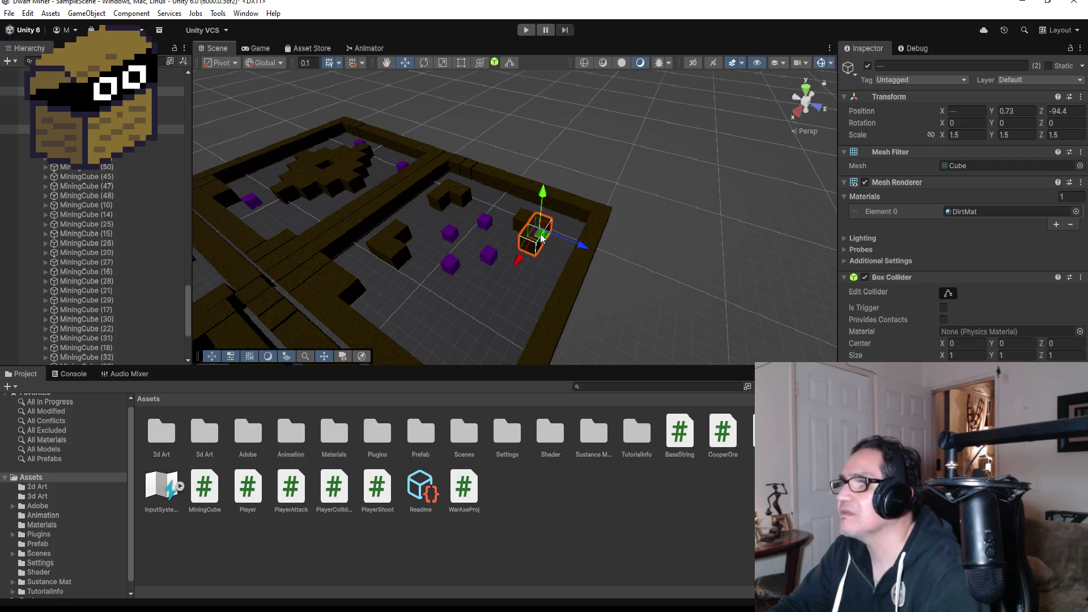
pyautogui.moveTo(519, 260); pyautogui.dragTo(464, 320)
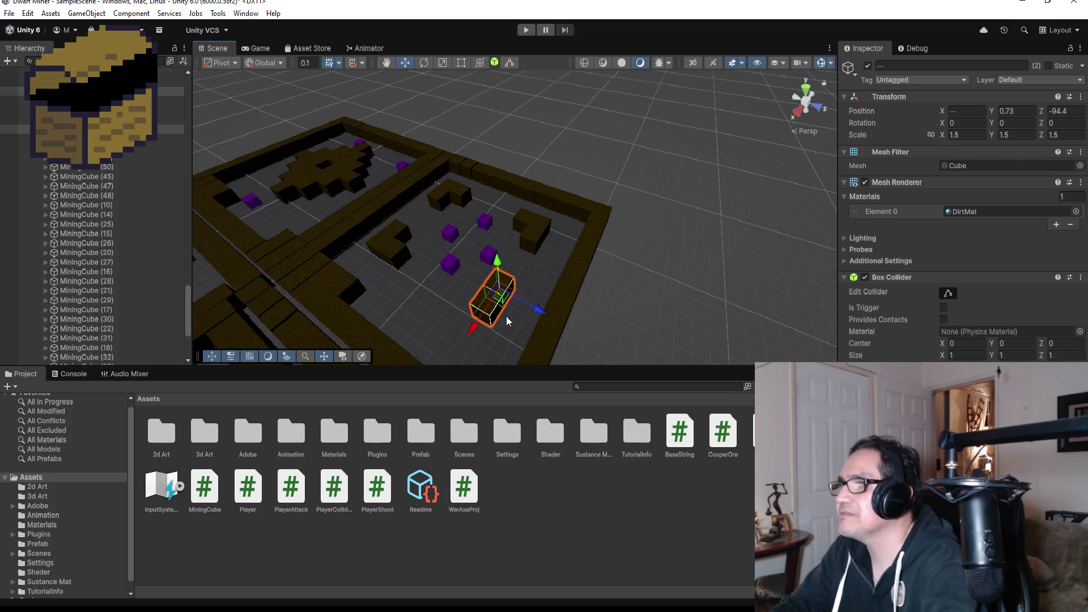
pyautogui.press('f')
pyautogui.scroll(-5, 567, 317)
pyautogui.moveTo(497, 247)
pyautogui.keyDown('alt'); pyautogui.mouseDown()
pyautogui.moveTo(541, 234)
pyautogui.moveTo(504, 253)
pyautogui.moveTo(505, 267)
pyautogui.moveTo(590, 267)
pyautogui.moveTo(568, 294)
pyautogui.moveTo(551, 290)
pyautogui.mouseUp(); pyautogui.keyUp('alt')
# Duplicate MiningCube (92) and place the copy, MiningCube (94), at -40.88, 0.73, -95.9.
pyautogui.click(546, 277)
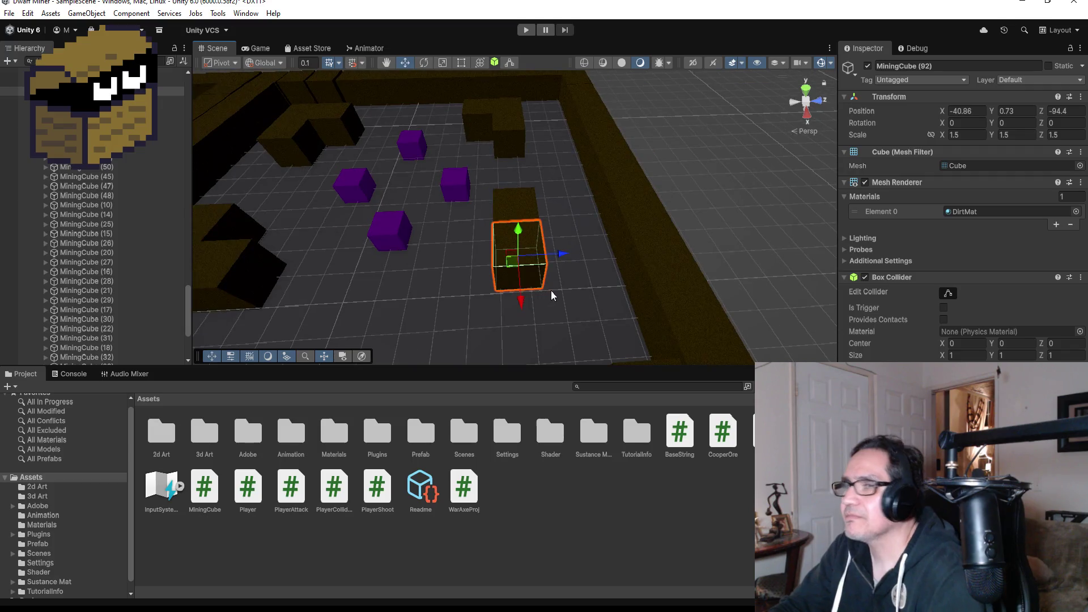
pyautogui.hotkey('ctrl', 'd')
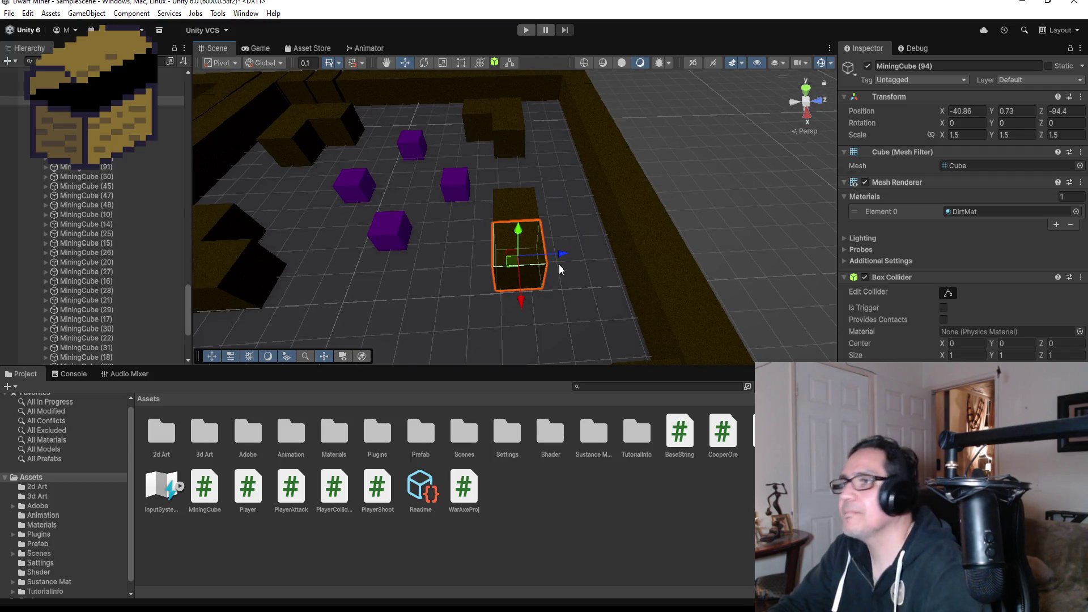
pyautogui.moveTo(563, 255); pyautogui.dragTo(491, 264)
pyautogui.scroll(2, 481, 300)
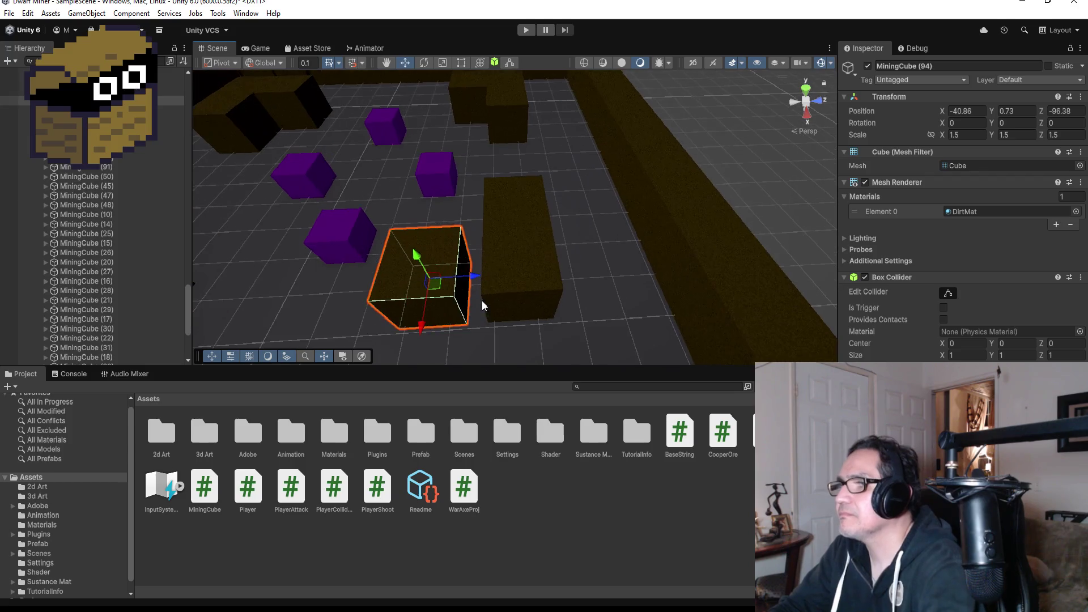
pyautogui.moveTo(468, 326); pyautogui.dragTo(477, 321)
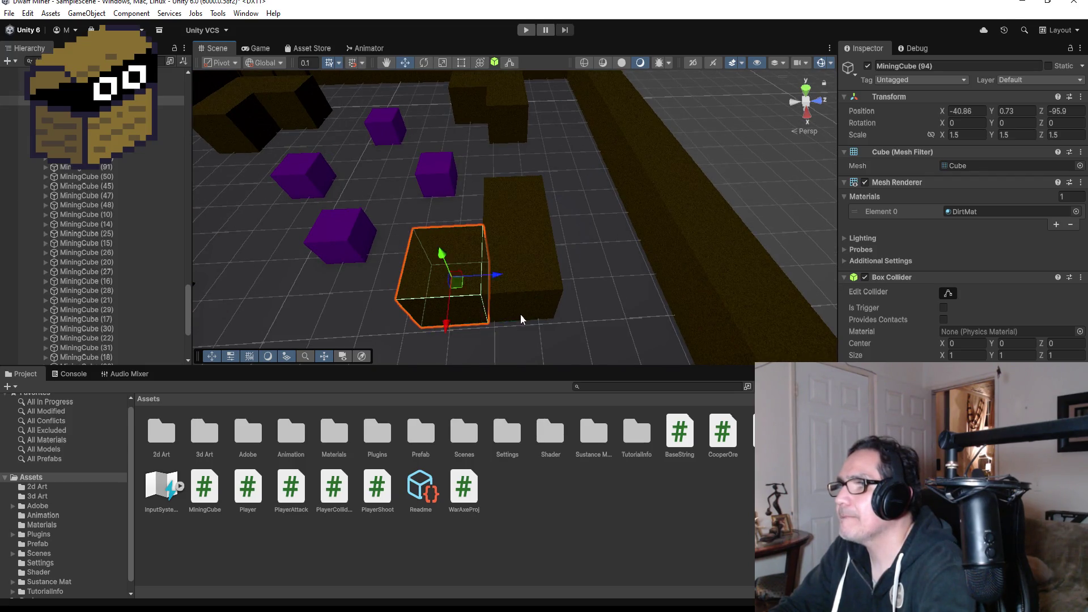
pyautogui.scroll(-5, 596, 280)
pyautogui.click(669, 167)
pyautogui.scroll(-6, 714, 212)
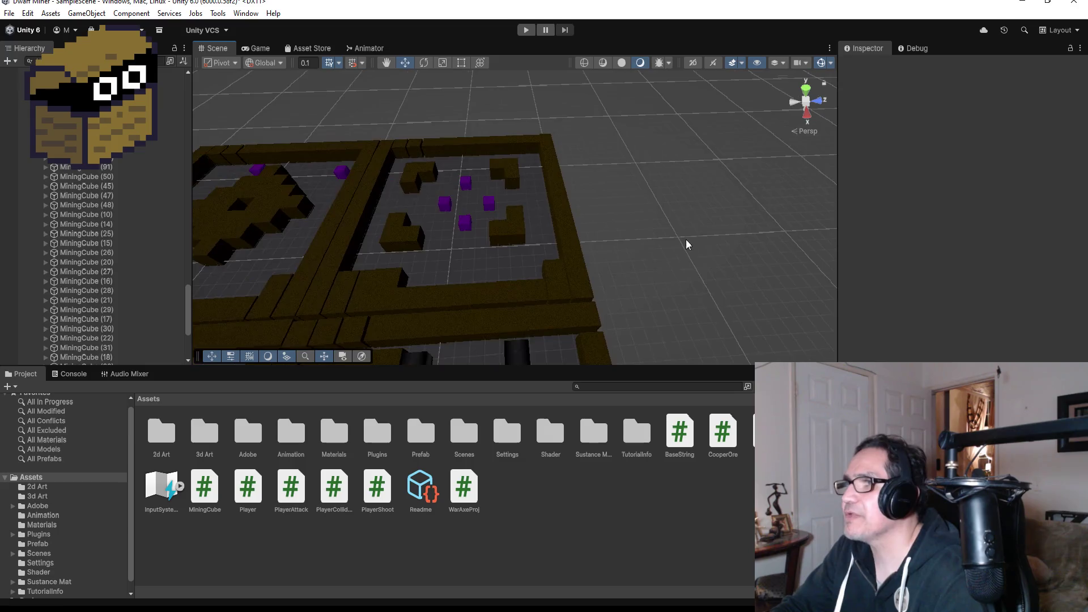
# Collapse Room4 and Room1 in the Hierarchy so only top-level objects are listed.
pyautogui.scroll(-4, 437, 248)
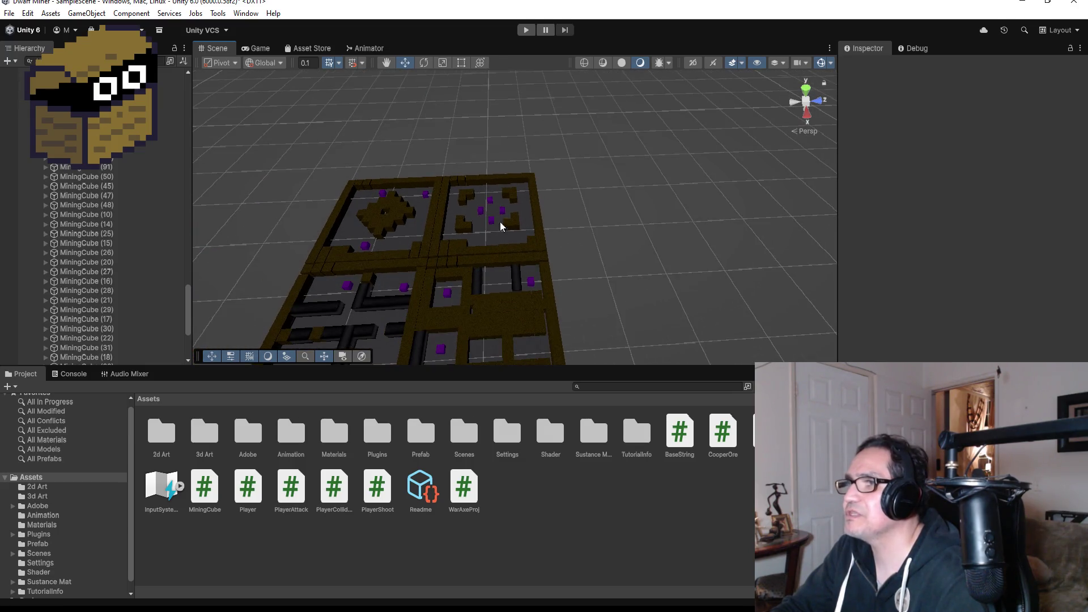
pyautogui.scroll(-2, 494, 282)
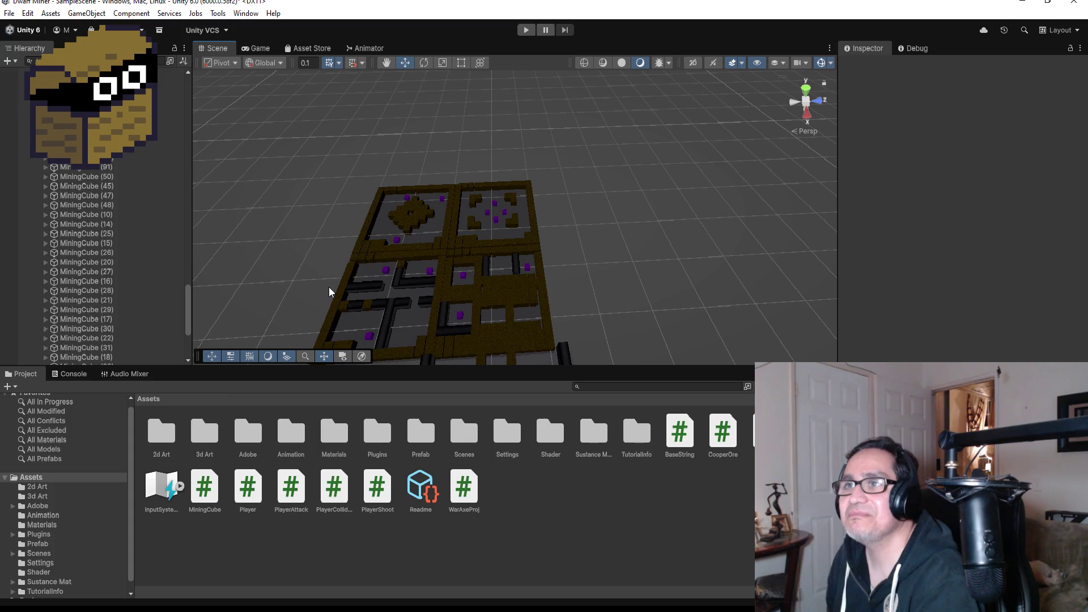
pyautogui.scroll(5, 38, 246)
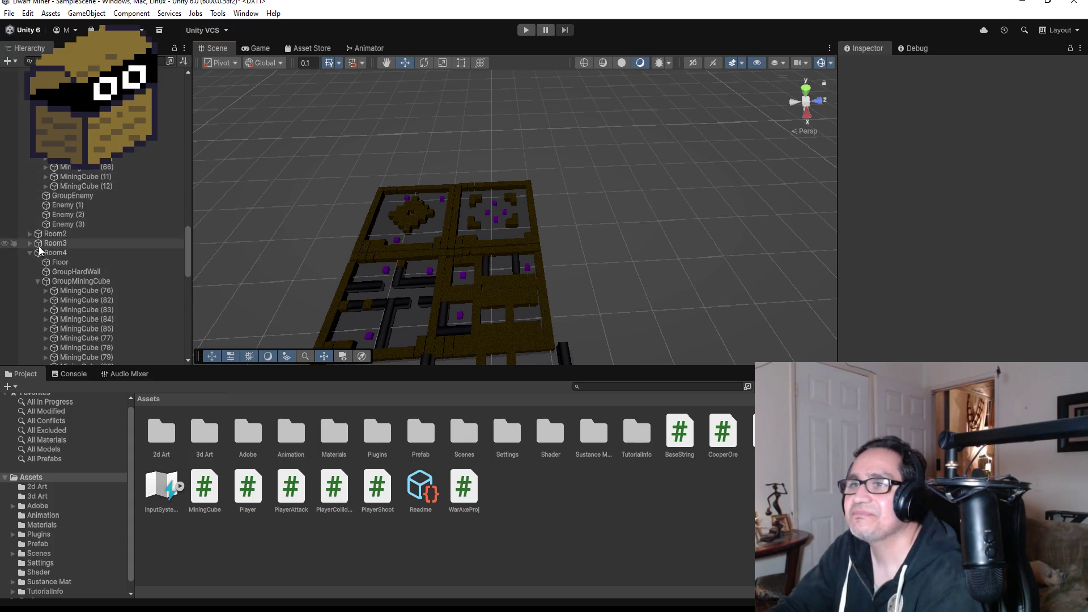
pyautogui.click(25, 256)
pyautogui.click(28, 253)
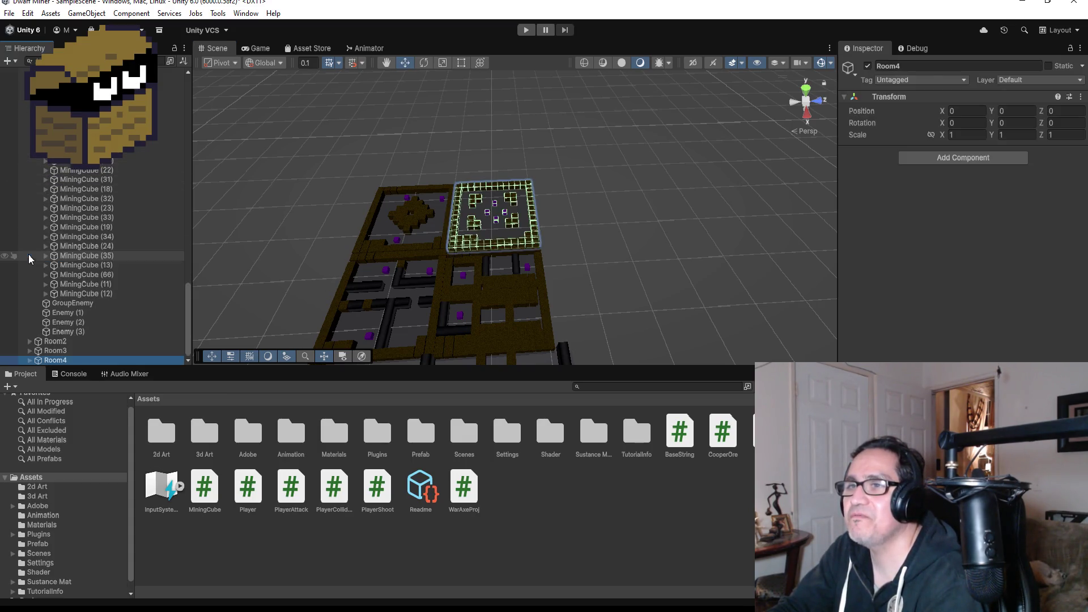
pyautogui.scroll(10, 35, 218)
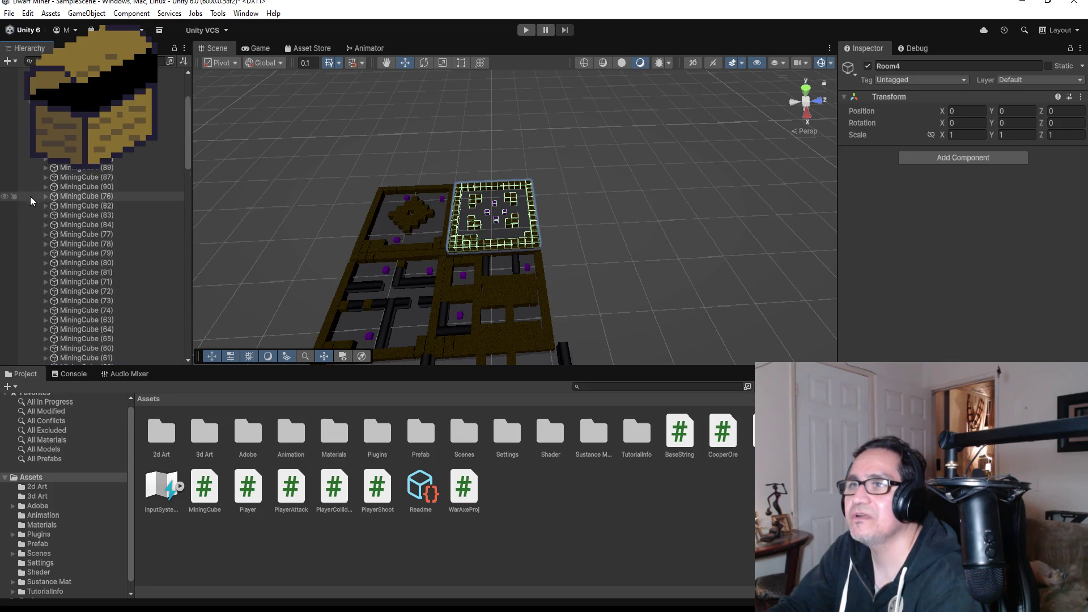
pyautogui.scroll(5, 30, 196)
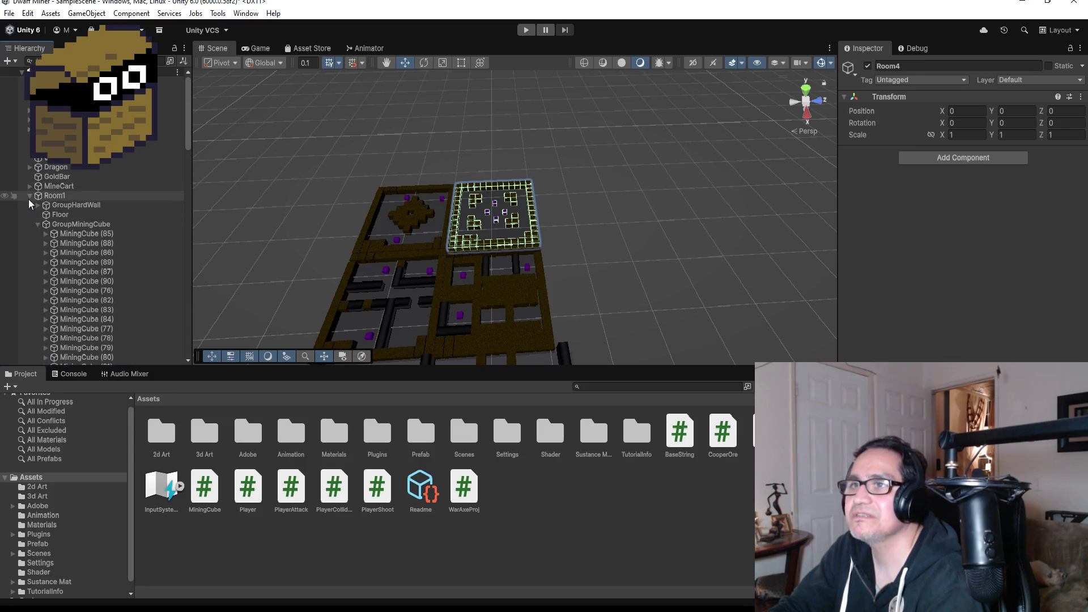
pyautogui.click(28, 198)
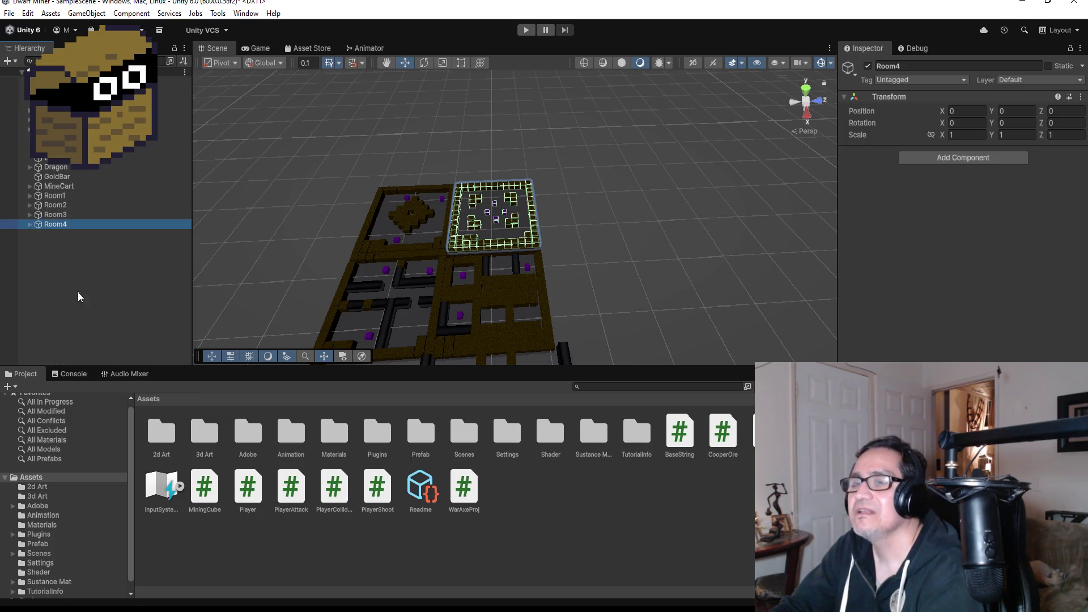
# Orbit the Scene view to a top-down look at the joined grid of Room1–Room4.
pyautogui.click(672, 234)
pyautogui.moveTo(671, 235)
pyautogui.mouseDown()
pyautogui.moveTo(624, 246)
pyautogui.moveTo(586, 285)
pyautogui.moveTo(592, 265)
pyautogui.moveTo(517, 253)
pyautogui.mouseUp()
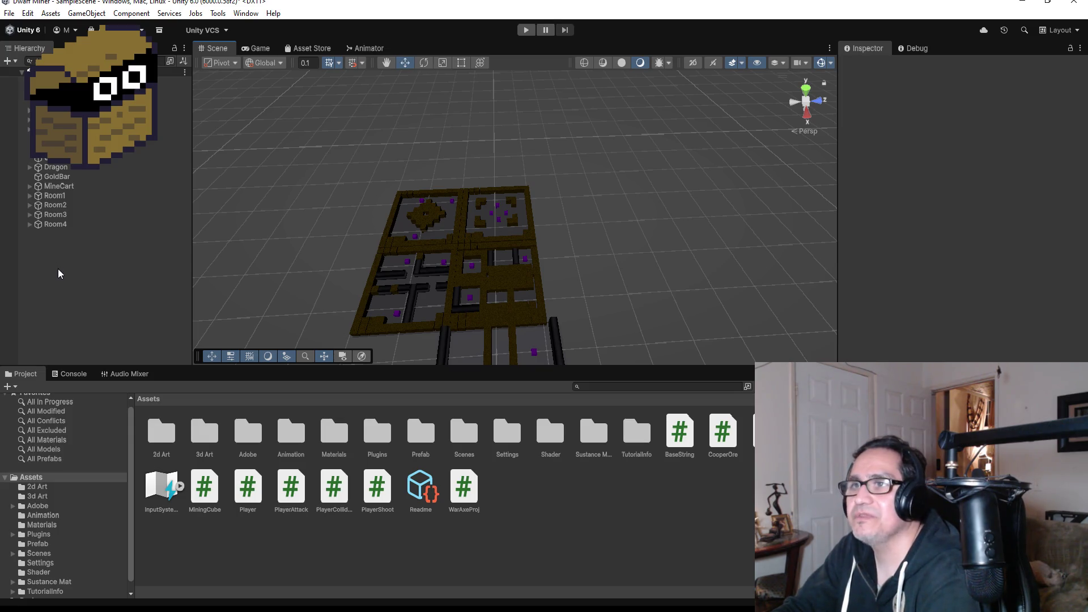
pyautogui.scroll(-5, 546, 316)
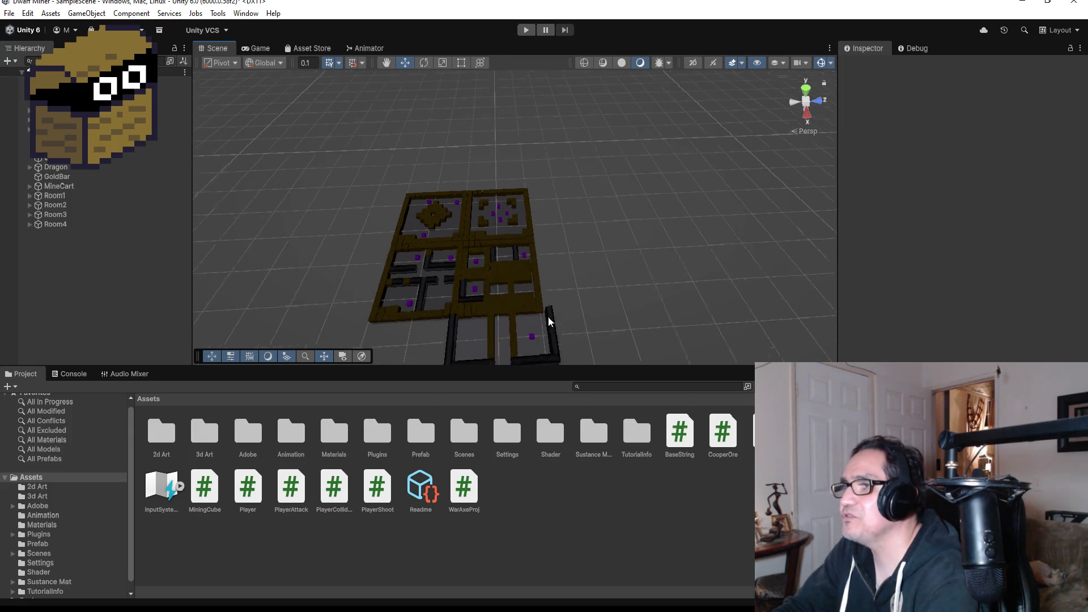
pyautogui.scroll(5, 537, 298)
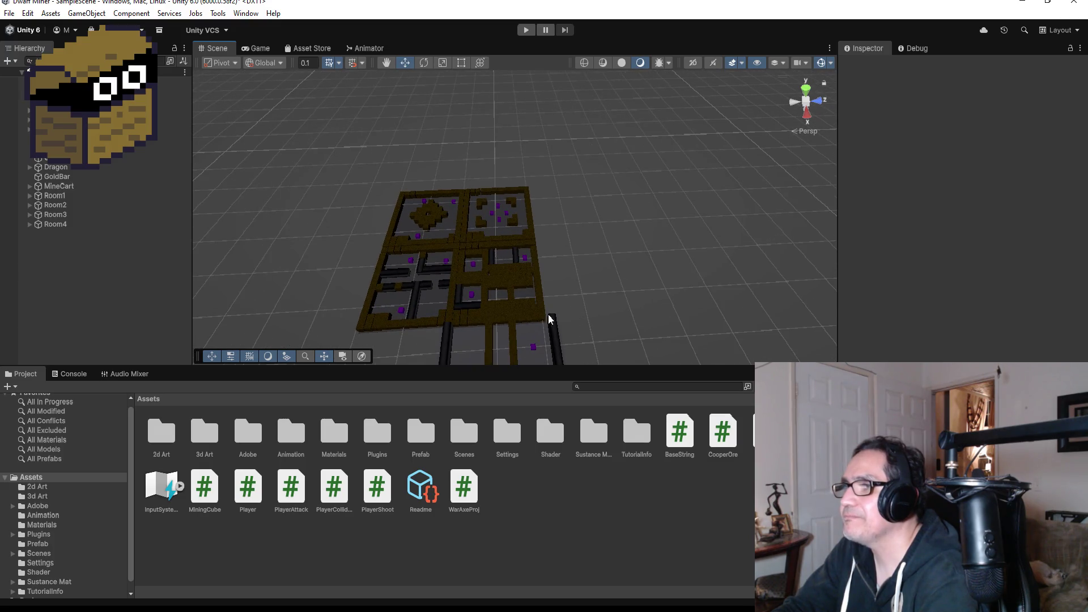
pyautogui.scroll(-2, 535, 289)
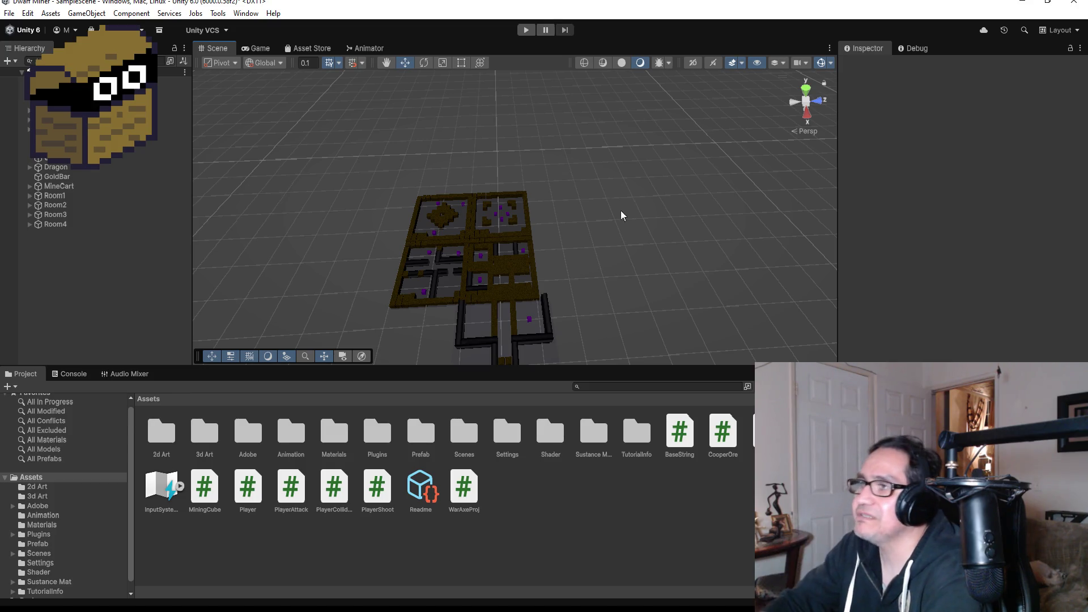
pyautogui.moveTo(588, 165)
pyautogui.mouseDown()
pyautogui.moveTo(460, 167)
pyautogui.moveTo(479, 193)
pyautogui.mouseUp()
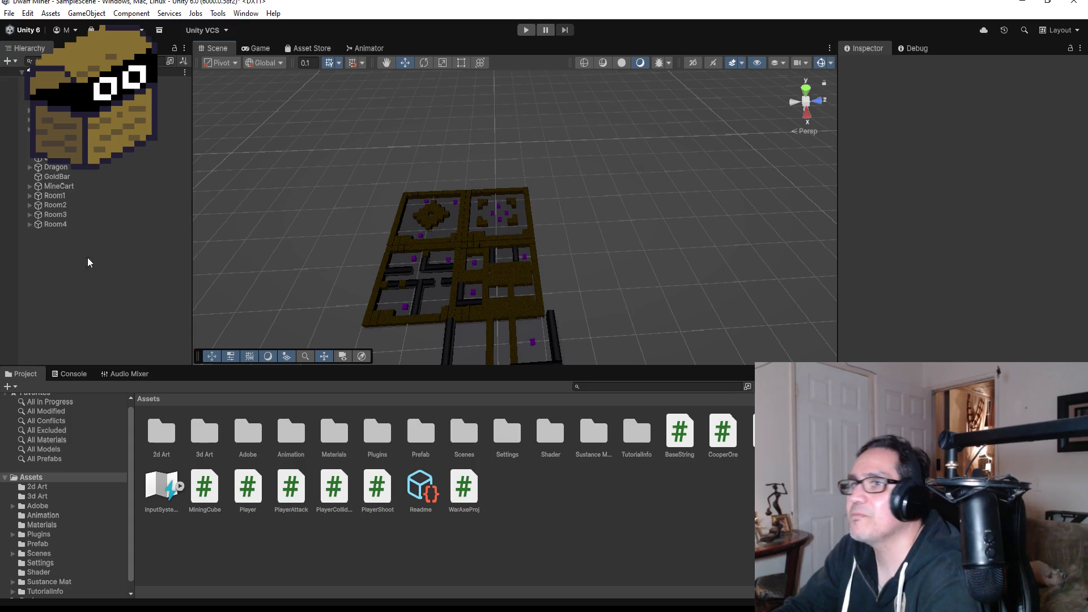
pyautogui.rightClick(70, 248)
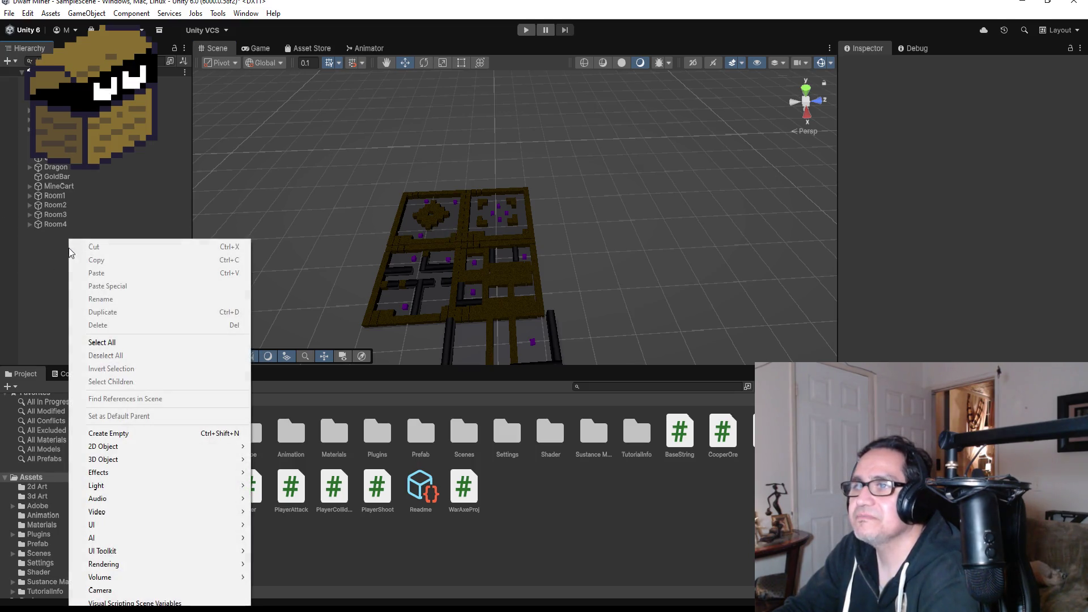
# Create a new empty GameObject named BossRoom in the Hierarchy.
pyautogui.click(39, 245)
pyautogui.rightClick(40, 244)
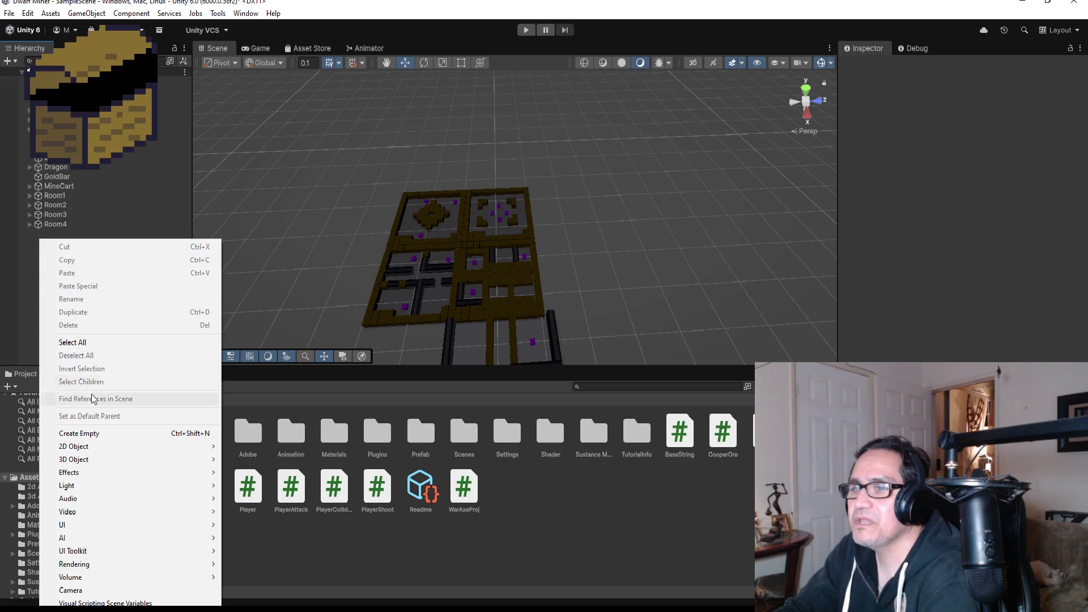
pyautogui.click(97, 434)
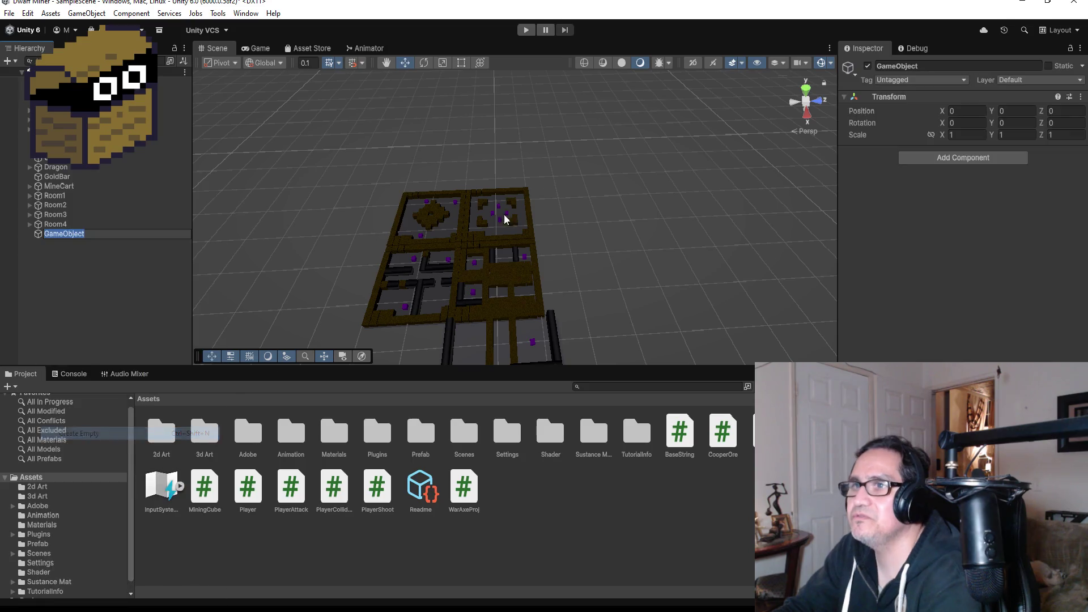
pyautogui.click(943, 67)
pyautogui.write('B')
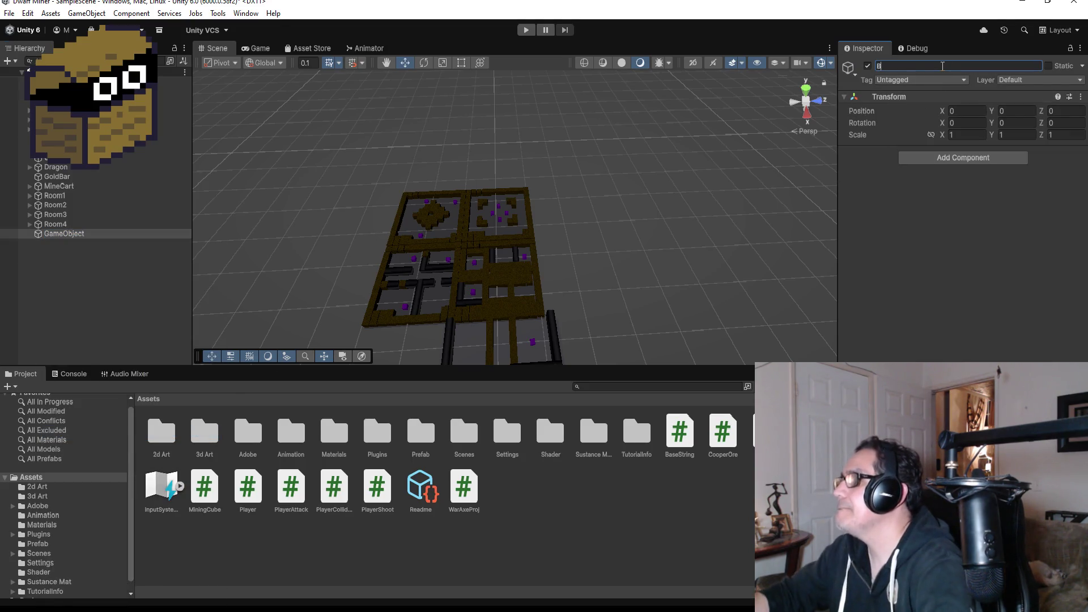
pyautogui.write('ossRoom')
pyautogui.press('Return')
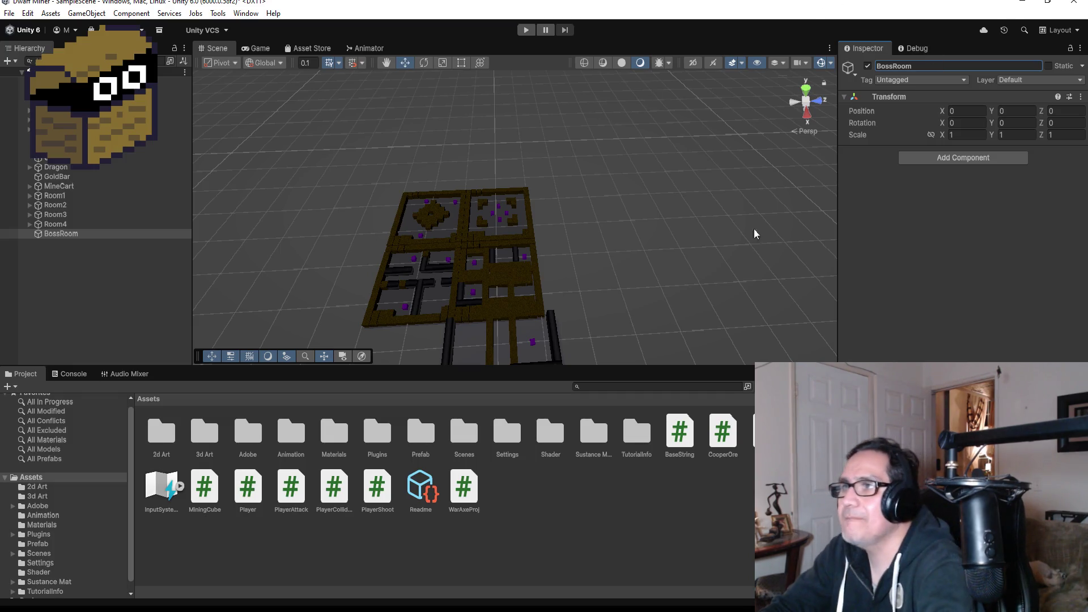
# Expand Room2 in the Hierarchy and select its Floor plane.
pyautogui.click(101, 267)
pyautogui.rightClick(81, 239)
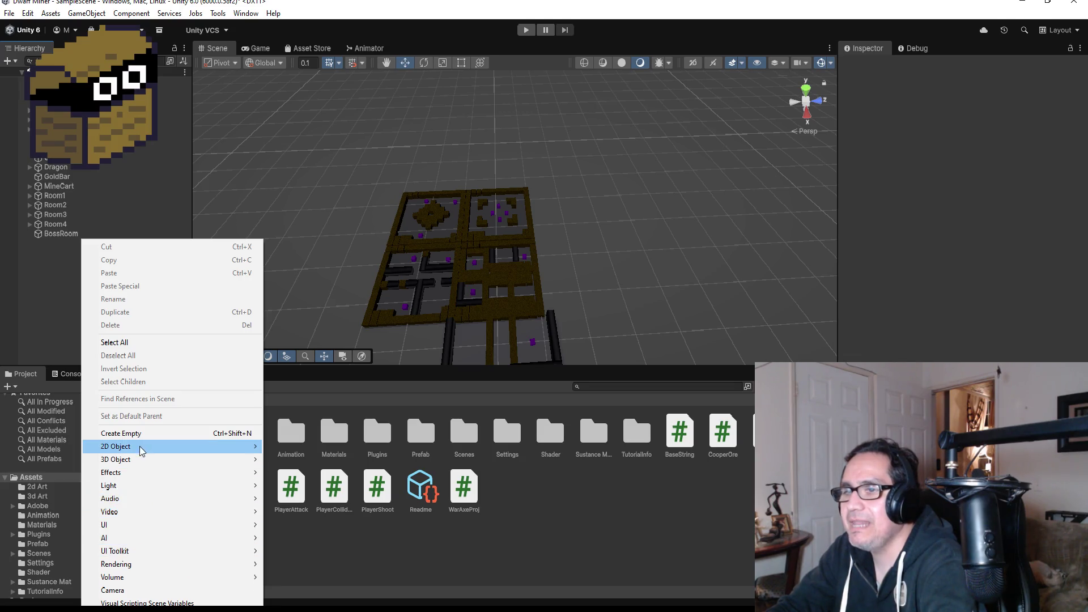
pyautogui.moveTo(141, 447)
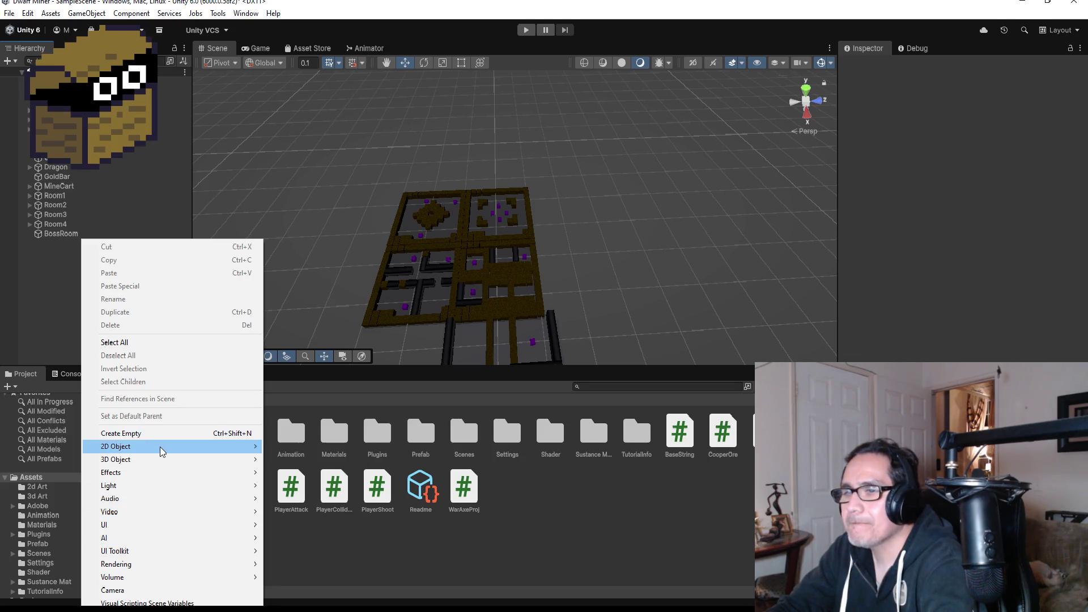
pyautogui.moveTo(152, 489)
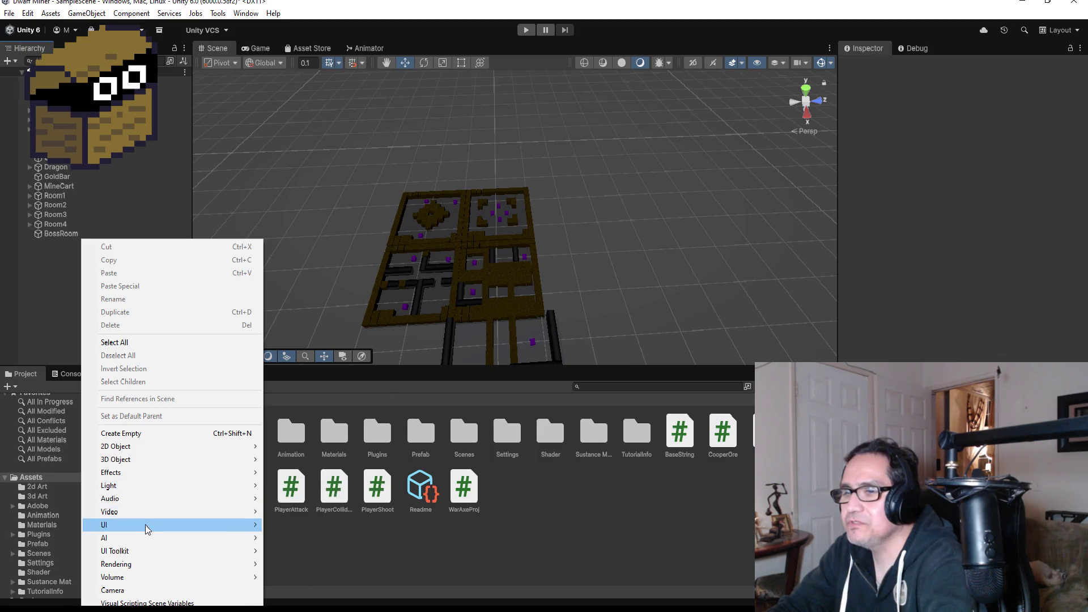
pyautogui.click(44, 231)
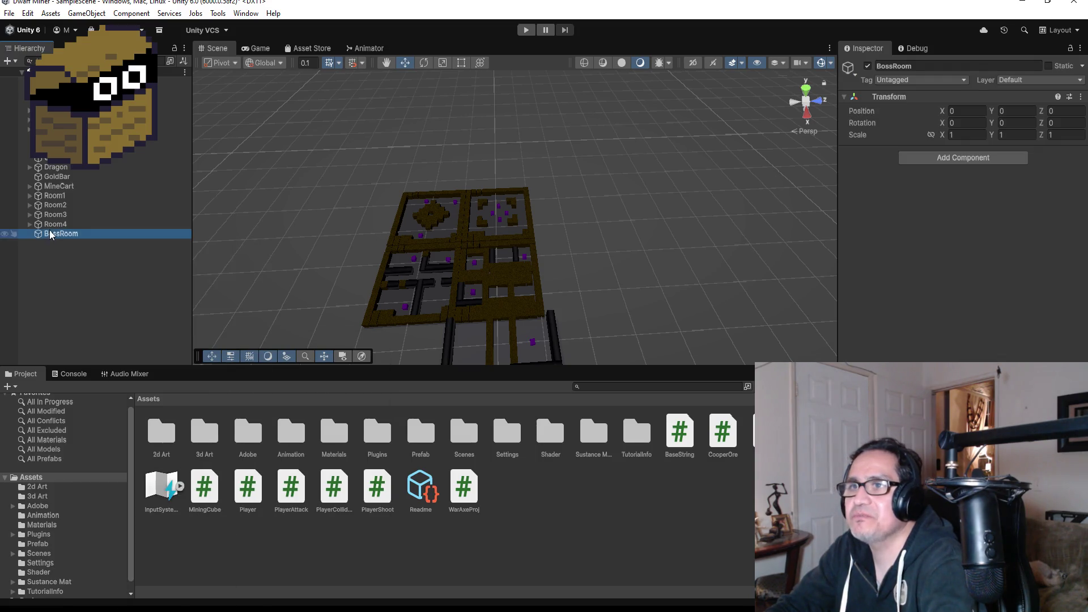
pyautogui.click(30, 205)
pyautogui.click(53, 214)
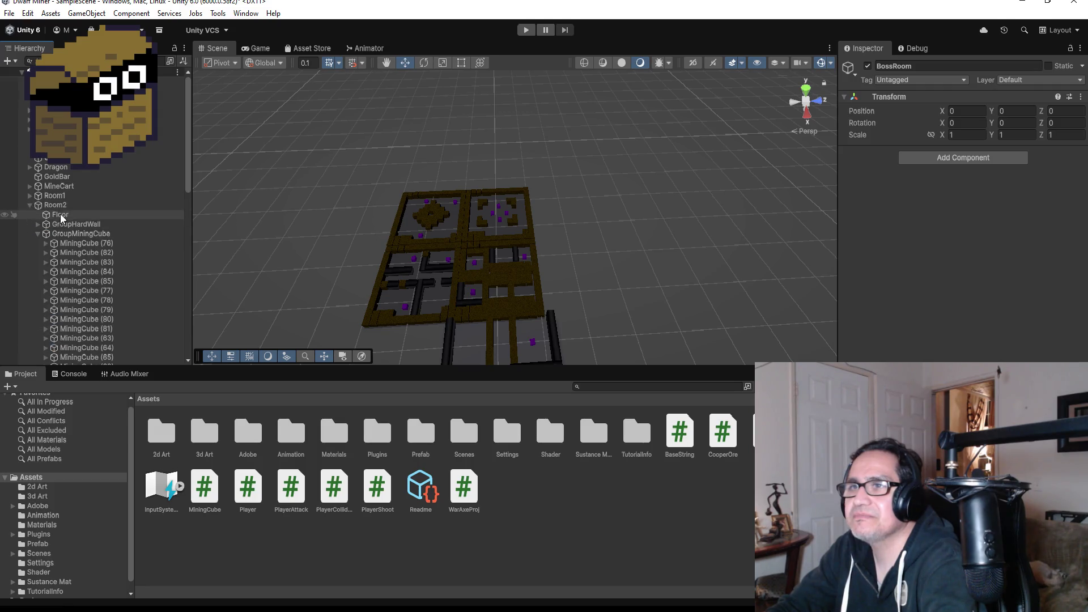
# Duplicate Room2's Floor to the root, move it beyond the rooms, and scale it to 4.
pyautogui.hotkey('ctrl', 'd')
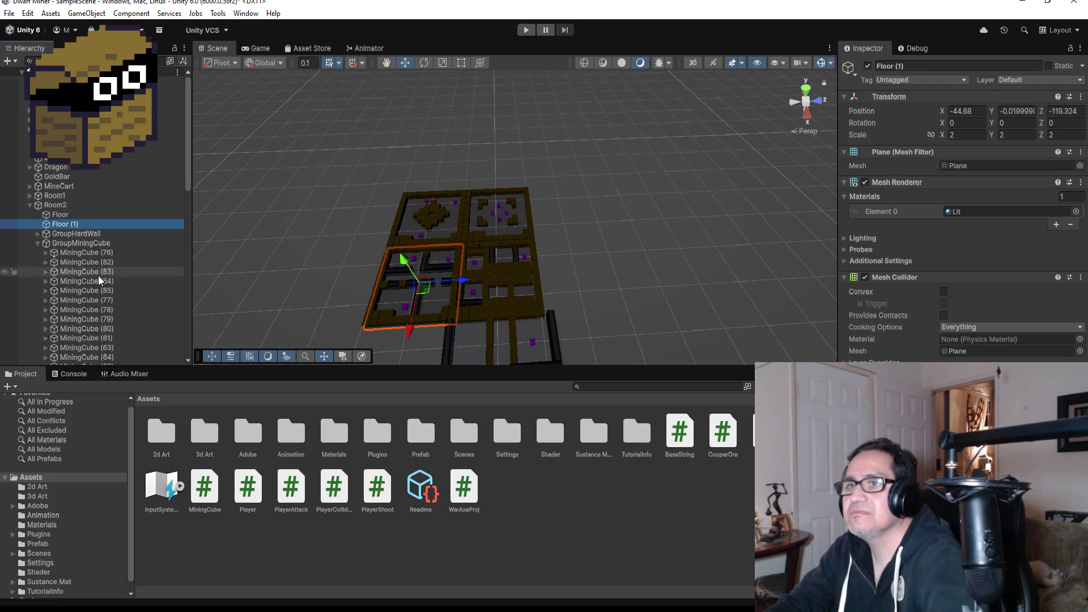
pyautogui.moveTo(76, 223)
pyautogui.mouseDown()
pyautogui.moveTo(68, 200)
pyautogui.moveTo(56, 249)
pyautogui.mouseUp()
pyautogui.click(29, 214)
pyautogui.scroll(-2, 464, 260)
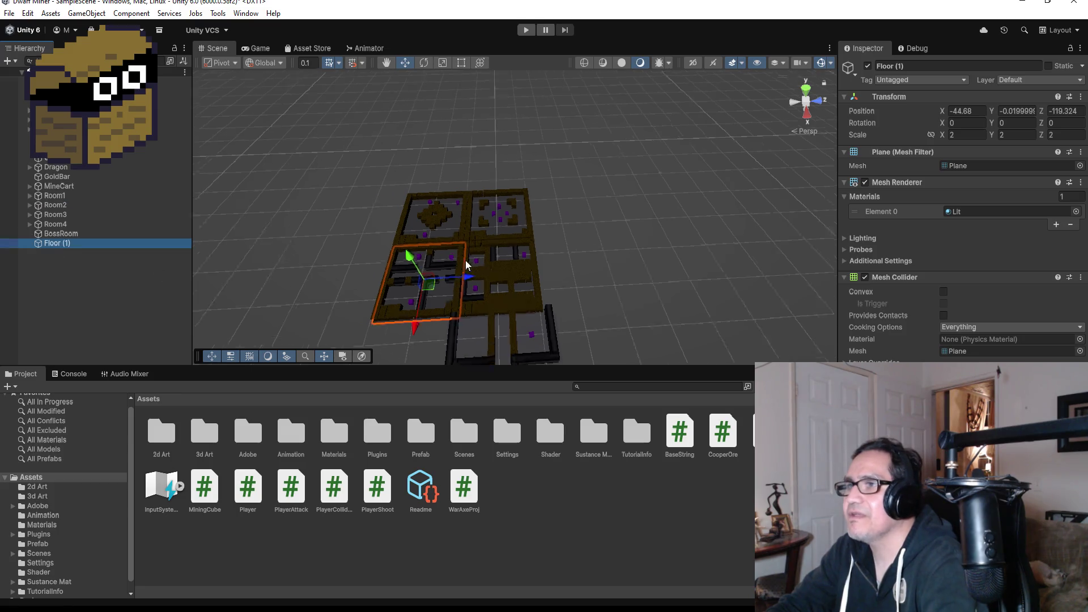
pyautogui.moveTo(437, 318); pyautogui.dragTo(453, 198)
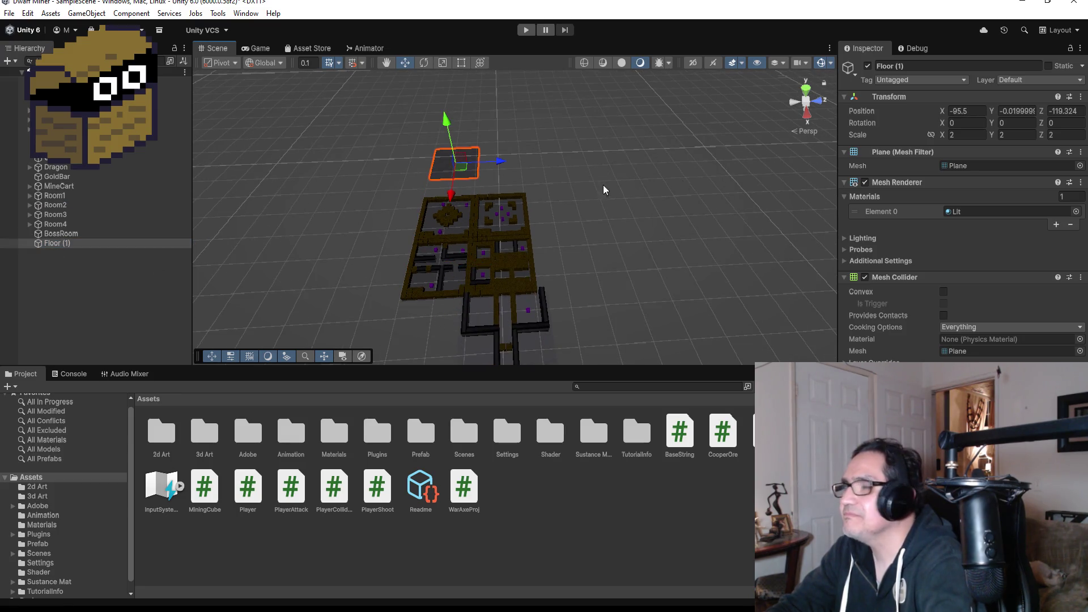
pyautogui.click(968, 134)
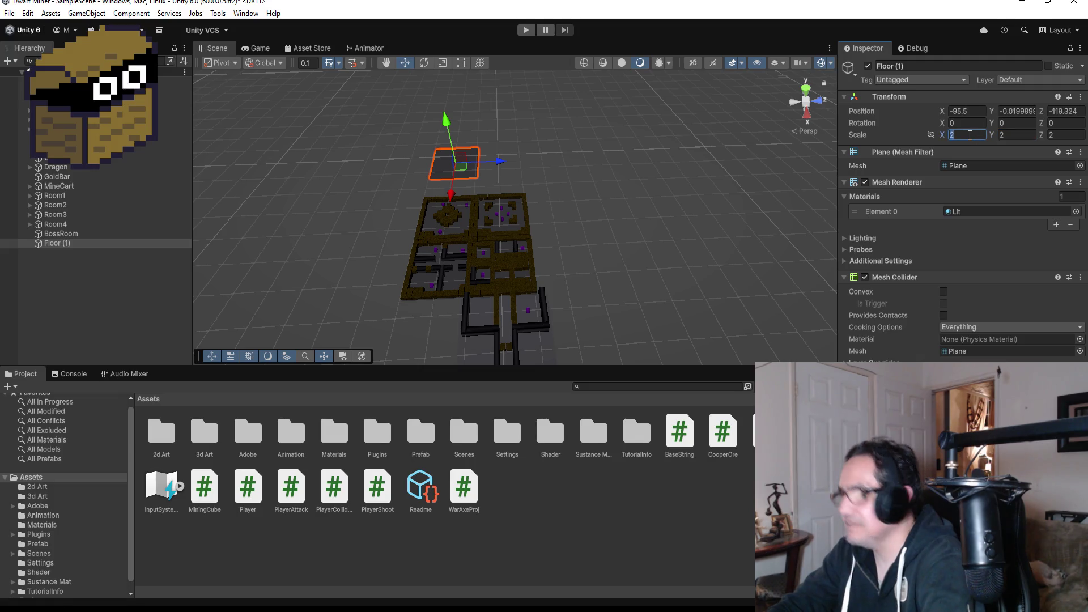
pyautogui.write('4')
pyautogui.press('Tab')
pyautogui.press('Tab')
pyautogui.write('4')
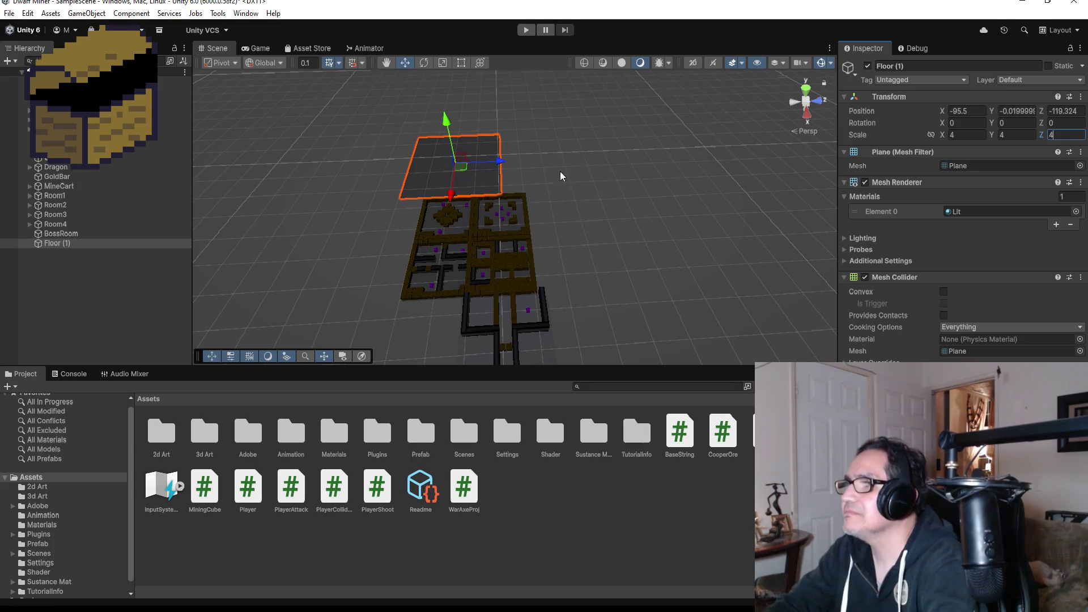
# Vertex-snap the floor copy's corner against the maze wall at -94.37, 0, -109.35.
pyautogui.moveTo(499, 165); pyautogui.dragTo(533, 163)
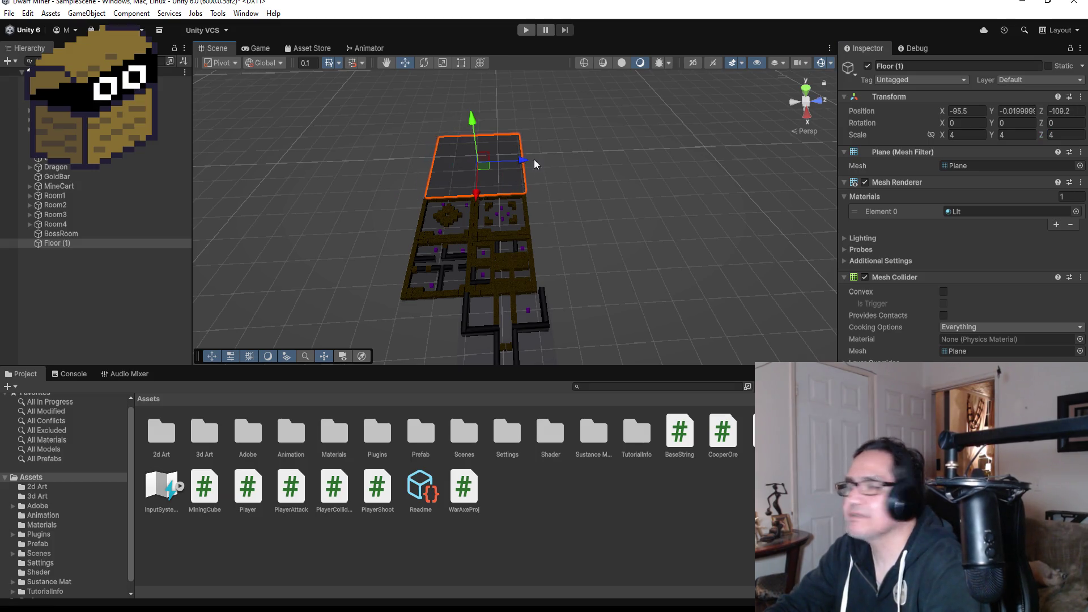
pyautogui.moveTo(474, 196)
pyautogui.mouseDown()
pyautogui.moveTo(614, 242)
pyautogui.moveTo(493, 265)
pyautogui.moveTo(753, 140)
pyautogui.moveTo(674, 246)
pyautogui.moveTo(731, 271)
pyautogui.moveTo(691, 256)
pyautogui.mouseUp()
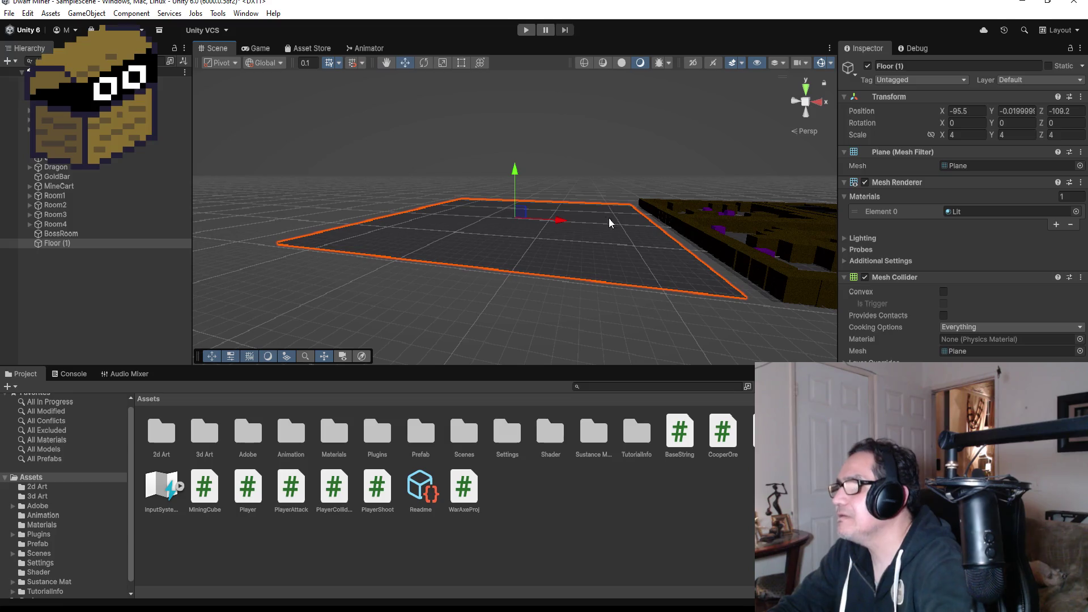
pyautogui.moveTo(566, 220); pyautogui.dragTo(553, 222)
pyautogui.press('v')
pyautogui.moveTo(710, 296)
pyautogui.mouseDown()
pyautogui.moveTo(749, 302)
pyautogui.moveTo(689, 284)
pyautogui.moveTo(657, 317)
pyautogui.moveTo(539, 274)
pyautogui.moveTo(542, 304)
pyautogui.moveTo(487, 295)
pyautogui.moveTo(554, 266)
pyautogui.mouseUp()
pyautogui.scroll(-3, 725, 306)
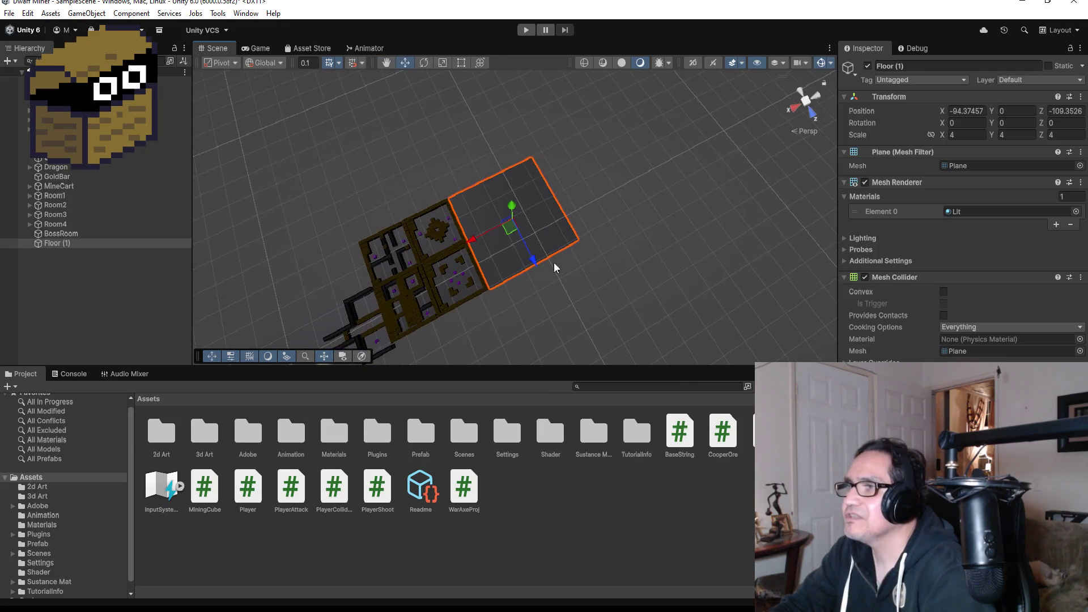
# Rename the floor copy to Floor and parent it under BossRoom.
pyautogui.click(598, 239)
pyautogui.click(535, 219)
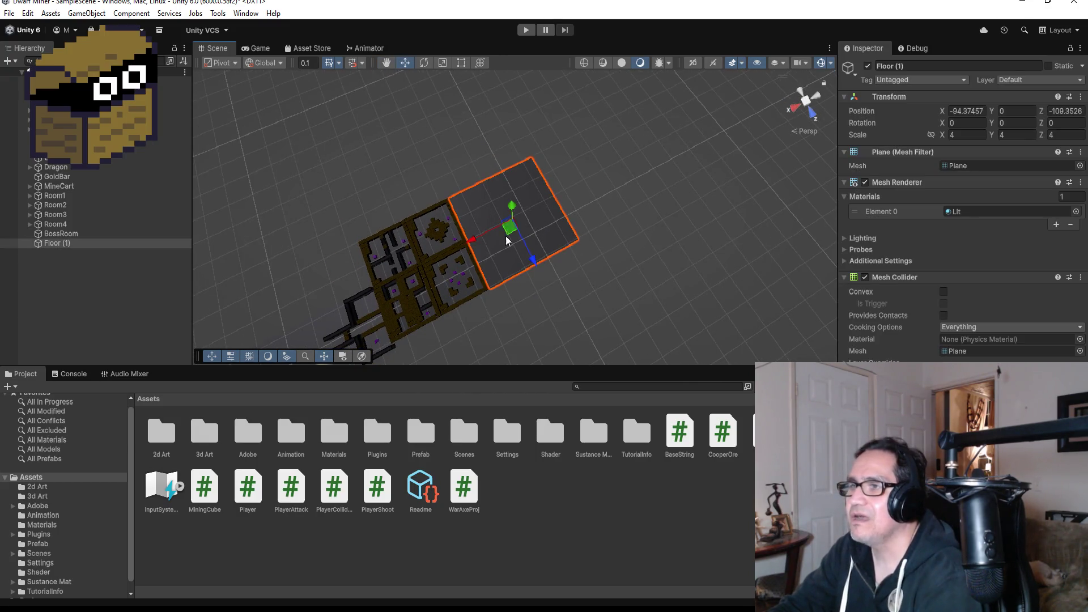
pyautogui.scroll(-3, 474, 294)
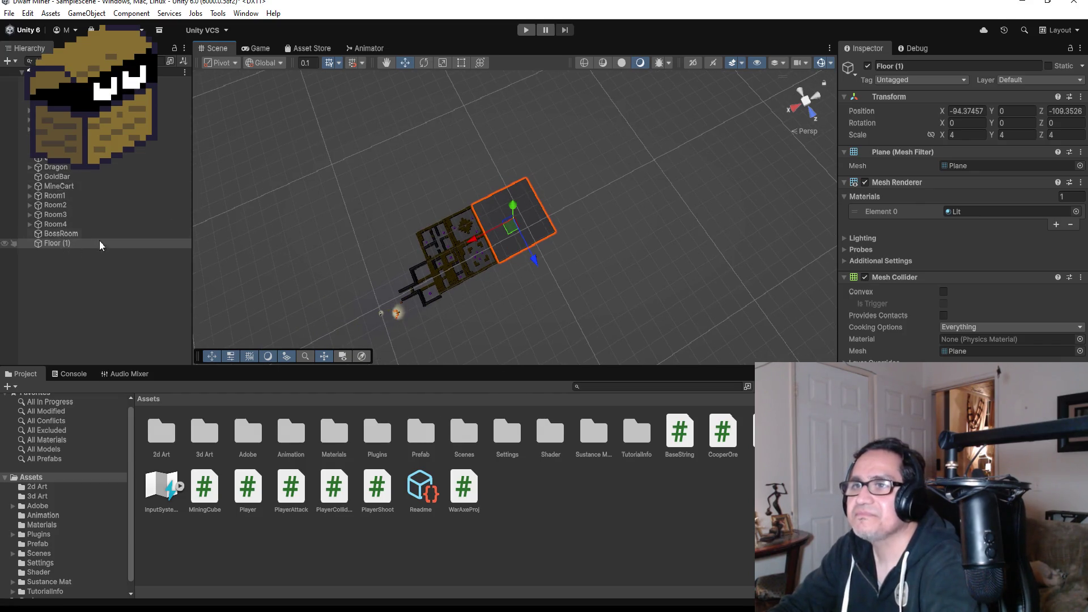
pyautogui.click(920, 64)
pyautogui.press('BackSpace')
pyautogui.press('BackSpace')
pyautogui.press('BackSpace')
pyautogui.press('BackSpace')
pyautogui.press('Return')
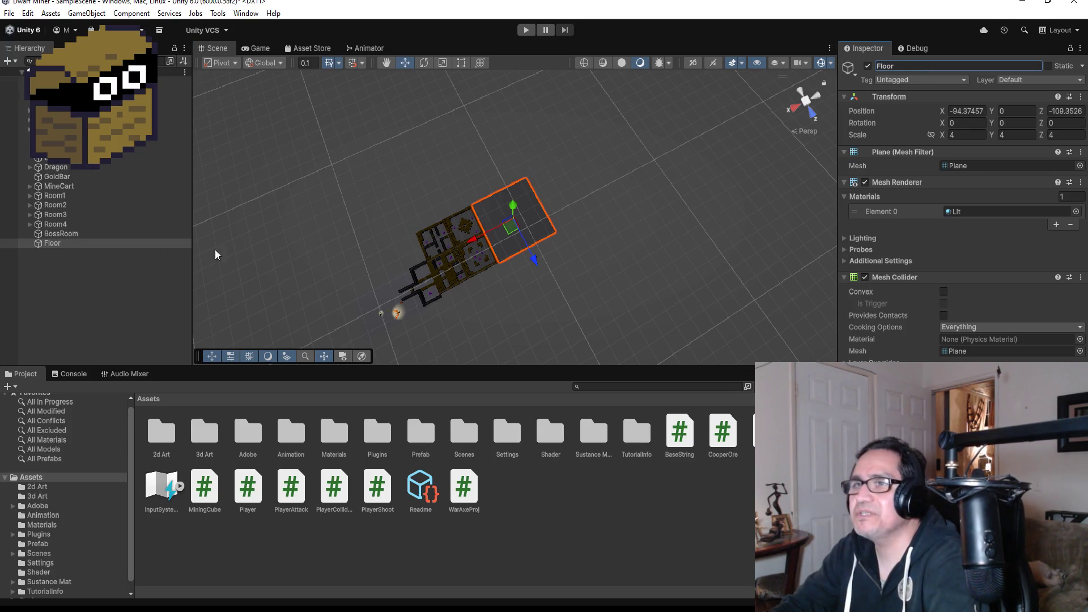
pyautogui.moveTo(55, 245); pyautogui.dragTo(59, 233)
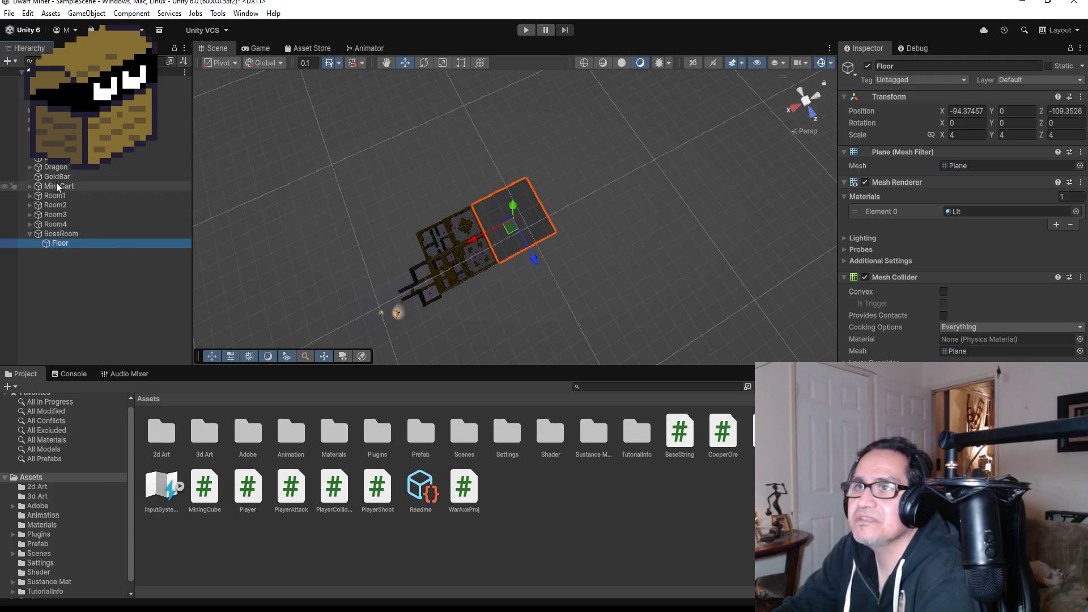
# Drag the Dragon along X and Z onto the BossRoom floor at -94.31, -0.43, -109.4.
pyautogui.click(56, 167)
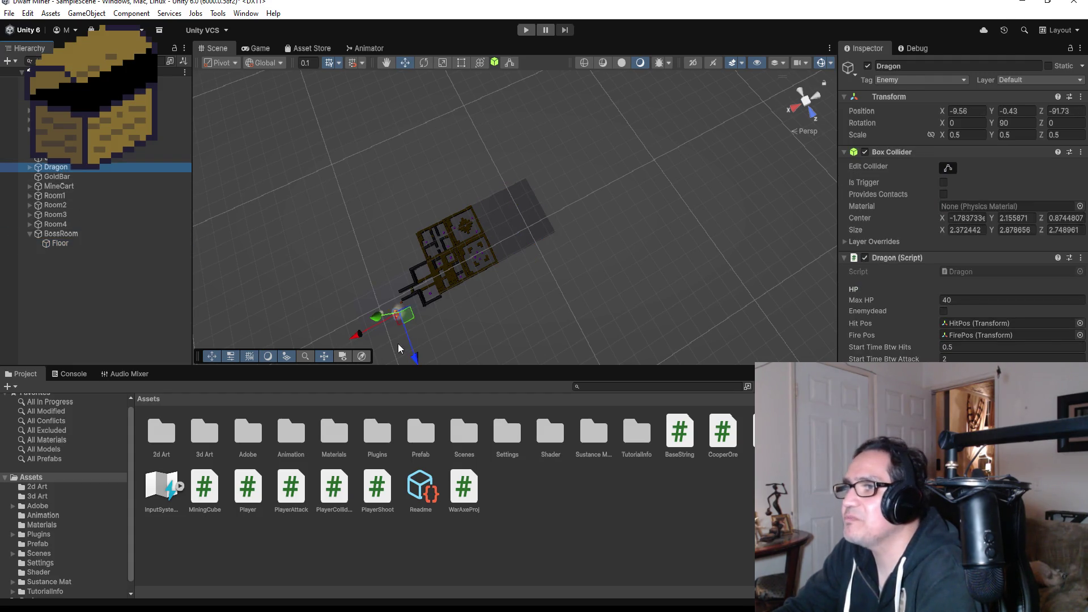
pyautogui.moveTo(356, 339); pyautogui.dragTo(502, 252)
pyautogui.moveTo(567, 270)
pyautogui.mouseDown()
pyautogui.moveTo(498, 226)
pyautogui.moveTo(465, 227)
pyautogui.moveTo(536, 250)
pyautogui.mouseUp()
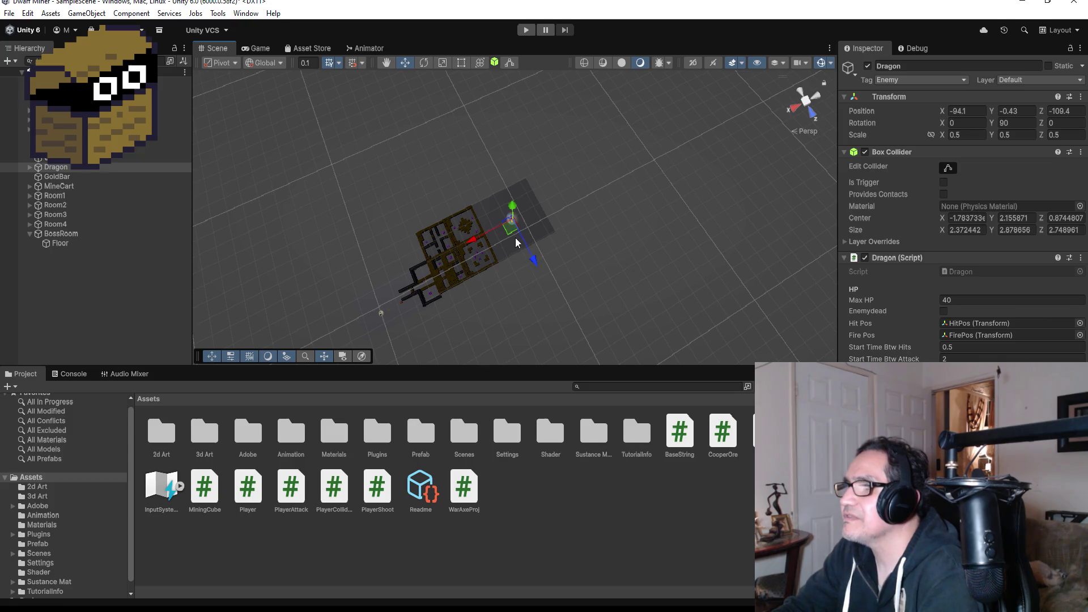
pyautogui.scroll(2, 515, 237)
pyautogui.press('f')
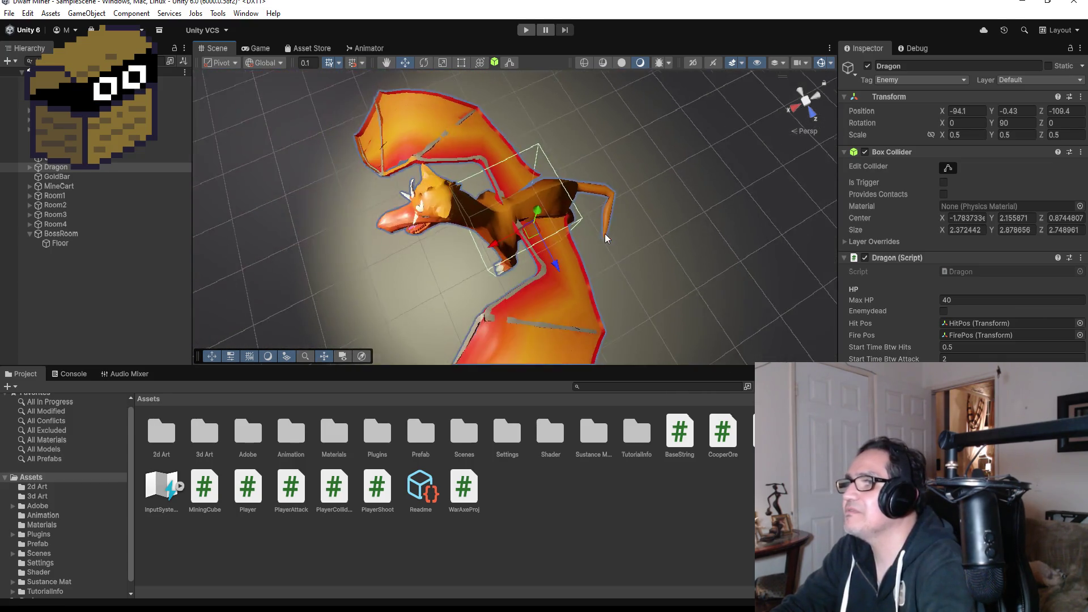
pyautogui.scroll(-10, 589, 218)
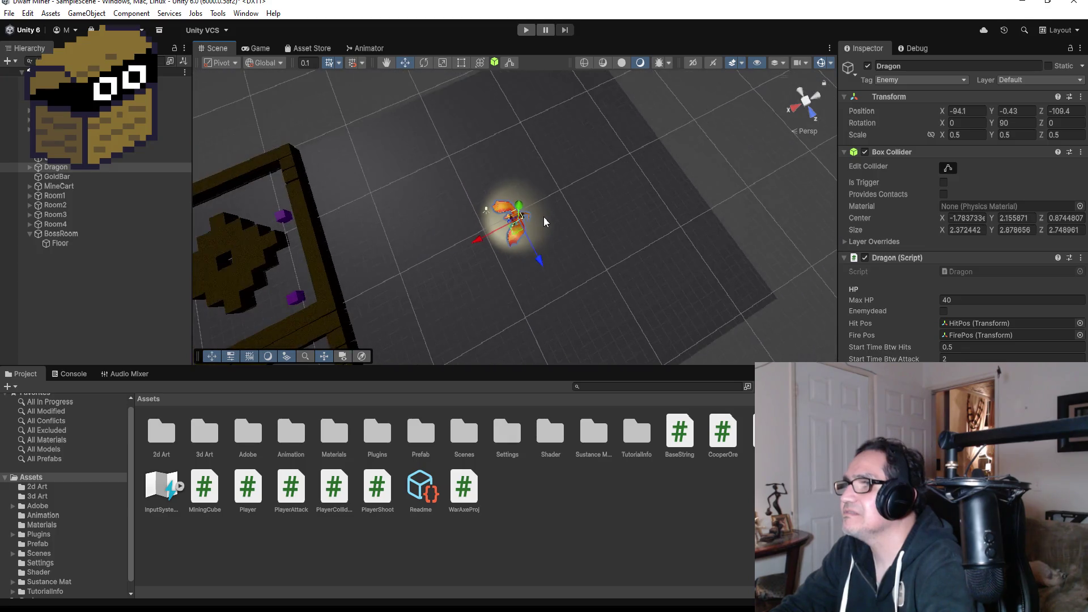
pyautogui.moveTo(470, 242)
pyautogui.mouseDown()
pyautogui.moveTo(485, 234)
pyautogui.moveTo(468, 234)
pyautogui.mouseUp()
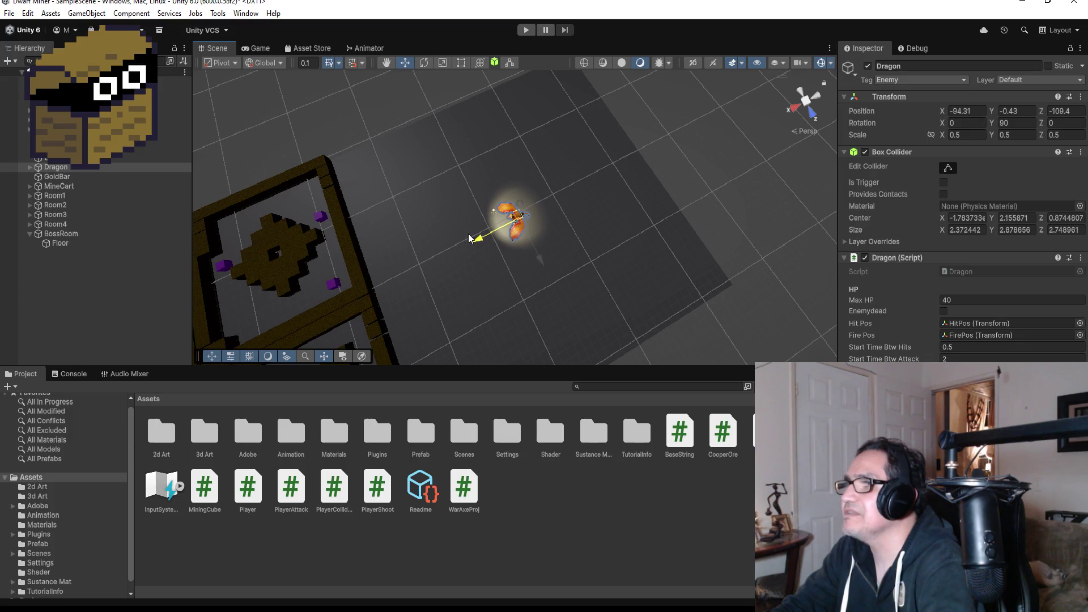
pyautogui.scroll(-3, 531, 235)
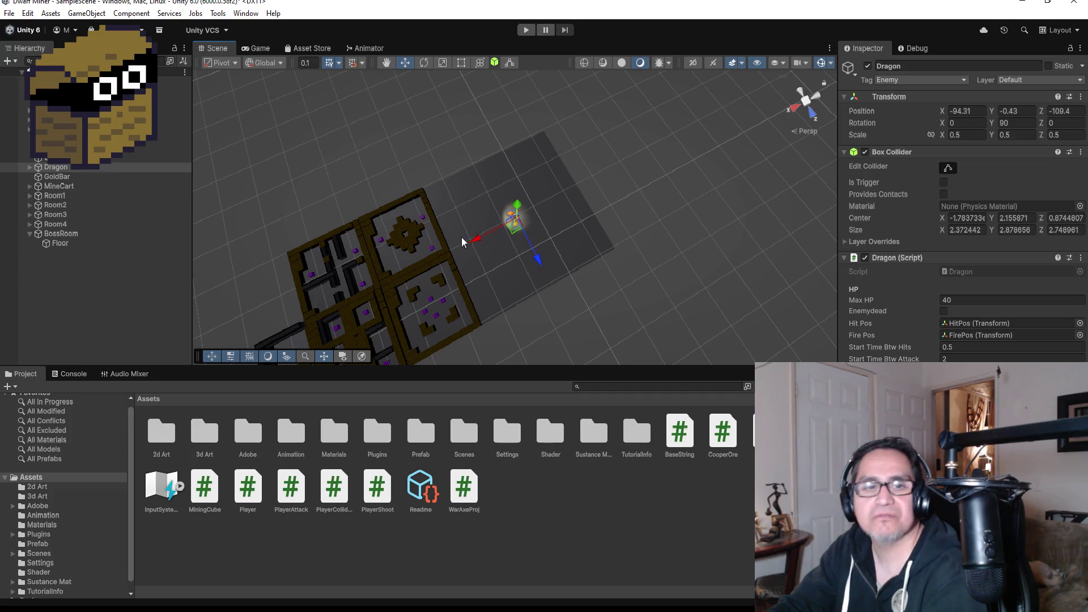
pyautogui.scroll(-2, 444, 250)
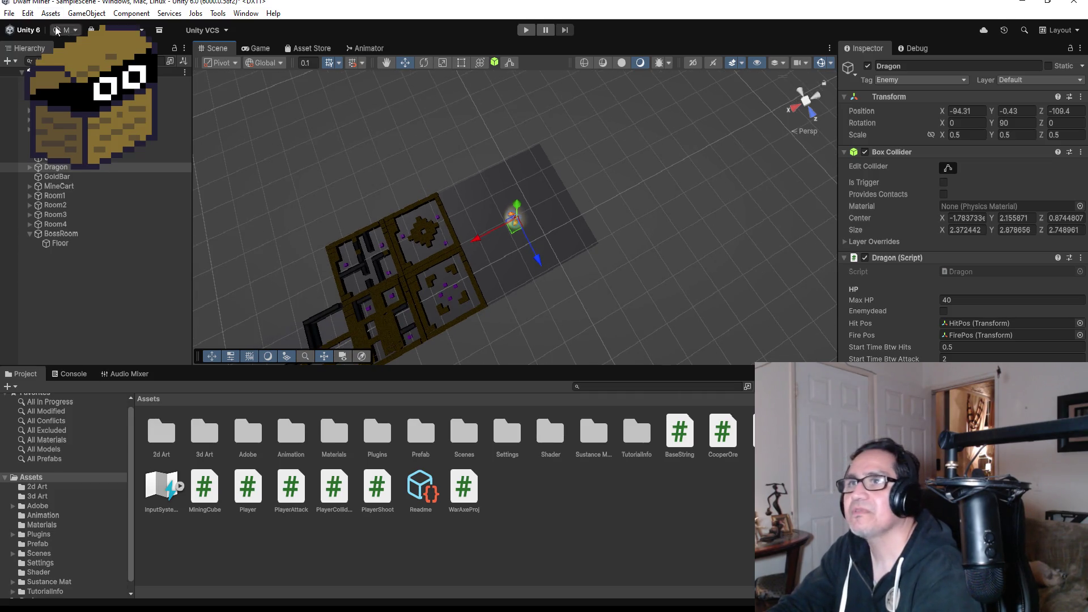
pyautogui.click(9, 13)
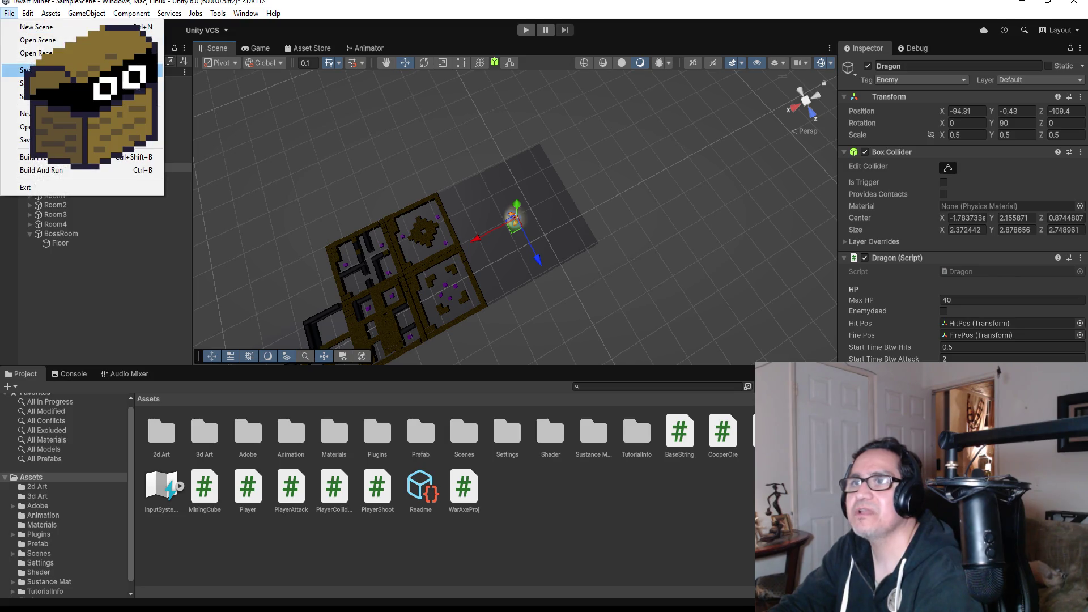
# Save the scene and collapse BossRoom's children in the Hierarchy.
pyautogui.click(34, 70)
pyautogui.click(30, 233)
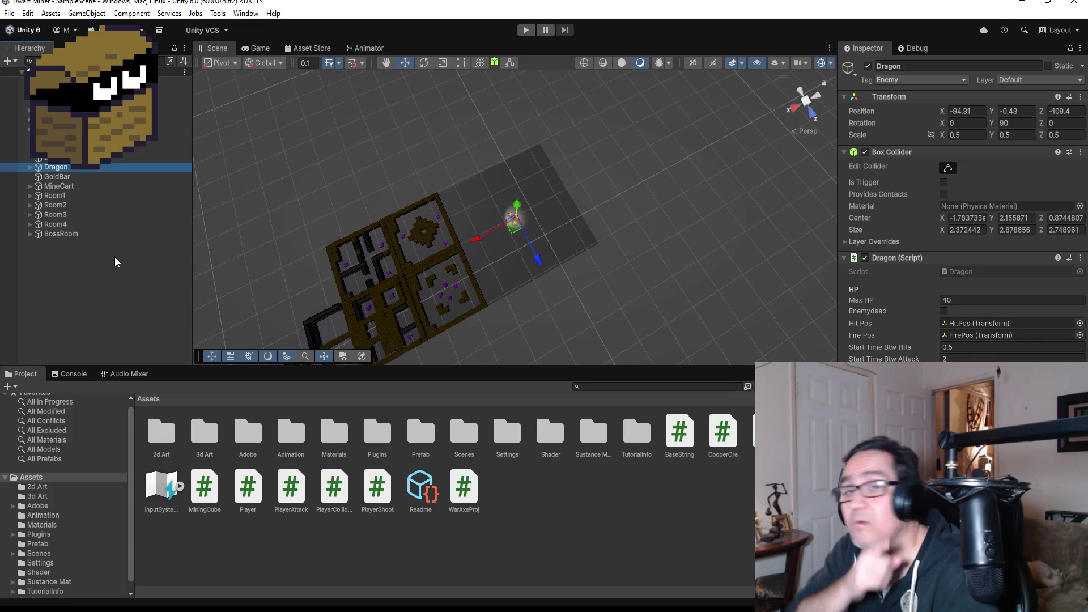
pyautogui.scroll(-2, 460, 270)
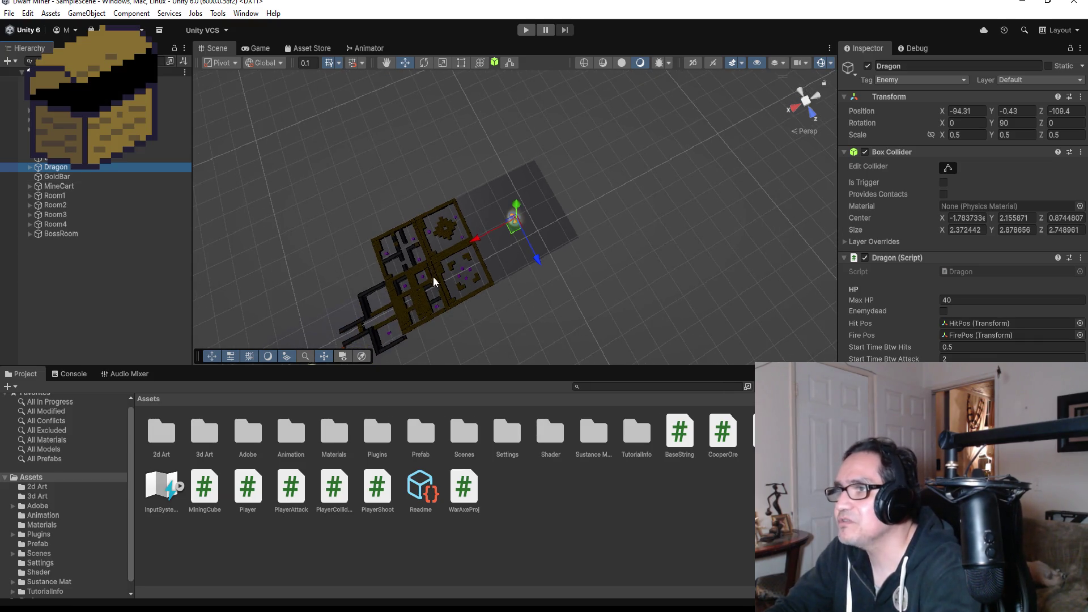
pyautogui.scroll(-1, 394, 315)
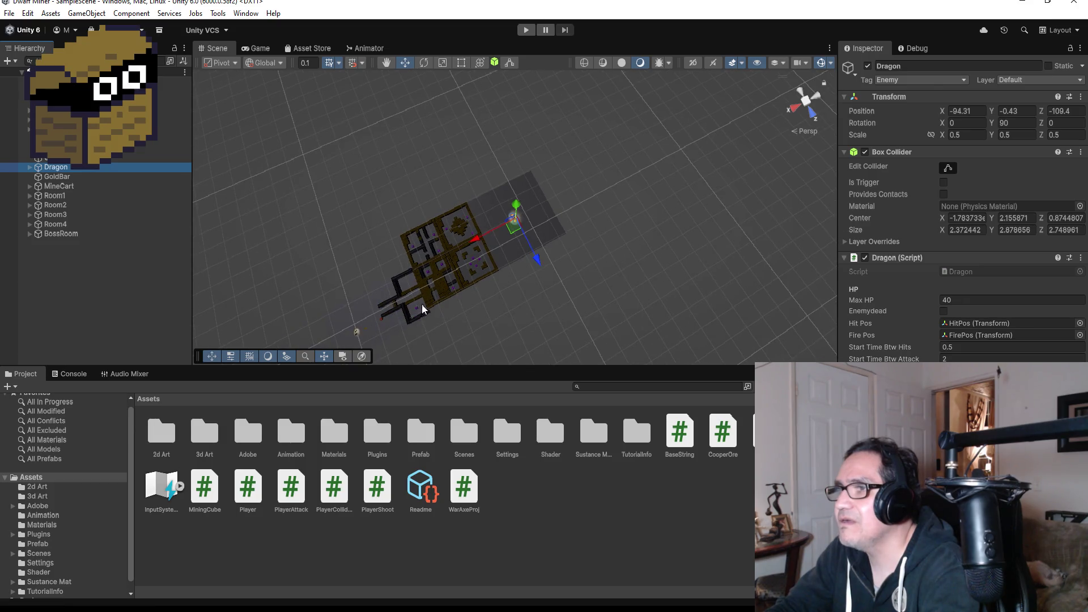
# Move the purple Enemy cube along X to -18.49, near the corridor.
pyautogui.click(85, 148)
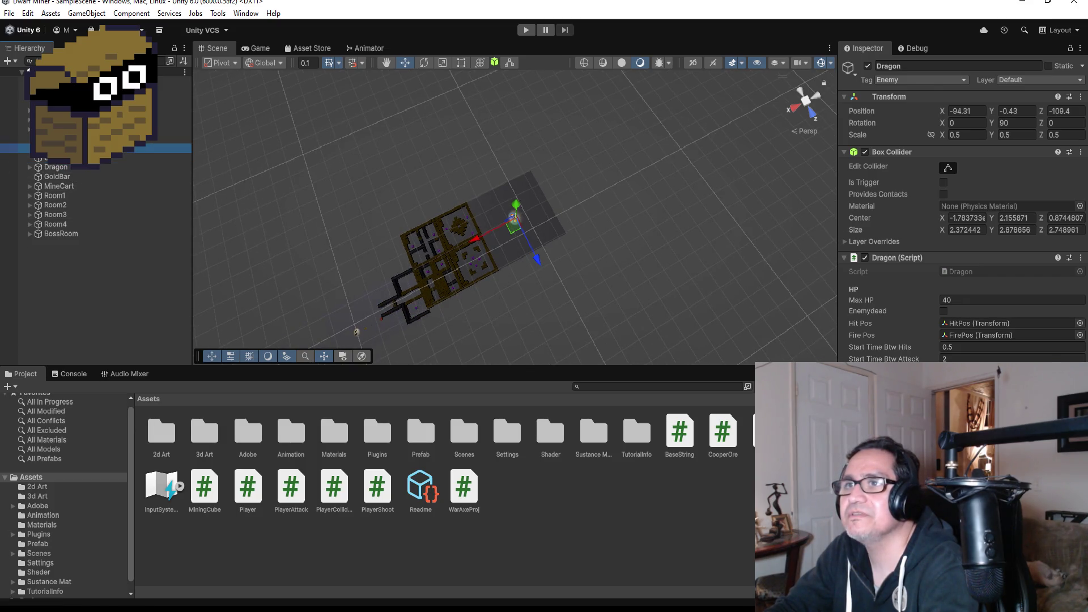
pyautogui.press('f')
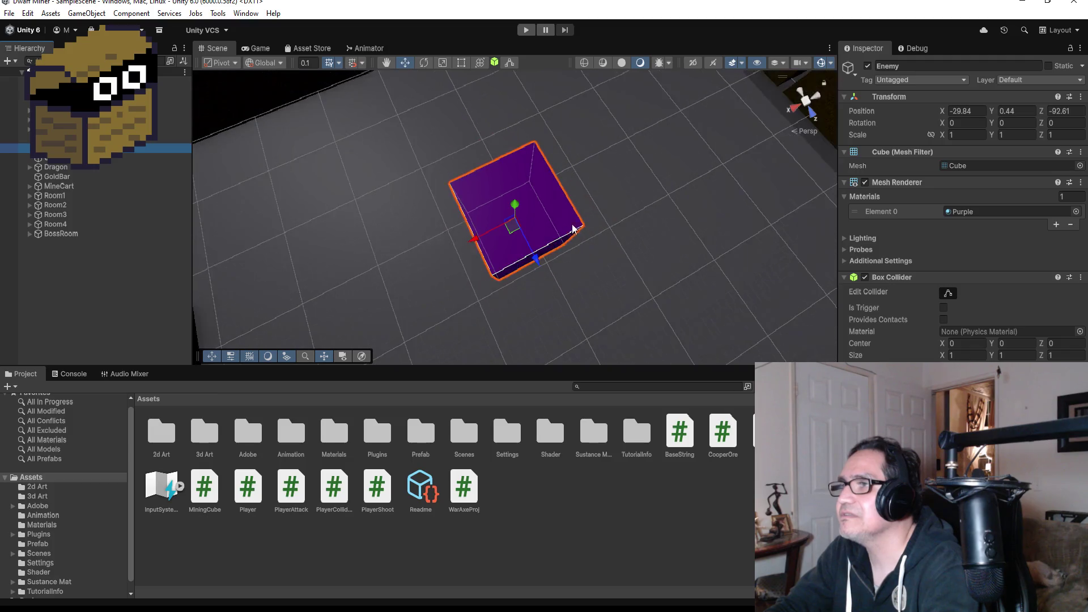
pyautogui.scroll(-8, 539, 227)
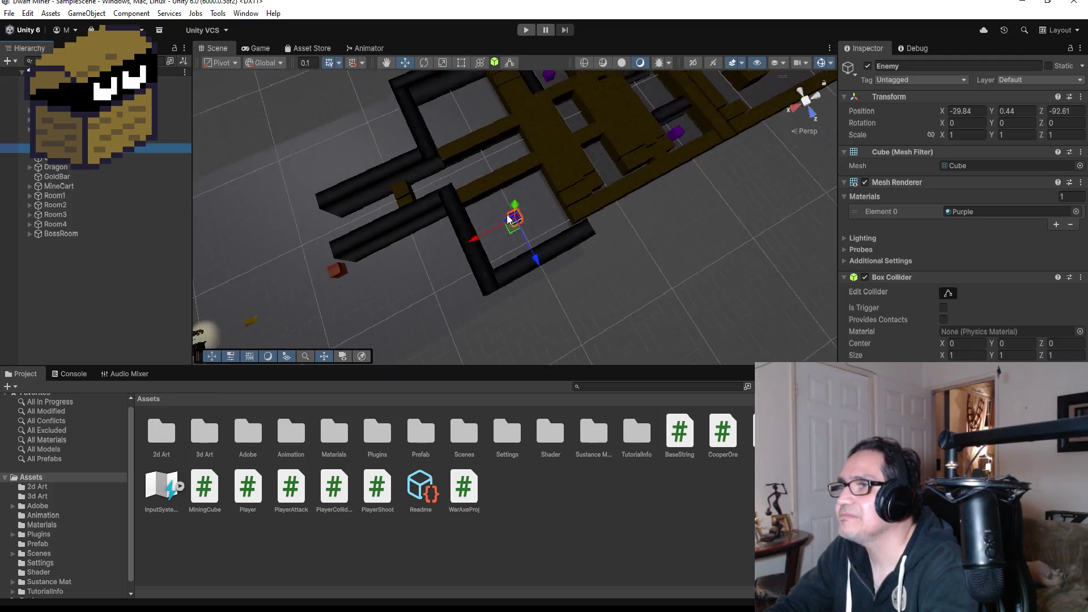
pyautogui.moveTo(482, 236); pyautogui.dragTo(418, 269)
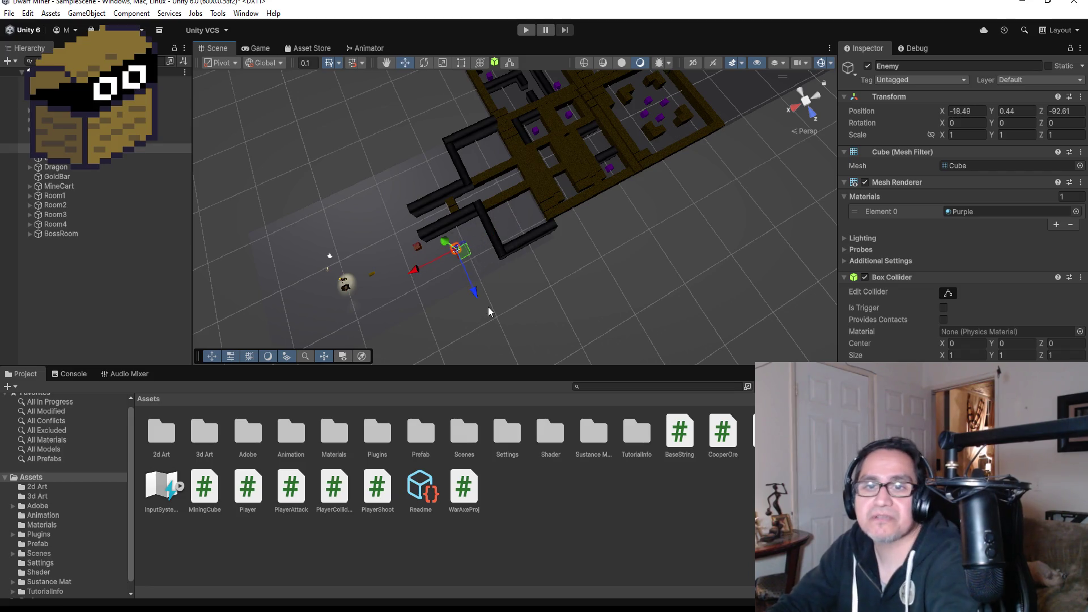
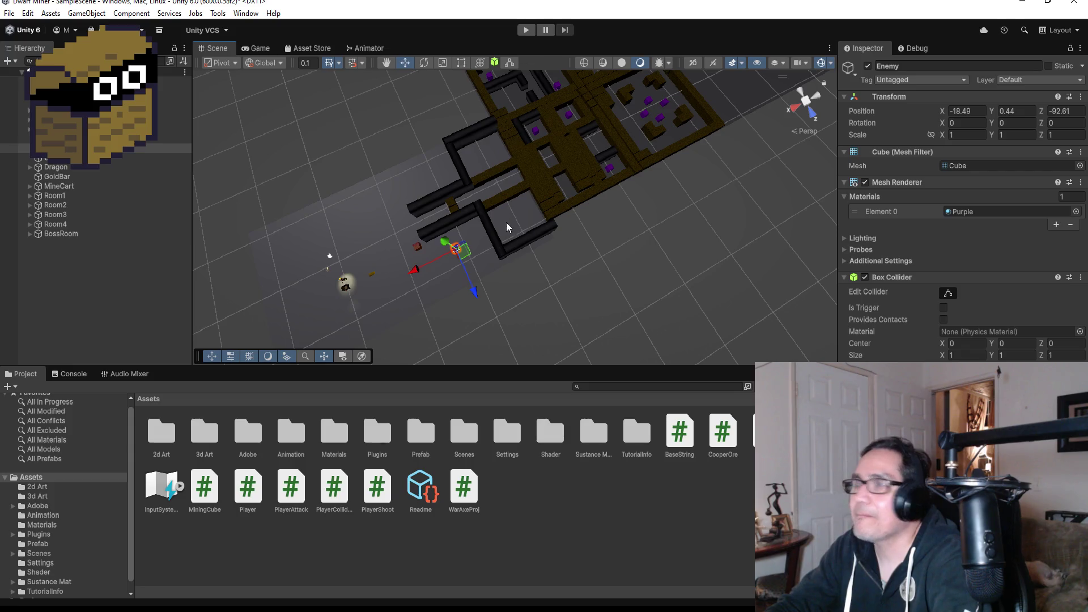
# Enter Play mode and look around the dwarf's starting room beside the gold bar.
pyautogui.scroll(-2, 522, 210)
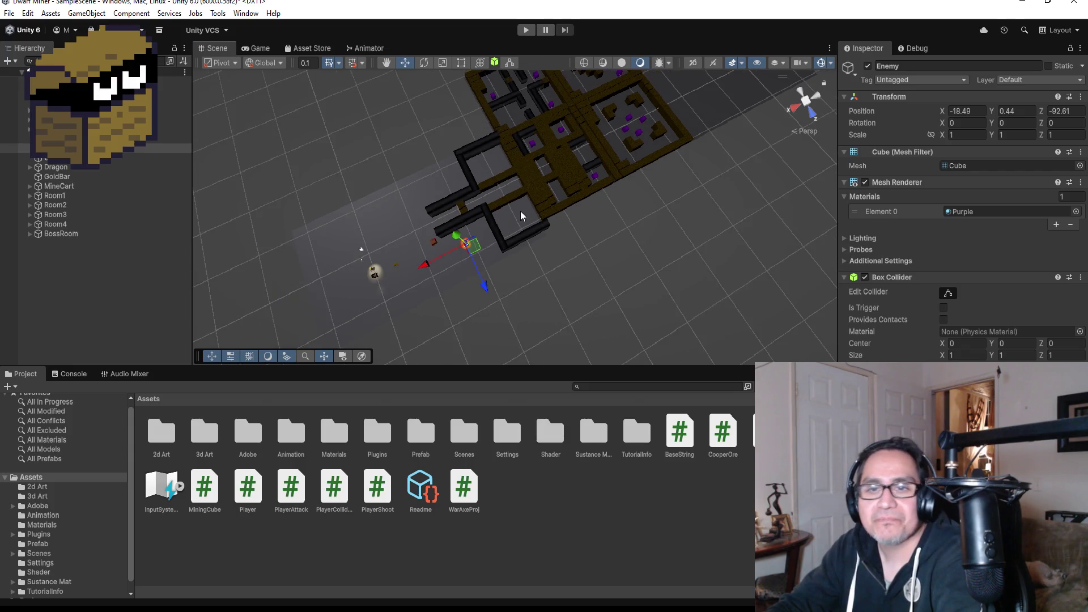
pyautogui.click(527, 30)
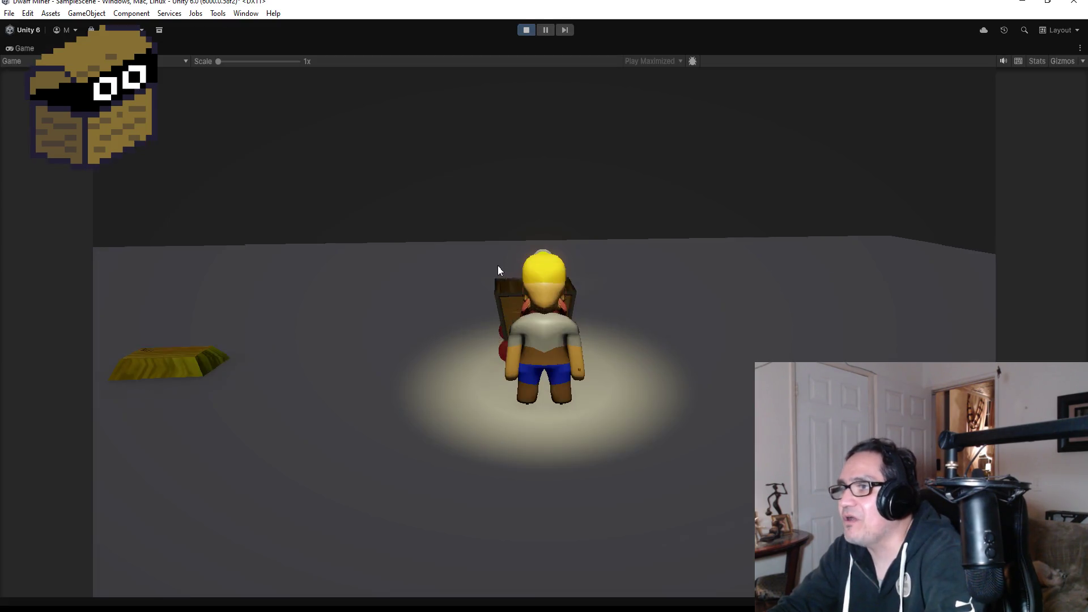
pyautogui.click(498, 271)
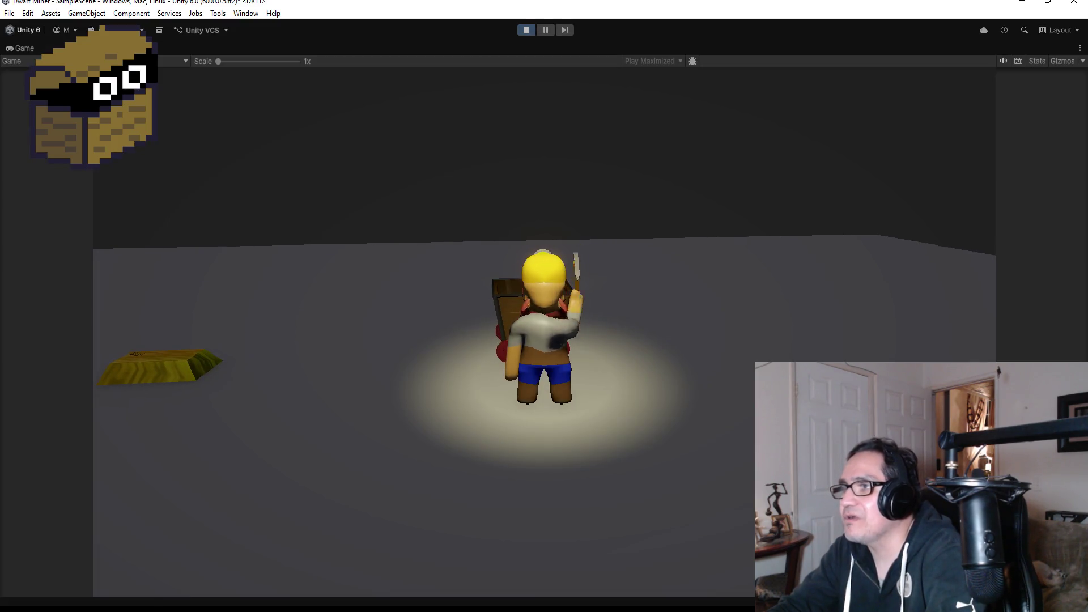
# Walk the dwarf past the gold bar into the corridor and mine away a gold crate.
pyautogui.press('w')
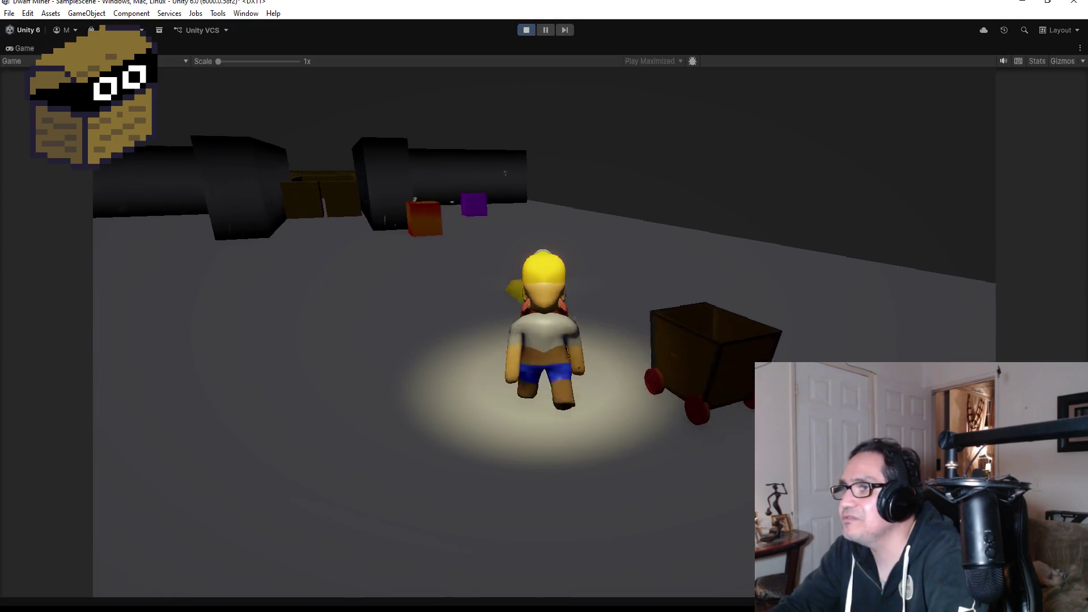
pyautogui.press('w')
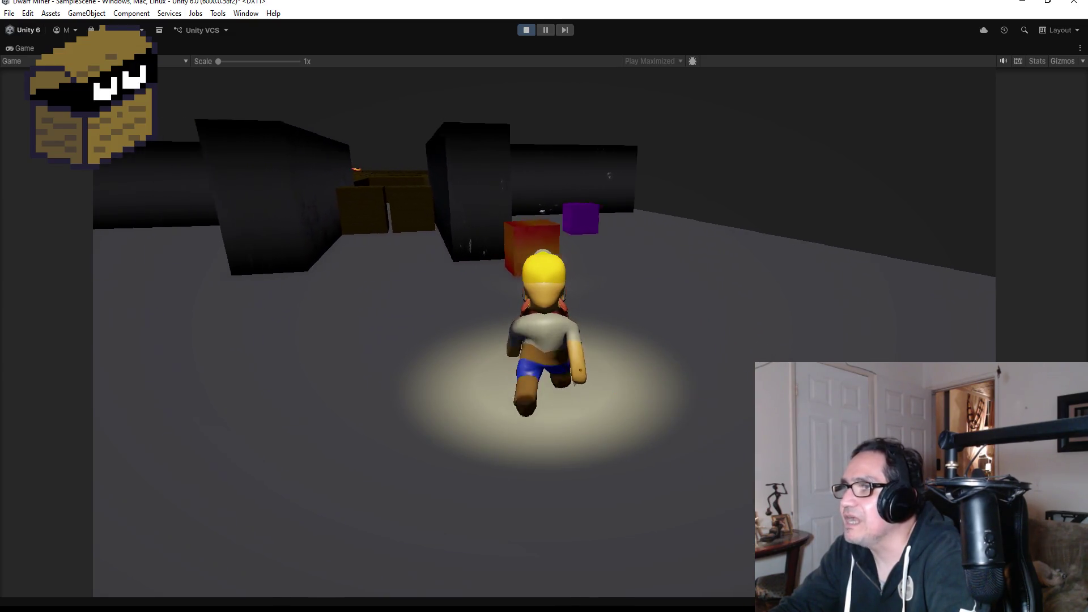
pyautogui.press('w')
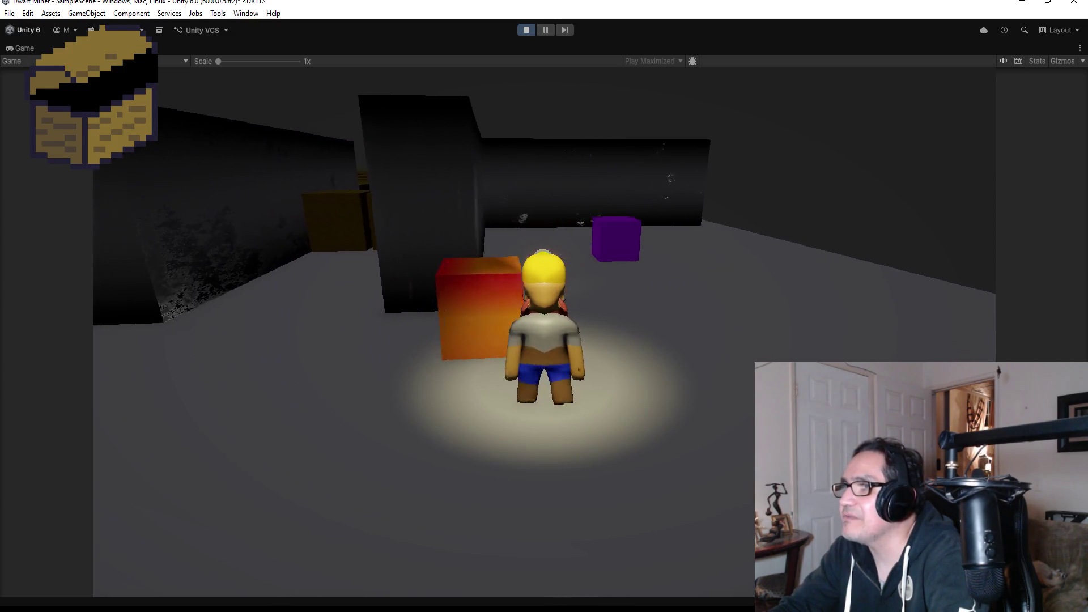
pyautogui.press('w')
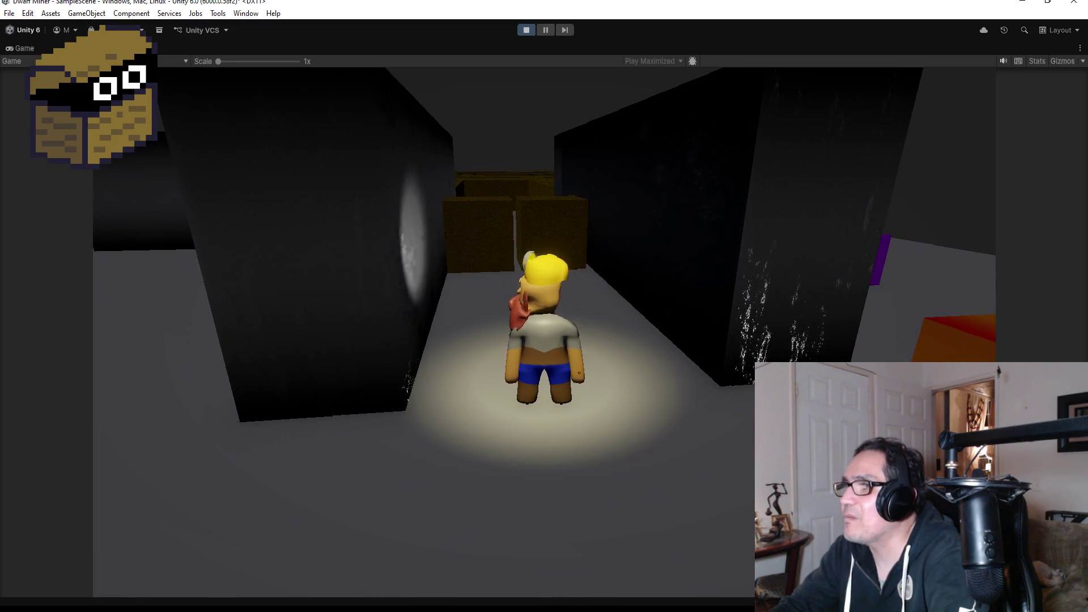
pyautogui.press('w')
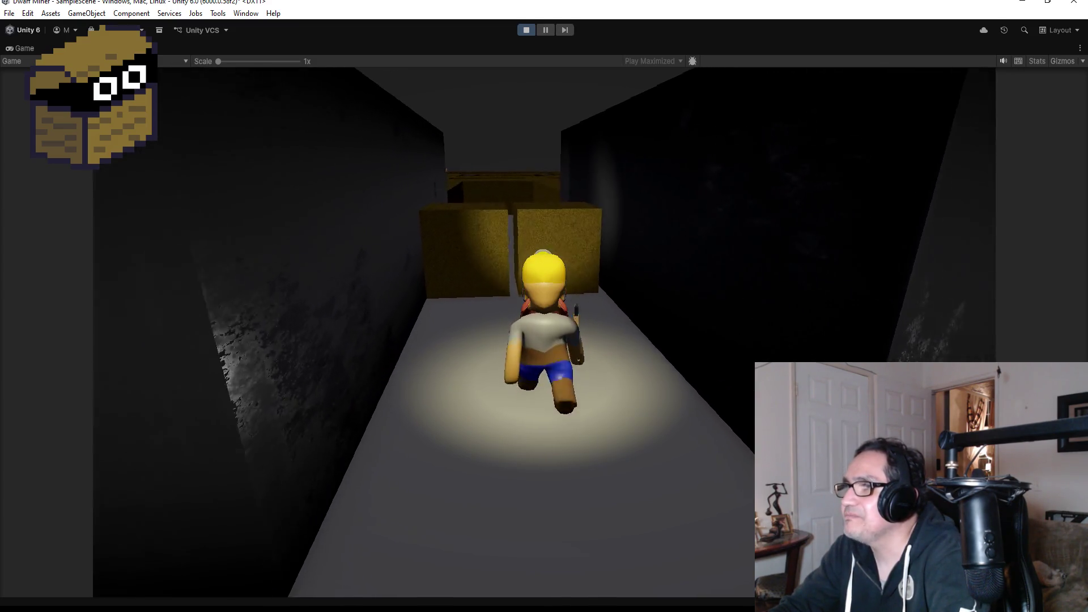
pyautogui.press('w')
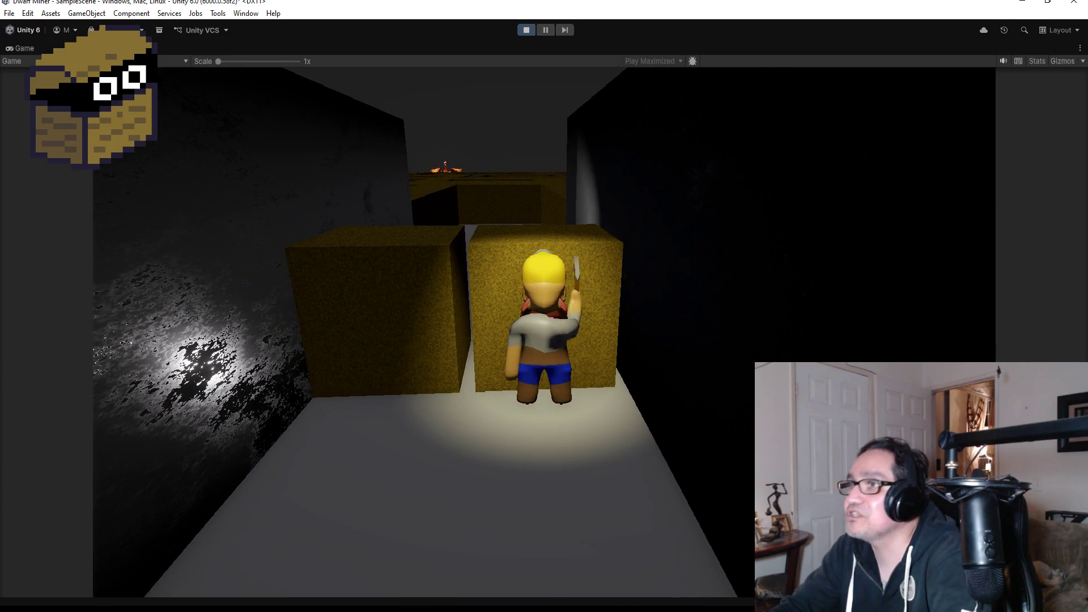
pyautogui.press('w')
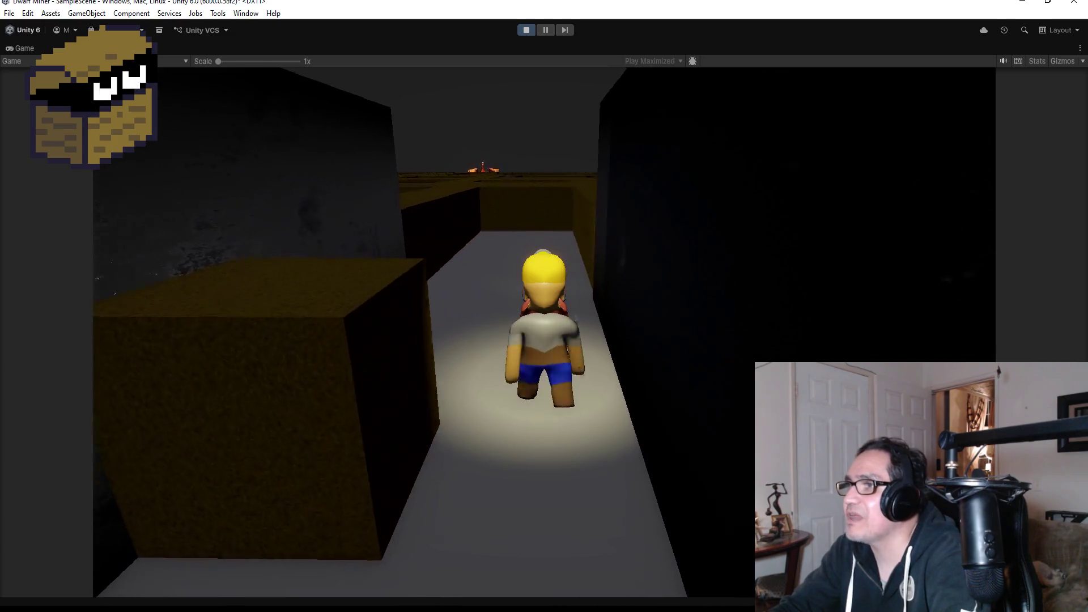
pyautogui.press('w')
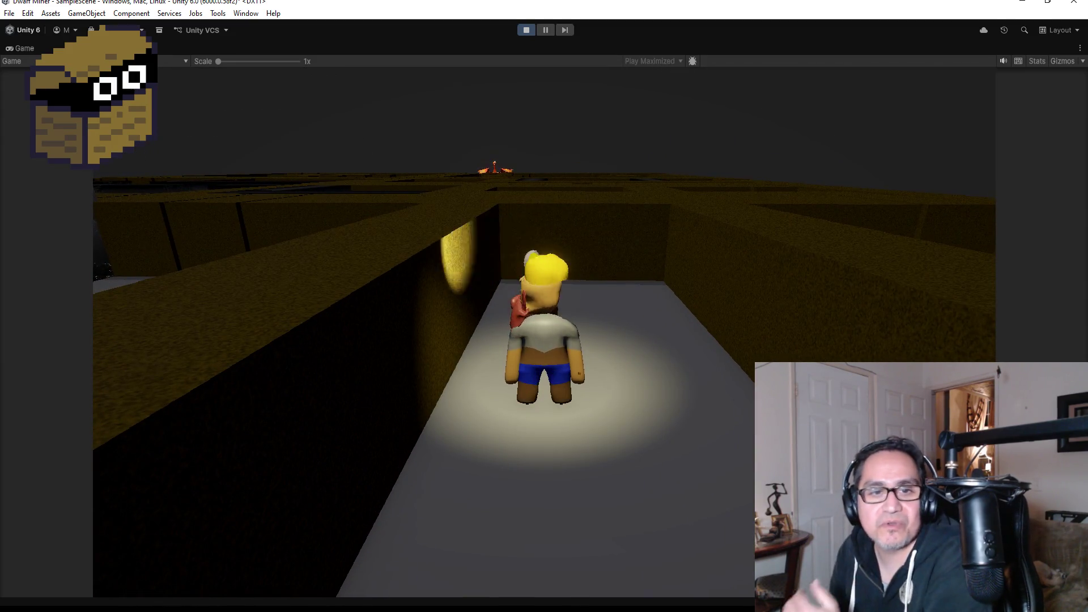
# Turn the dwarf left and right to sweep the headlamp across both corridor walls.
pyautogui.press('d')
pyautogui.press('a')
pyautogui.press('a')
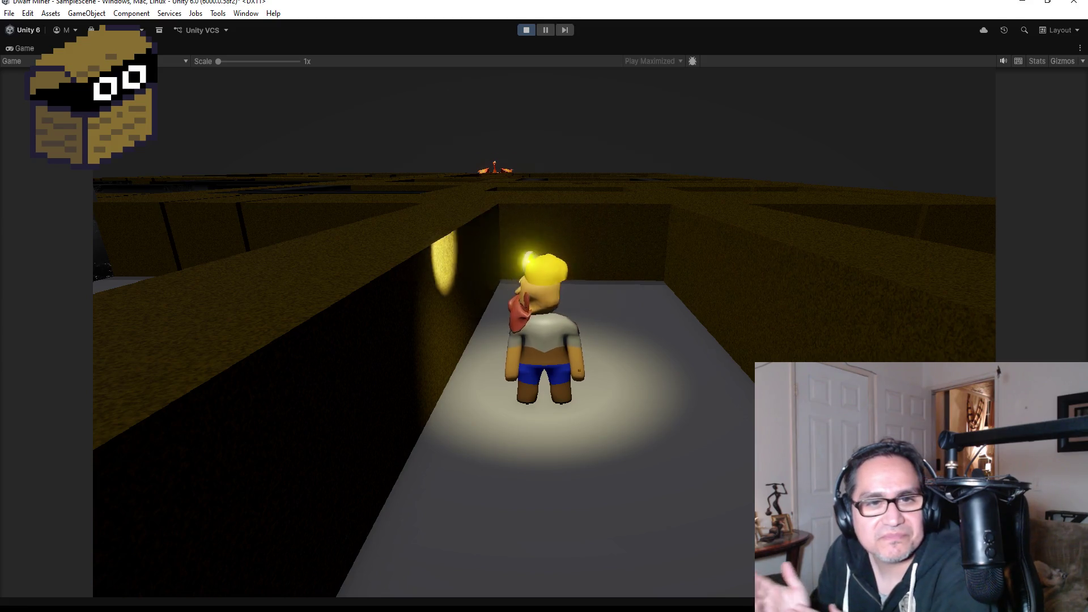
pyautogui.press('d')
pyautogui.press('a')
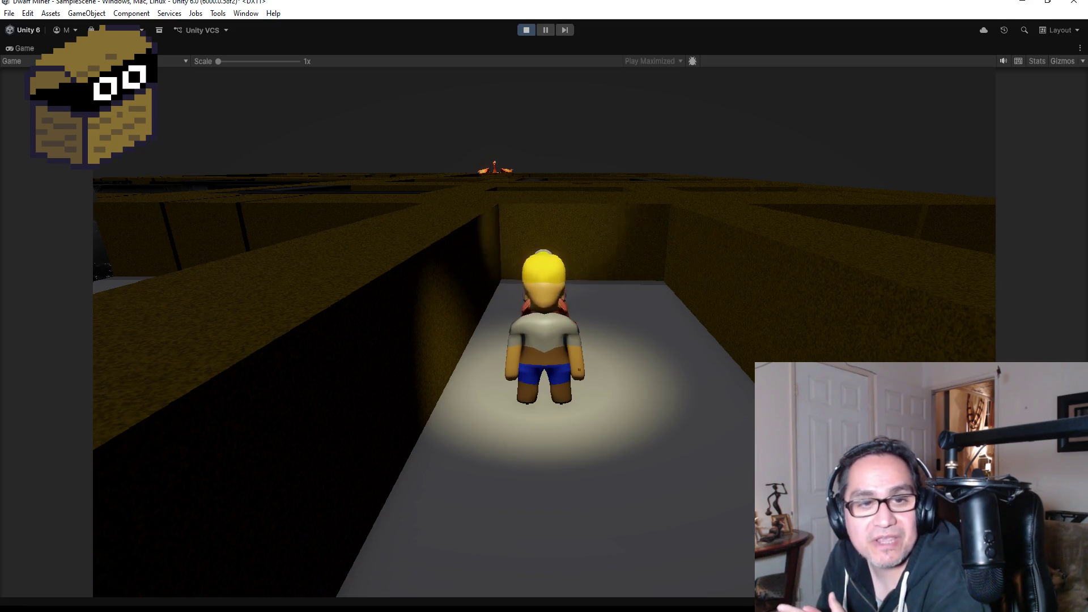
pyautogui.press('d')
pyautogui.press('d')
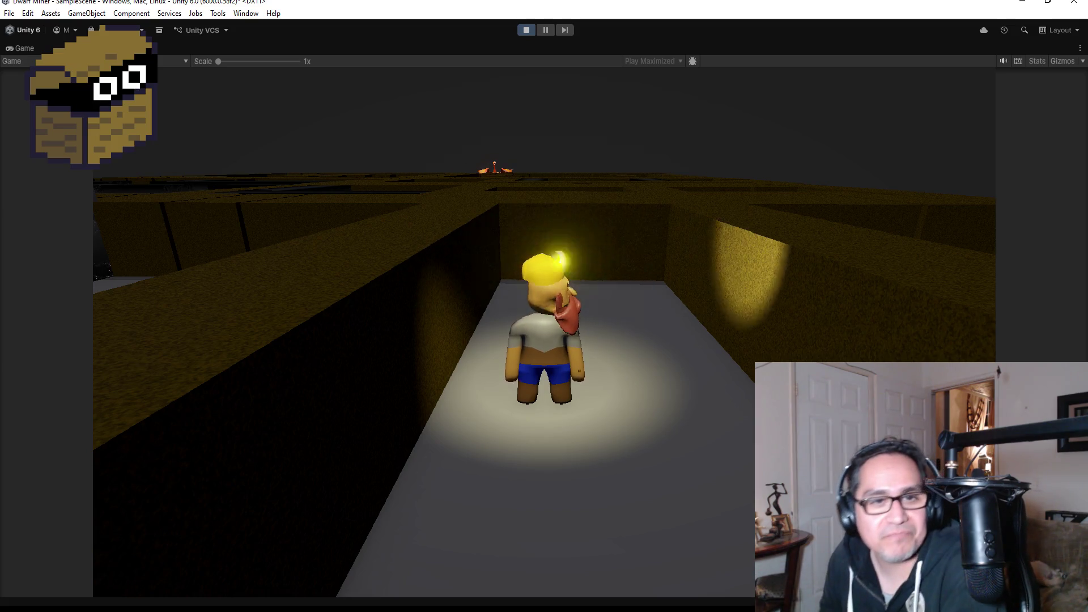
pyautogui.press('a')
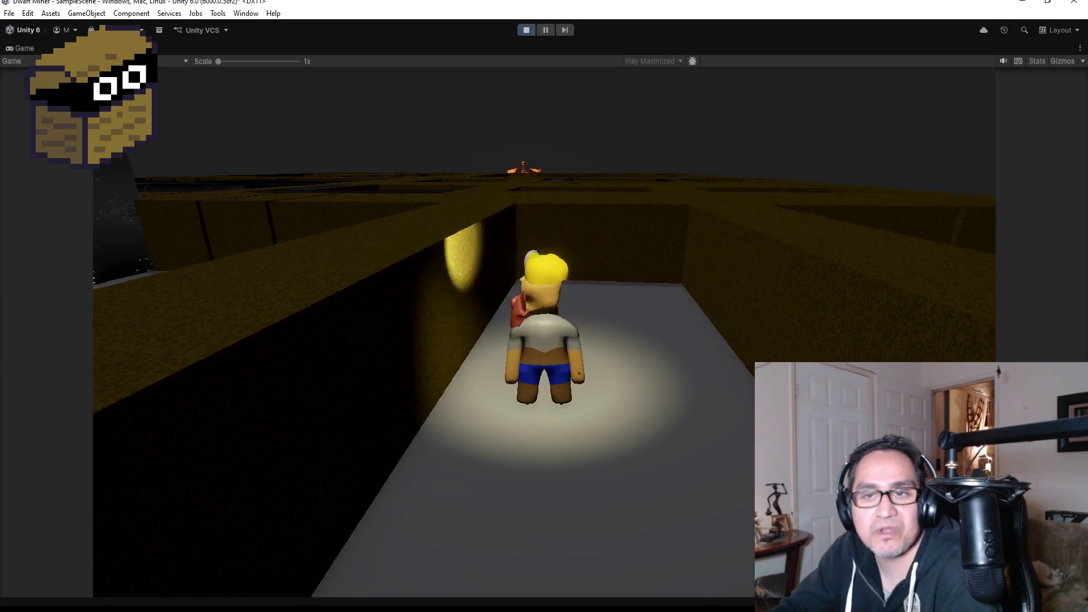
pyautogui.press('d')
pyautogui.press('a')
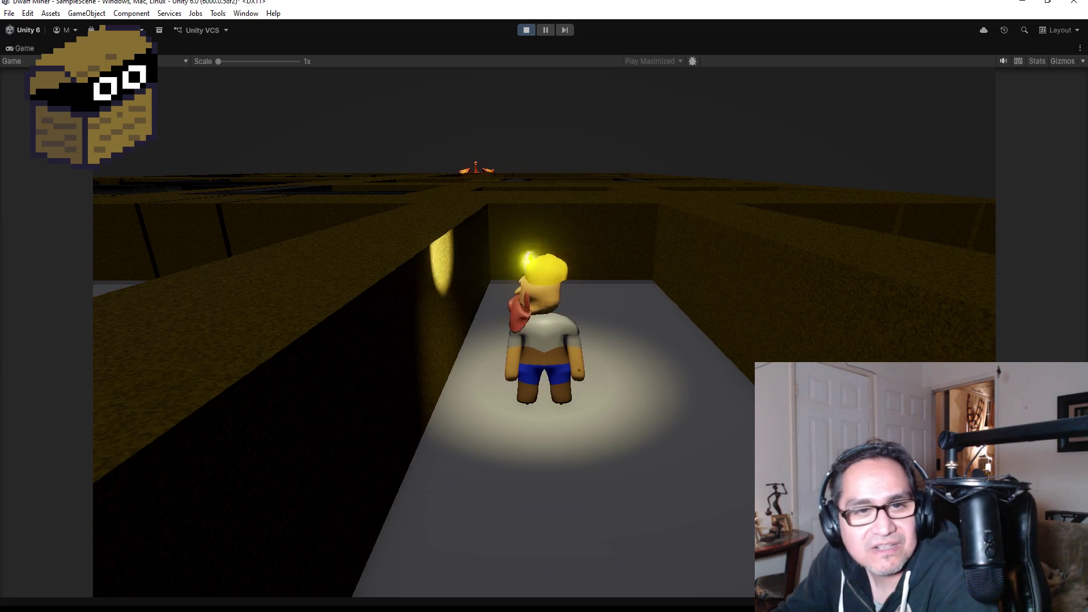
pyautogui.press('d')
pyautogui.press('a')
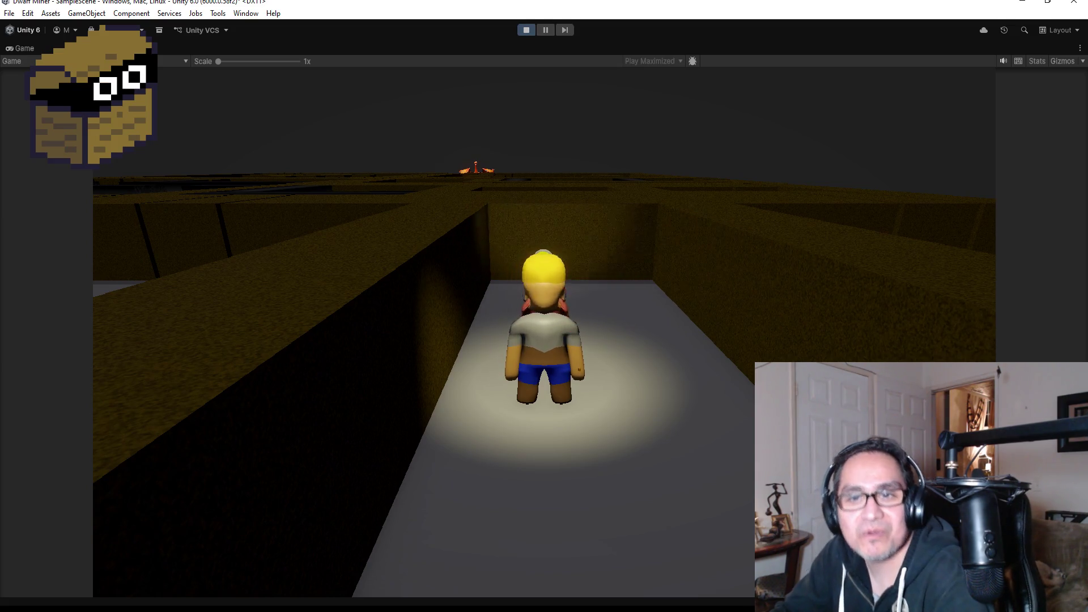
pyautogui.press('d')
pyautogui.press('d')
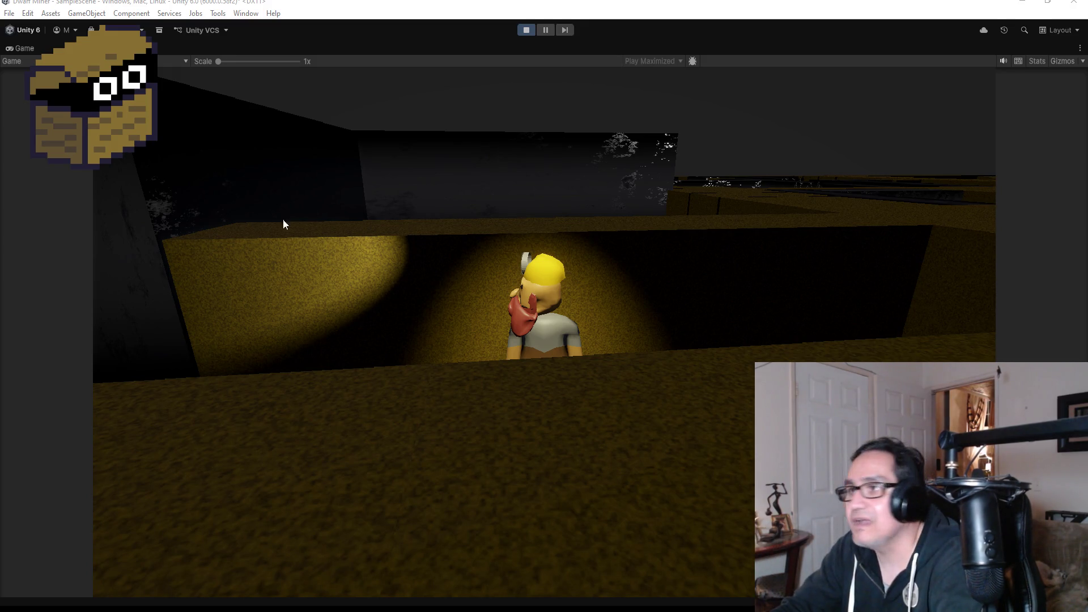
# Run down the corridors, break through the maze wall, and enter the opened passage.
pyautogui.press('w')
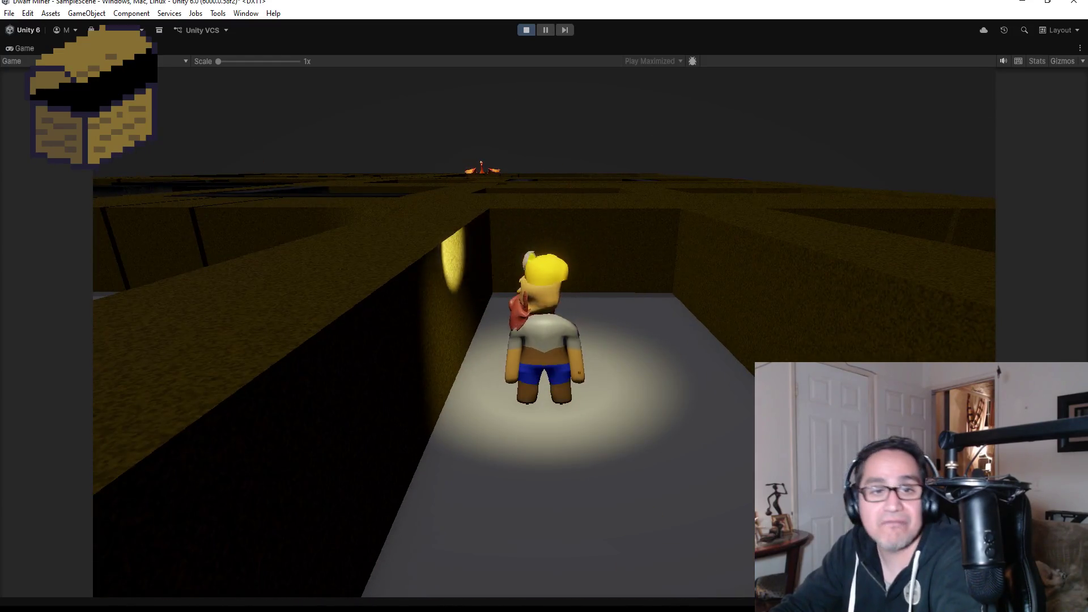
pyautogui.press('w')
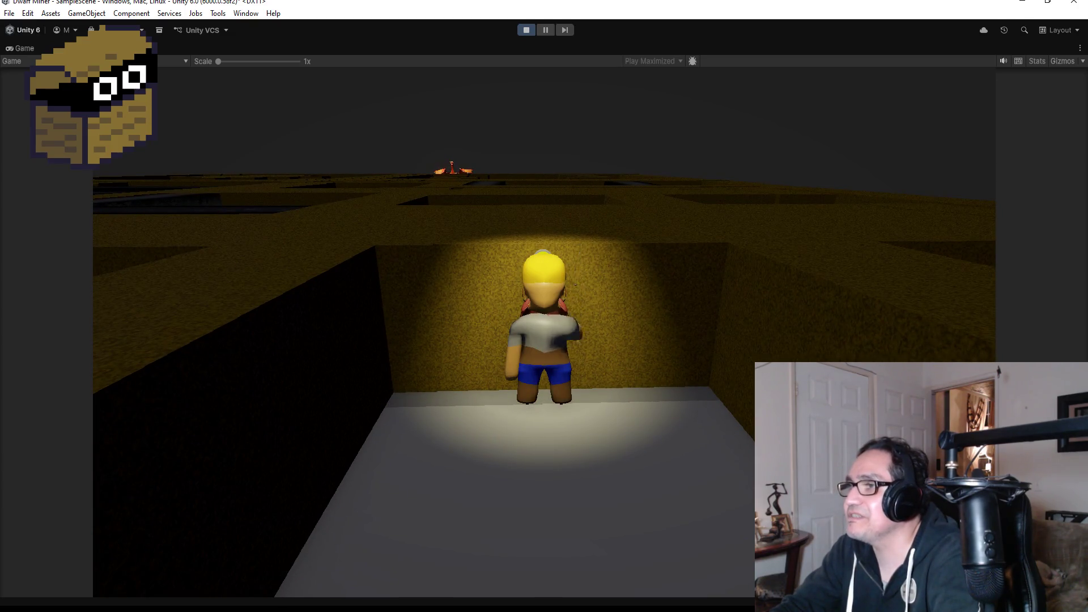
pyautogui.press('w')
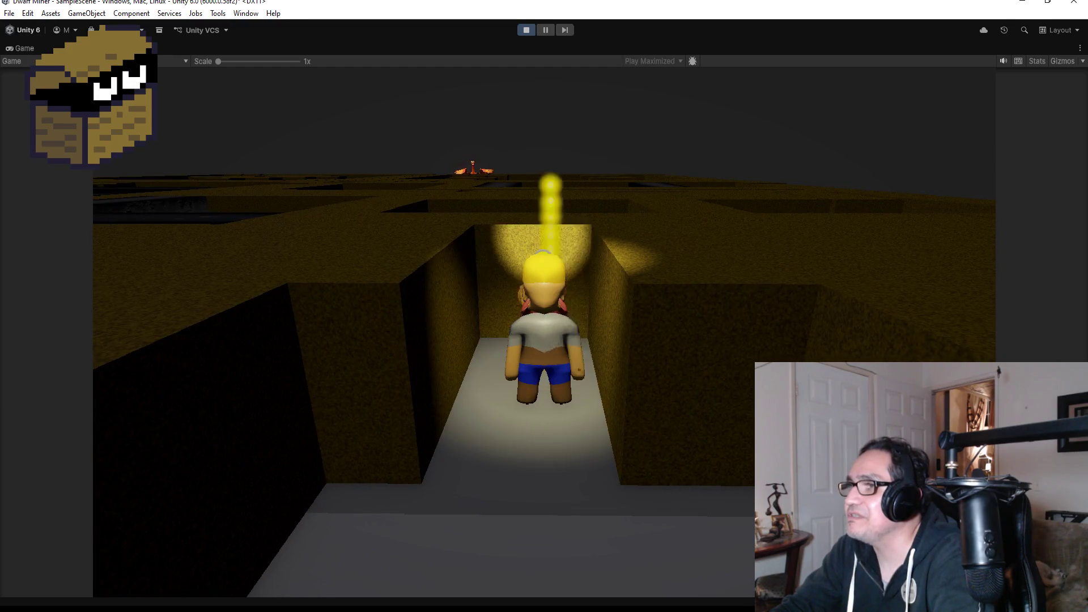
pyautogui.press('w')
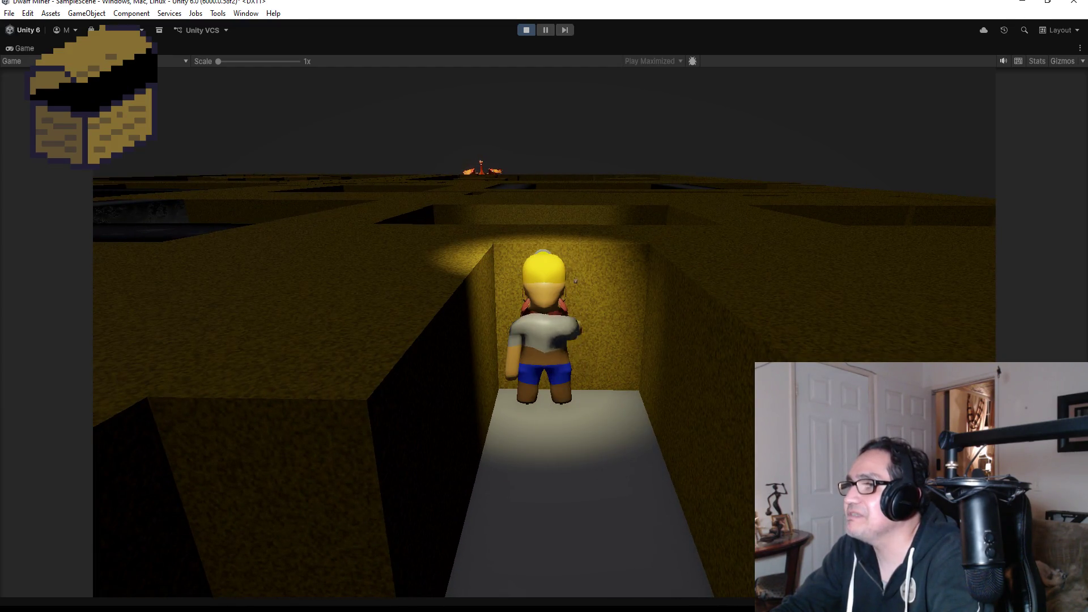
pyautogui.press('space')
pyautogui.press('w')
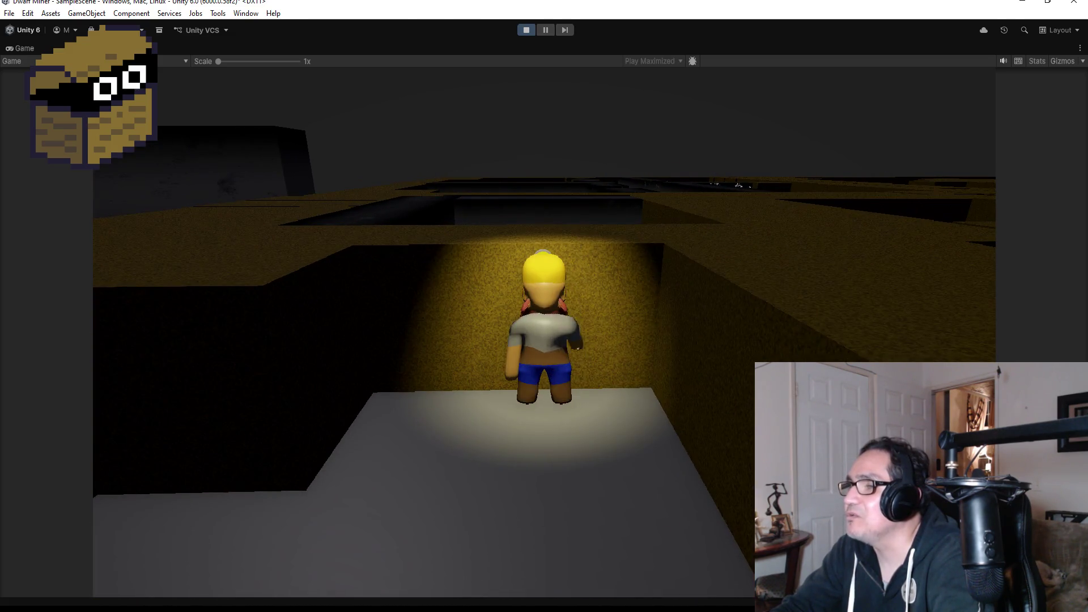
# Break the wall to reveal the purple block, then look around the new corridor.
pyautogui.press('space')
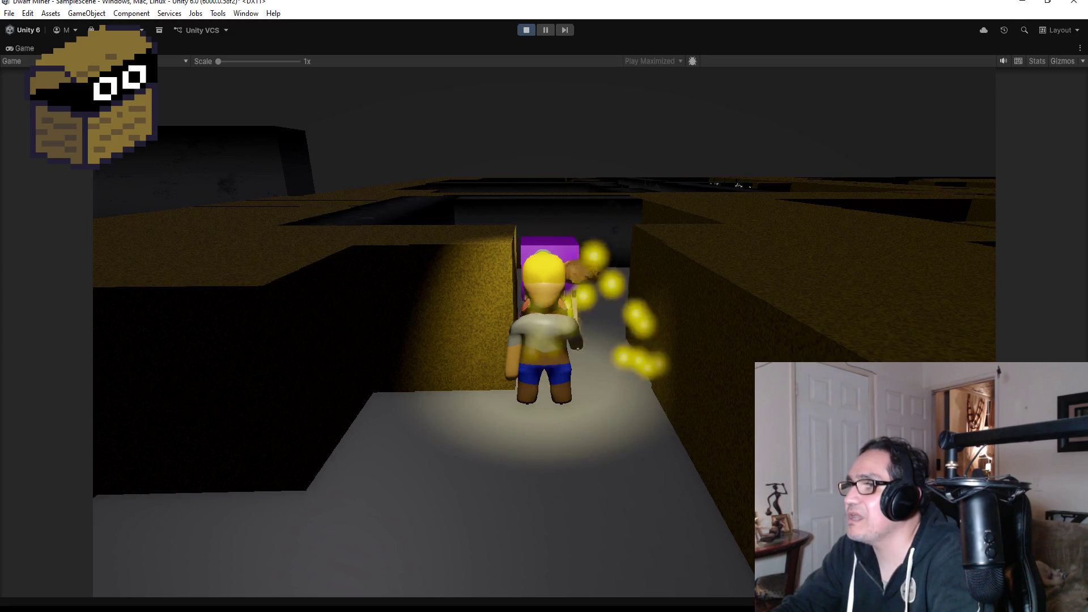
pyautogui.press('w')
pyautogui.press('w')
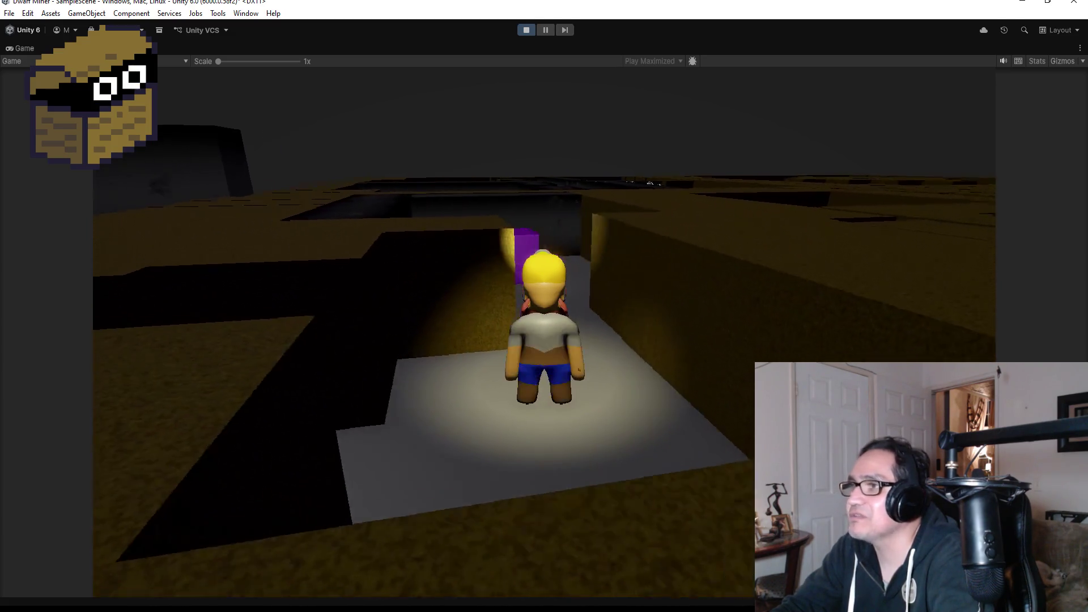
pyautogui.press('d')
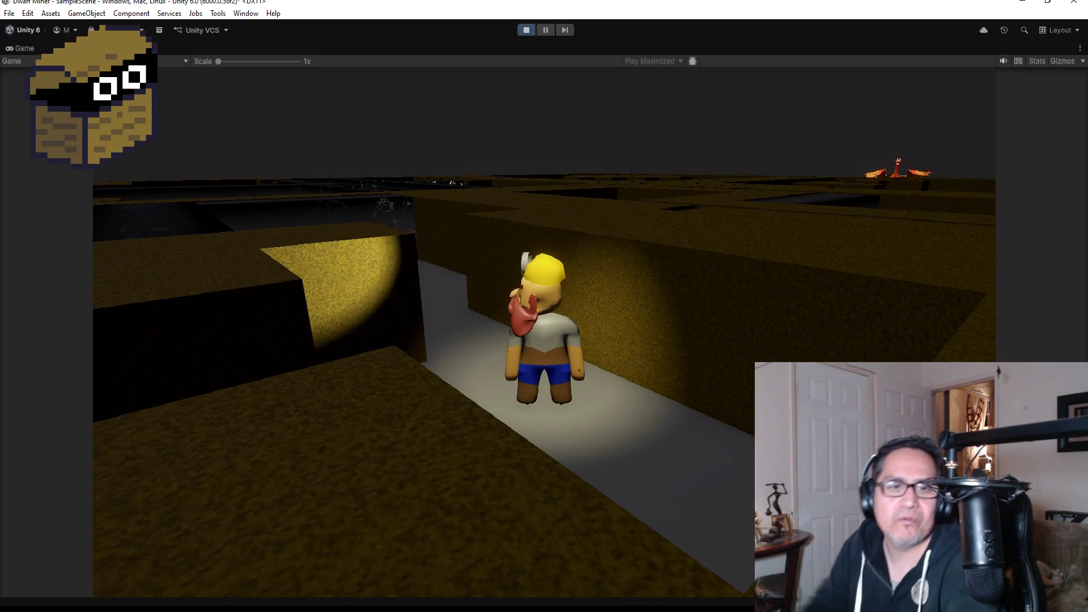
pyautogui.press('w')
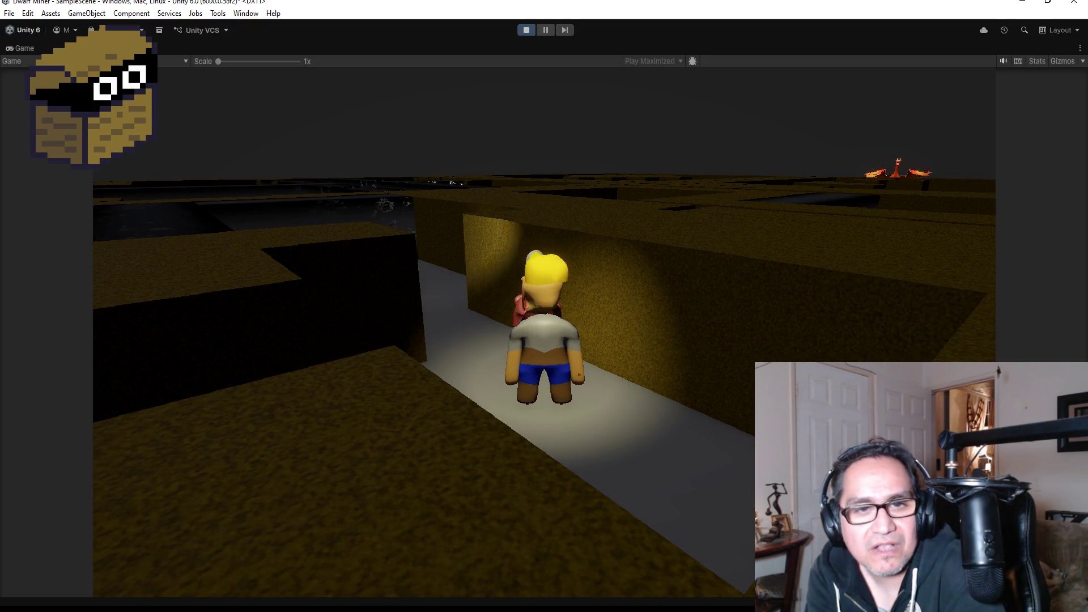
pyautogui.press('a')
pyautogui.press('d')
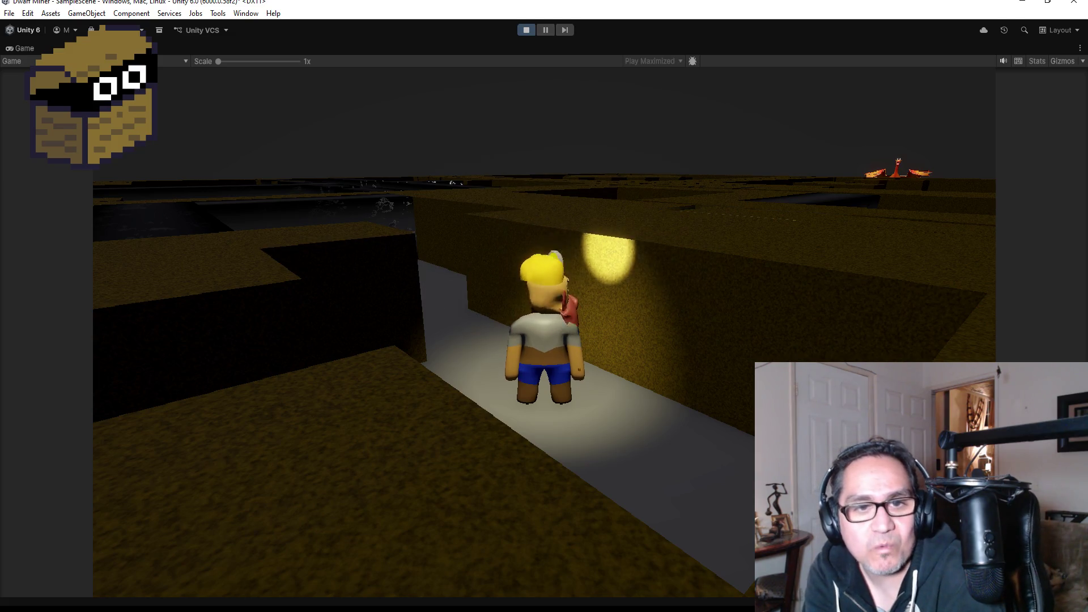
pyautogui.press('a')
pyautogui.press('d')
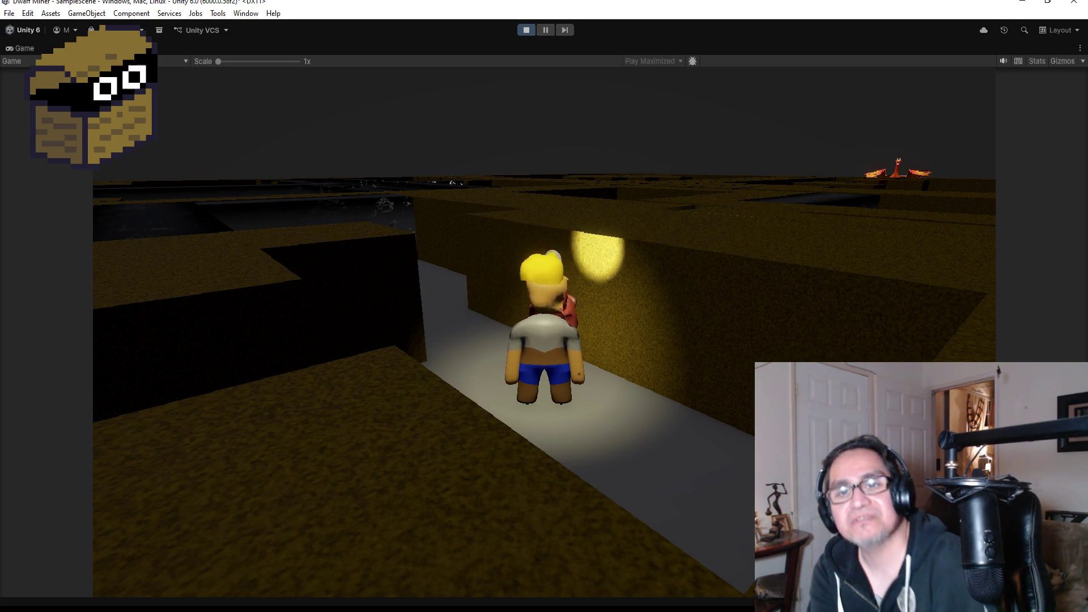
pyautogui.press('a')
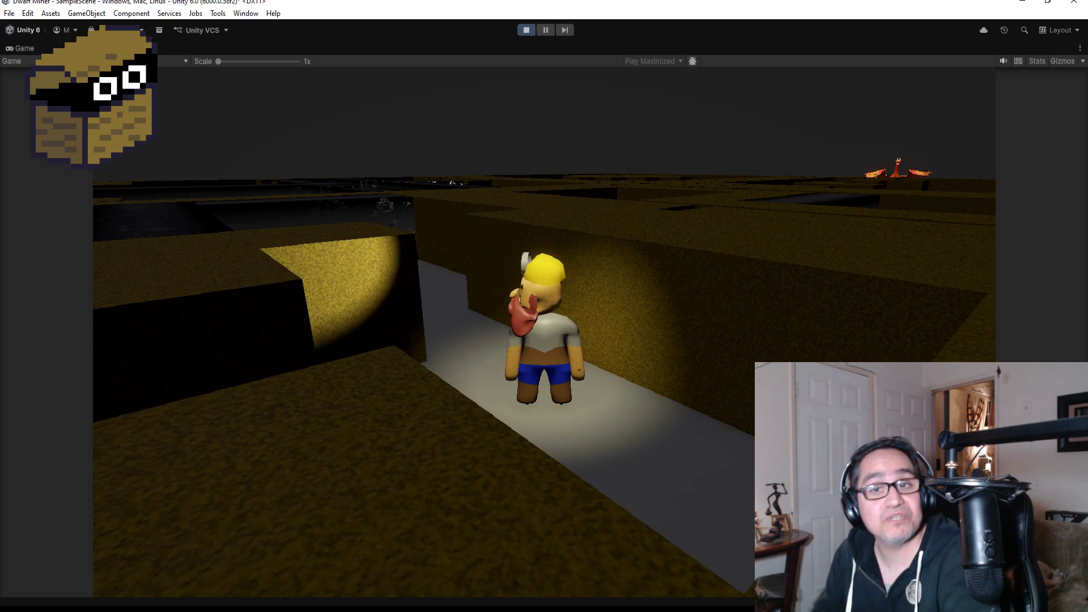
pyautogui.press('d')
pyautogui.press('d')
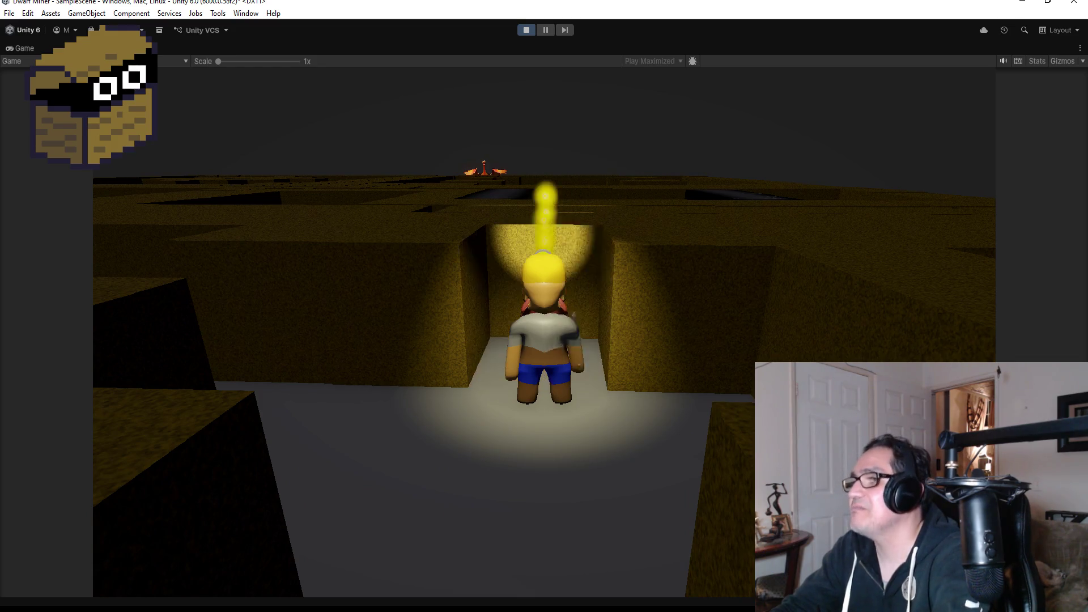
# Run the dwarf through the junction and around the corner to the narrow corridor's end.
pyautogui.press('w')
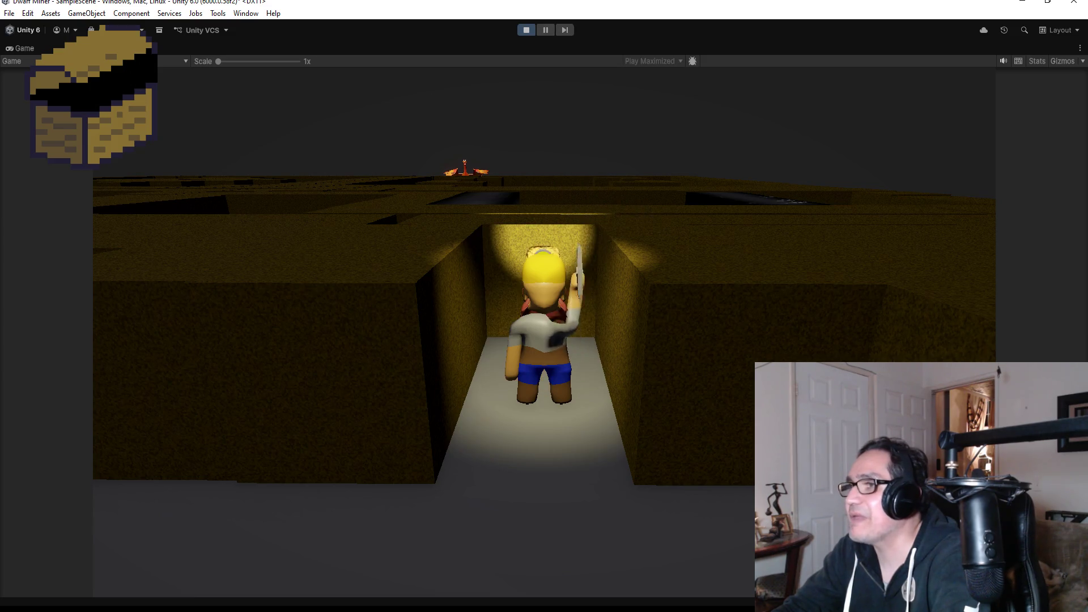
pyautogui.press('w')
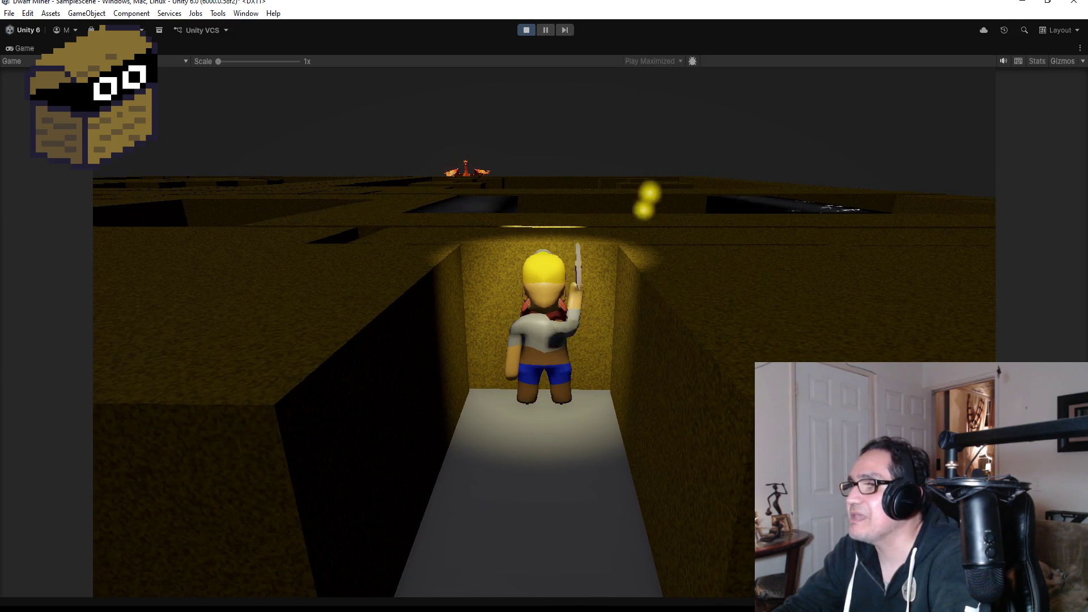
pyautogui.press('w')
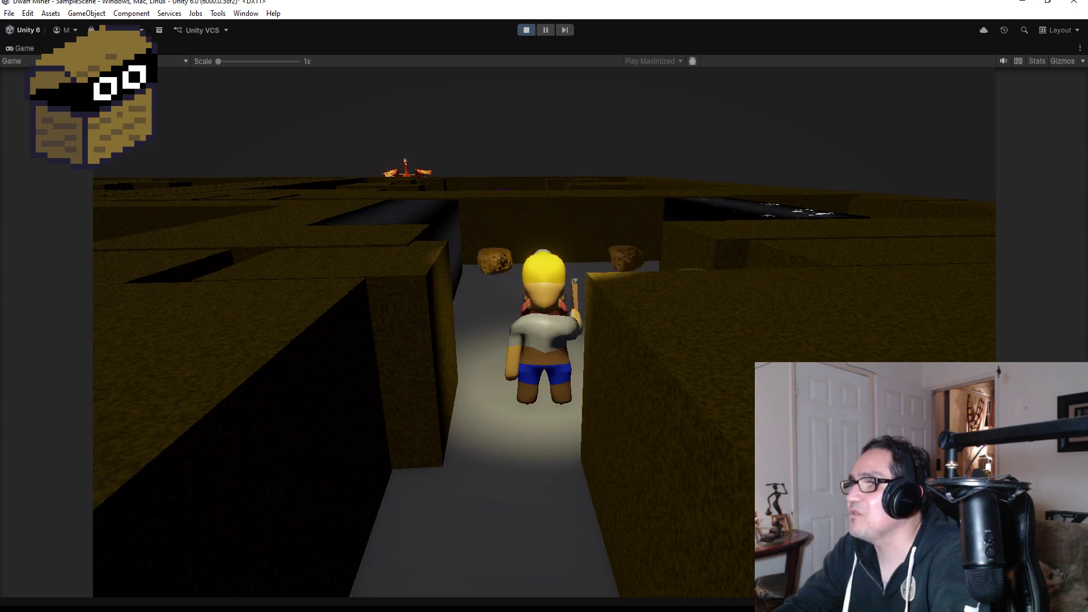
pyautogui.press('w')
pyautogui.press('d')
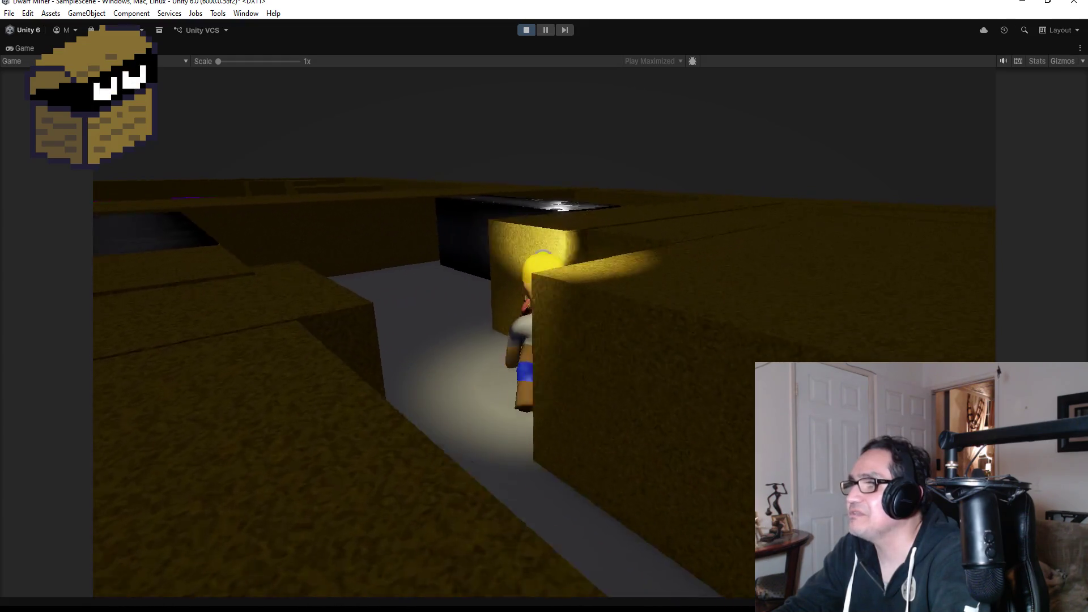
pyautogui.press('w')
pyautogui.press('s')
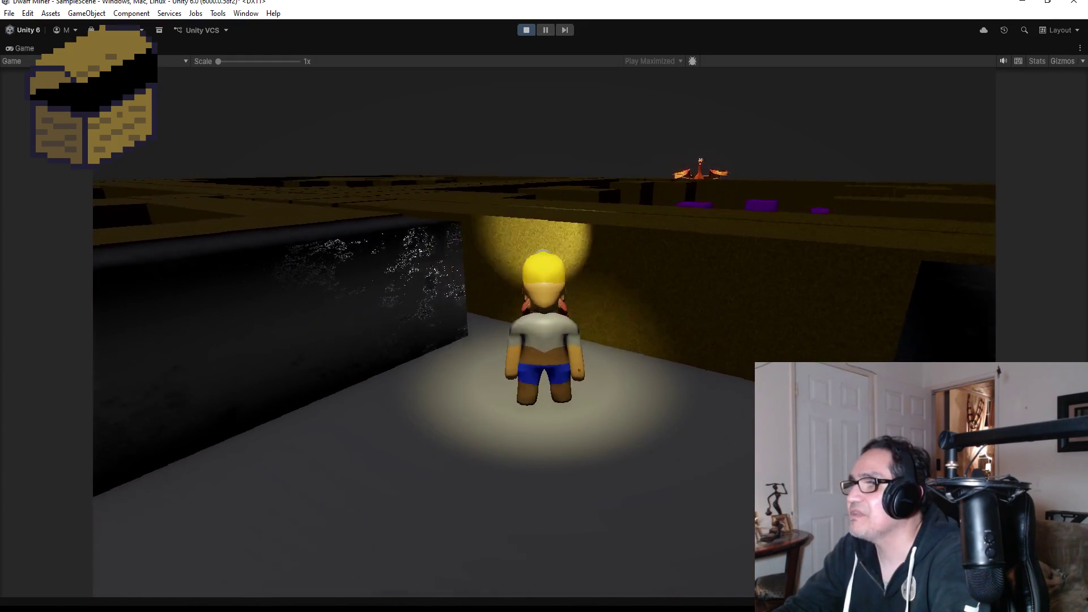
pyautogui.press('w')
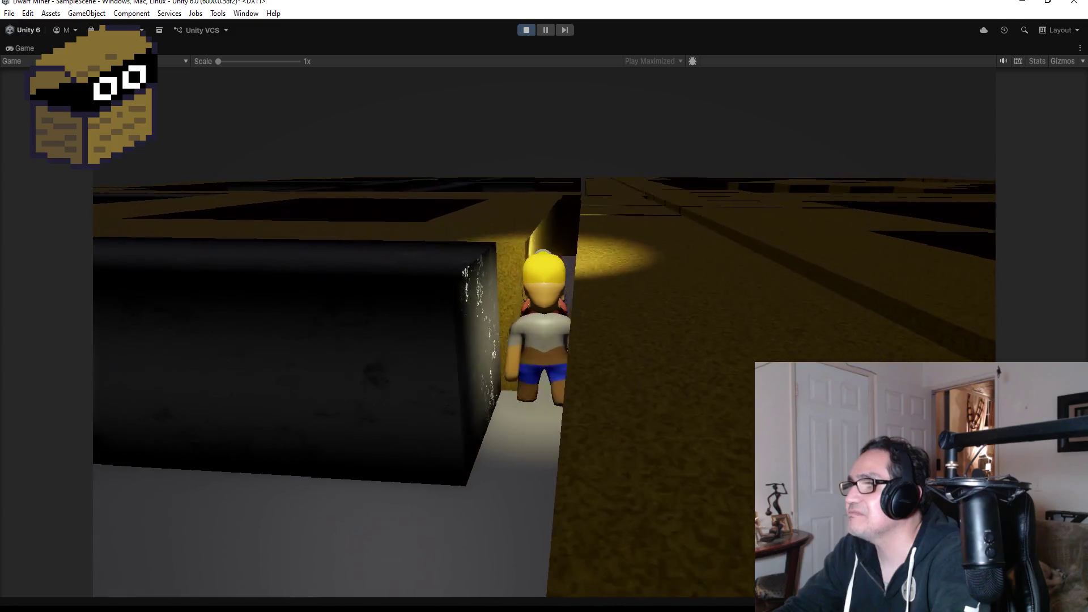
pyautogui.press('w')
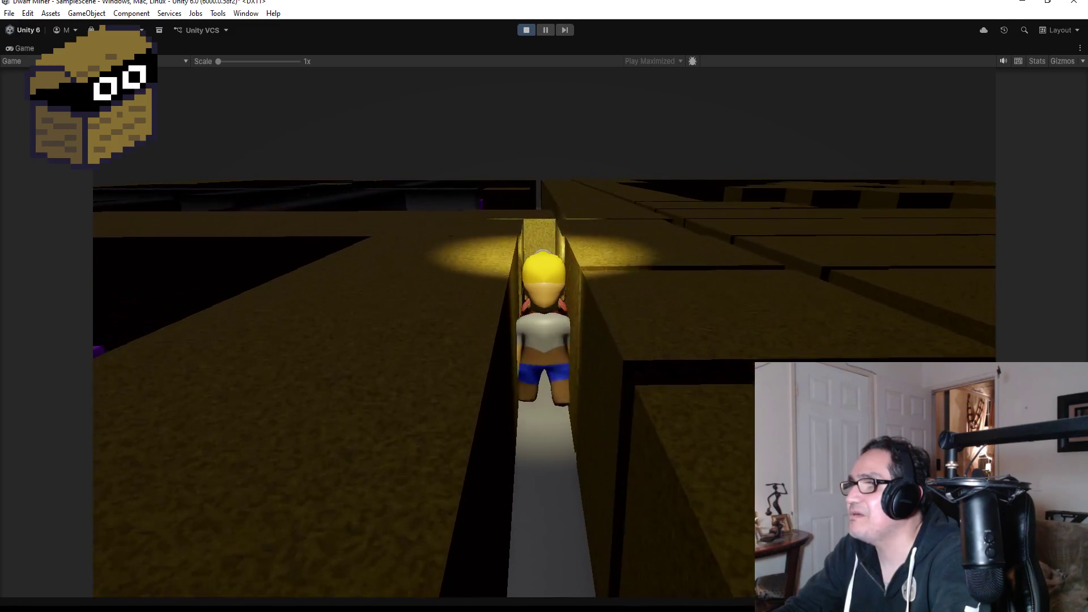
pyautogui.press('w')
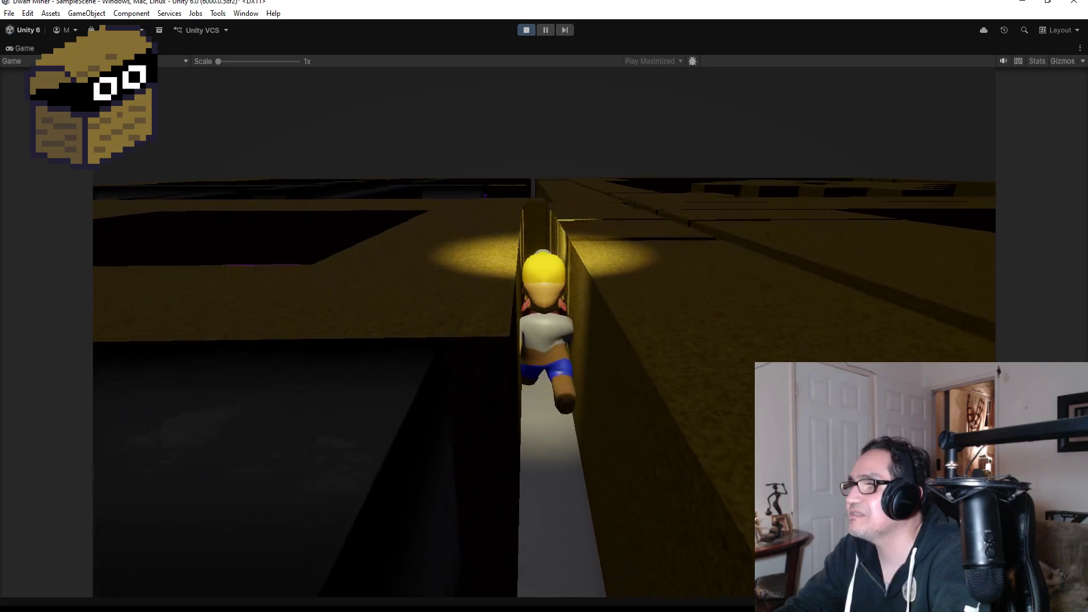
pyautogui.press('w')
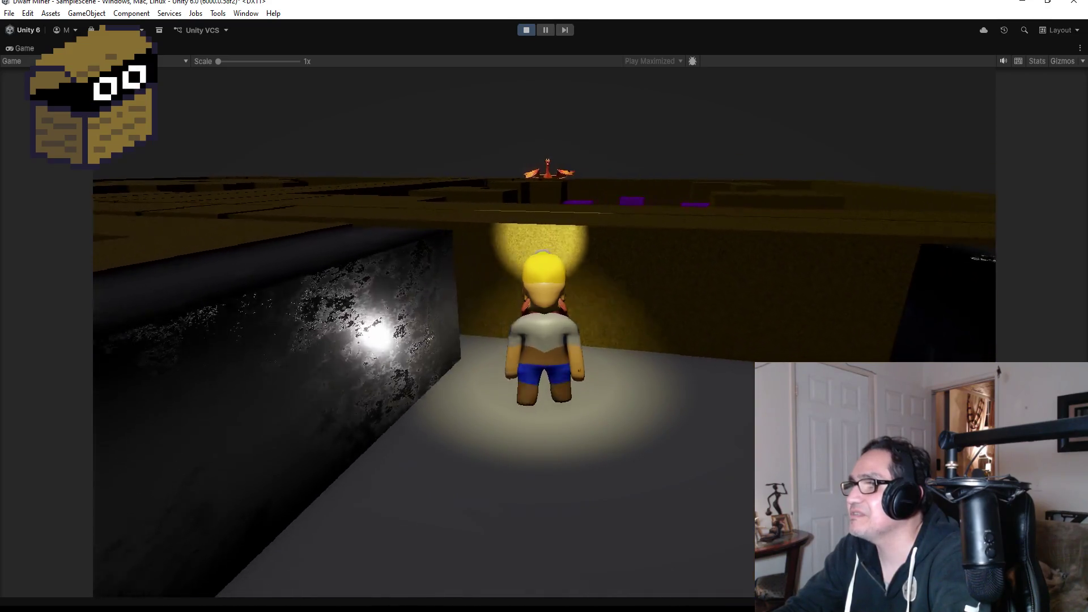
# Pickaxe through the end wall, run to the purple cubes, and stop the game.
pyautogui.press('space')
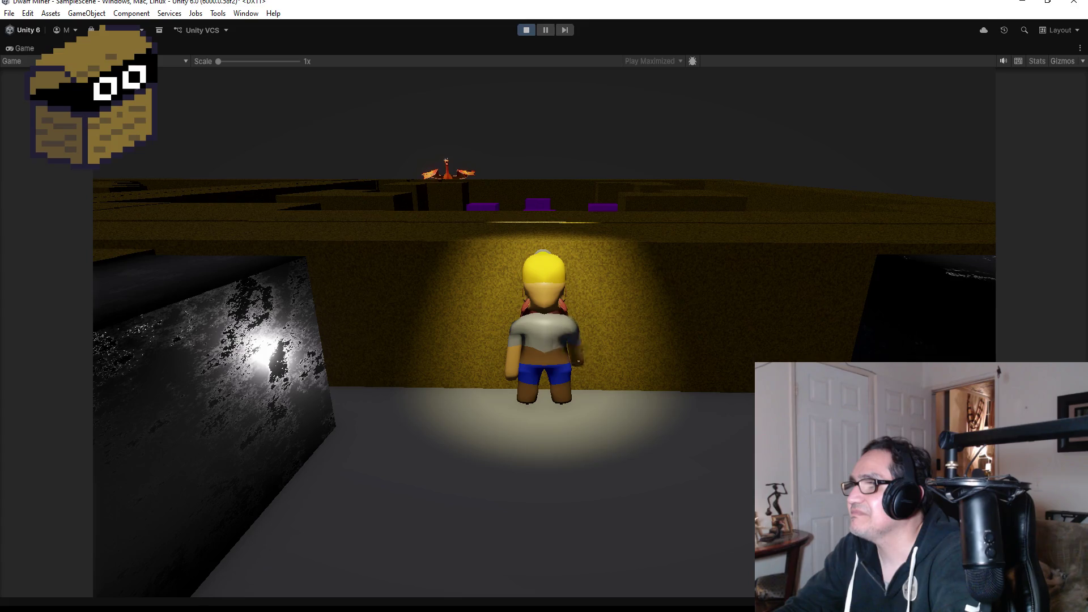
pyautogui.press('space')
pyautogui.press('w')
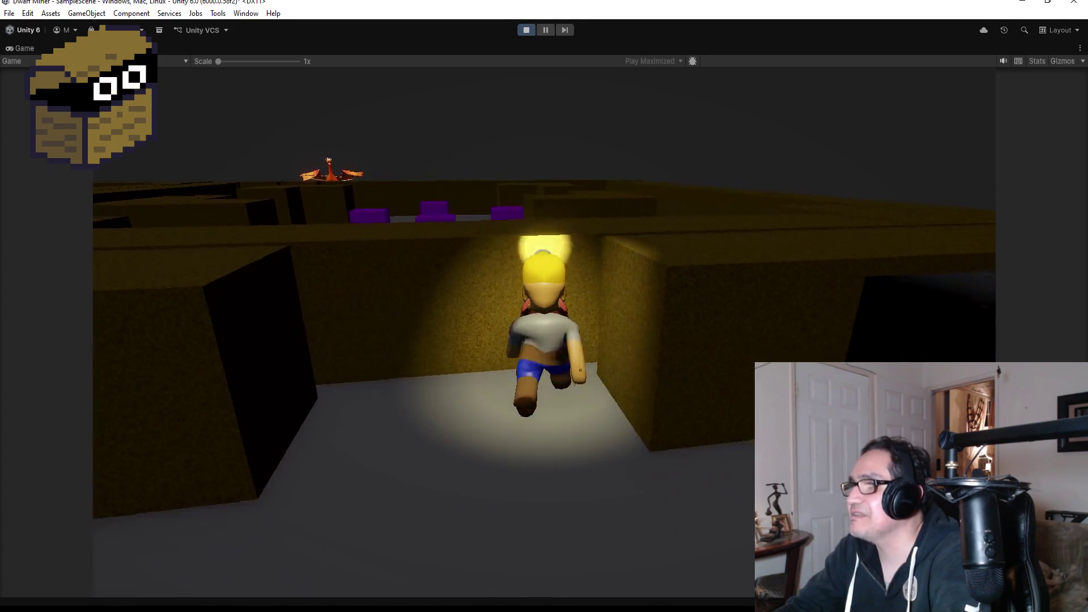
pyautogui.press('w')
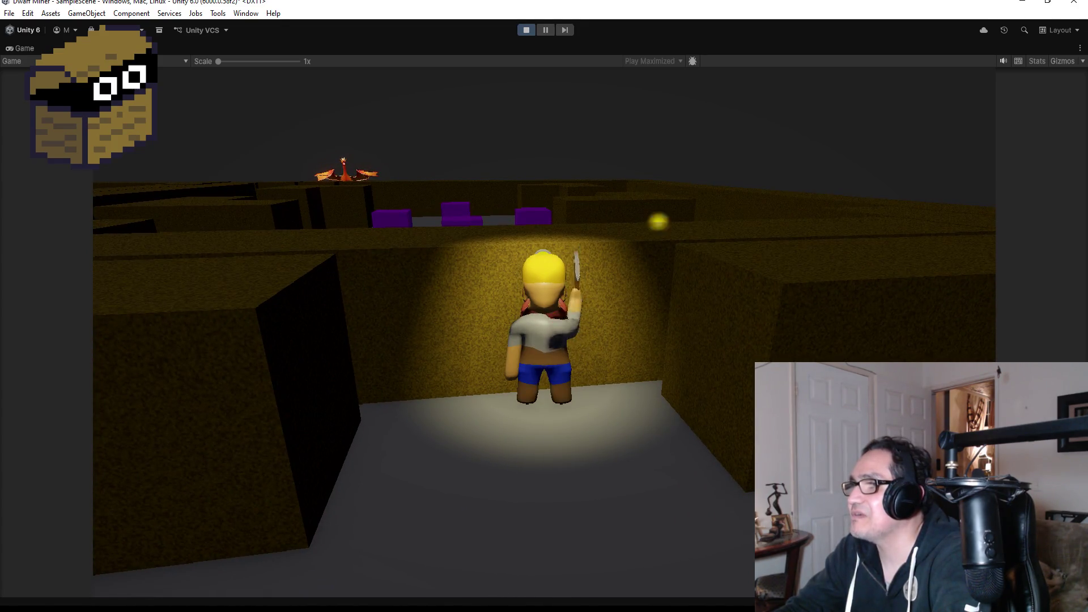
pyautogui.press('w')
pyautogui.press('w')
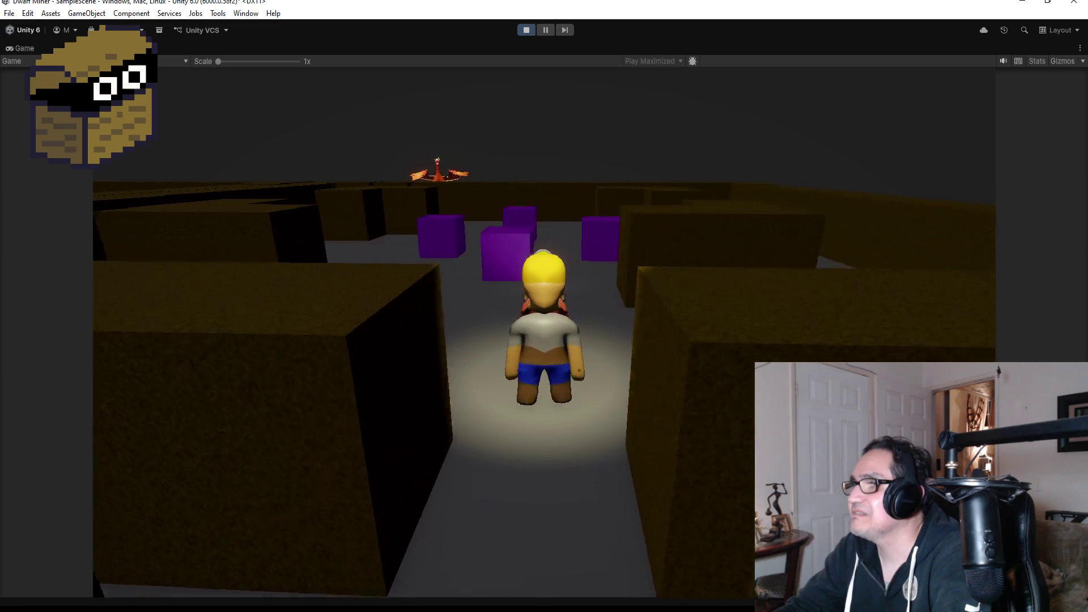
pyautogui.press('w')
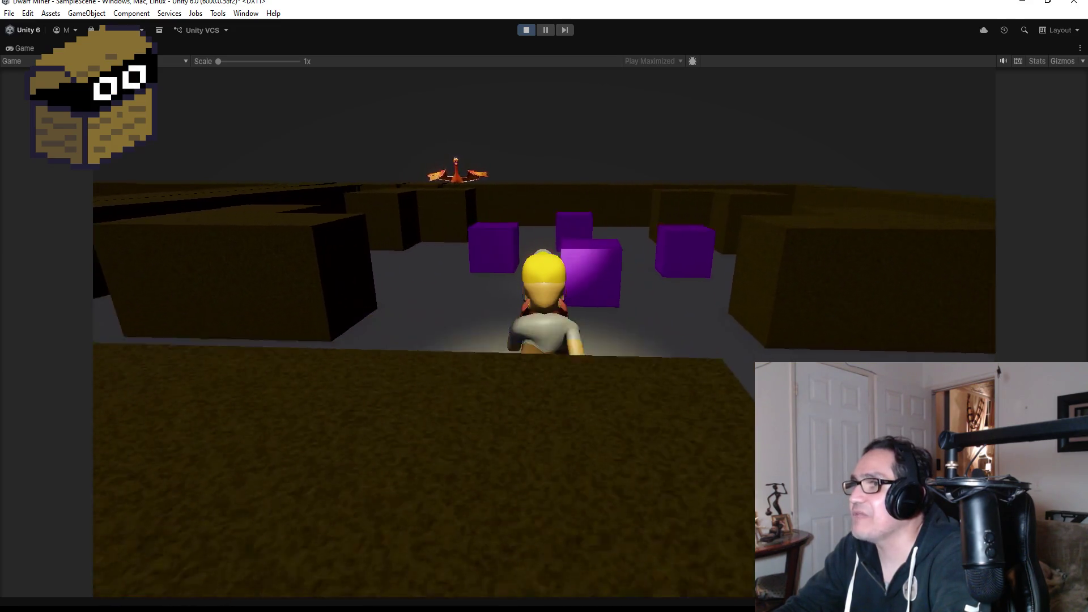
pyautogui.press('w')
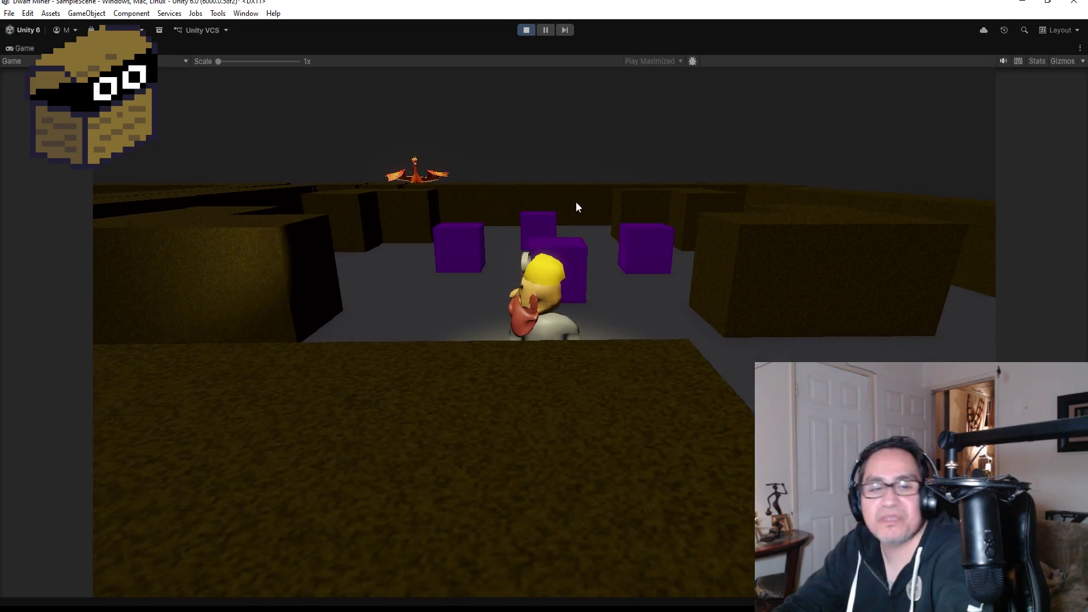
pyautogui.press('w')
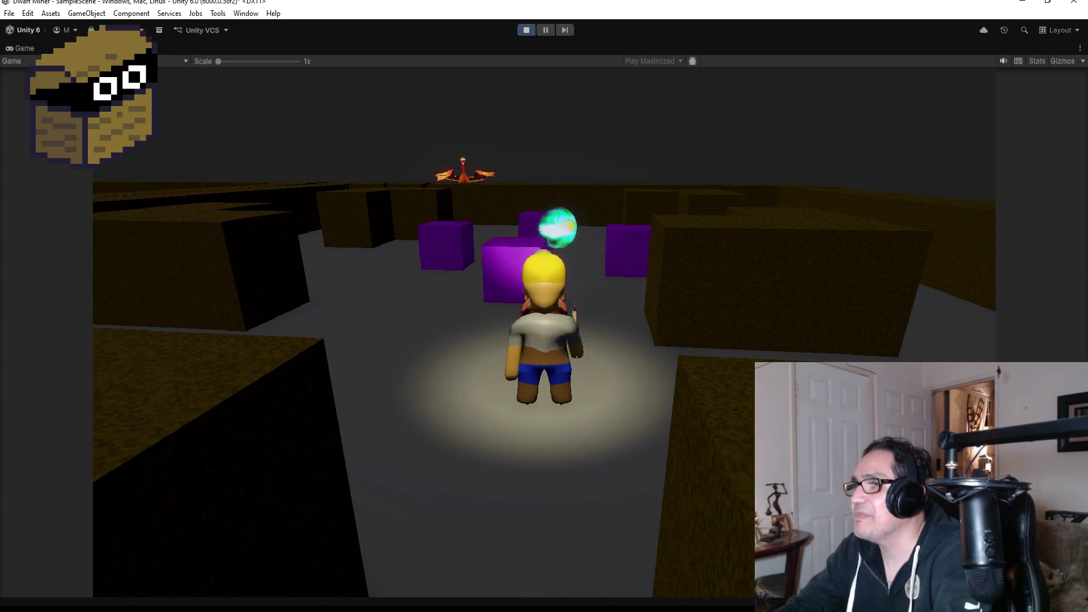
pyautogui.press('w')
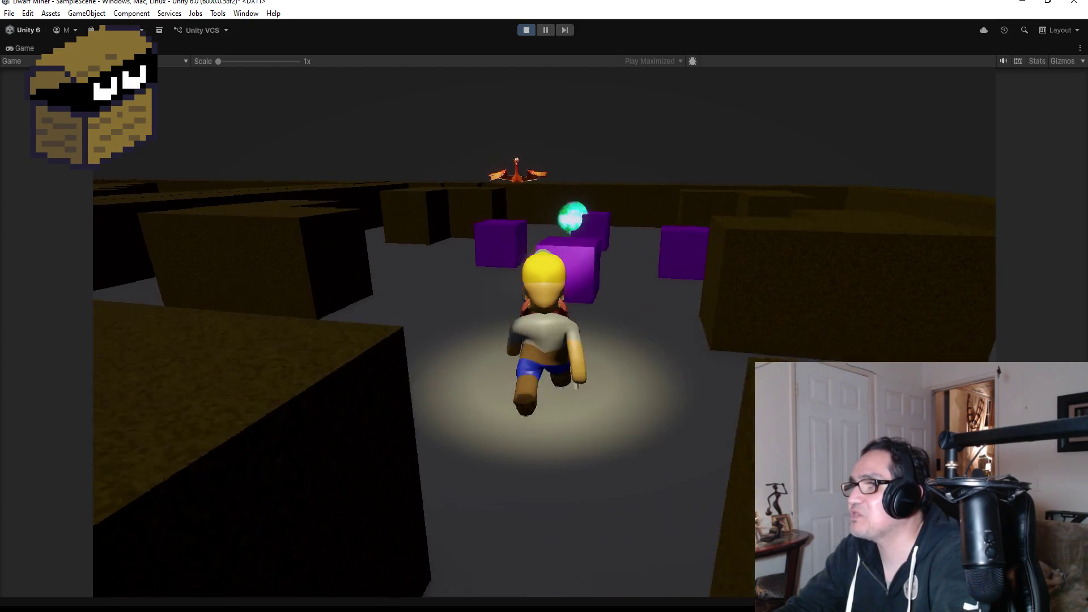
pyautogui.press('w')
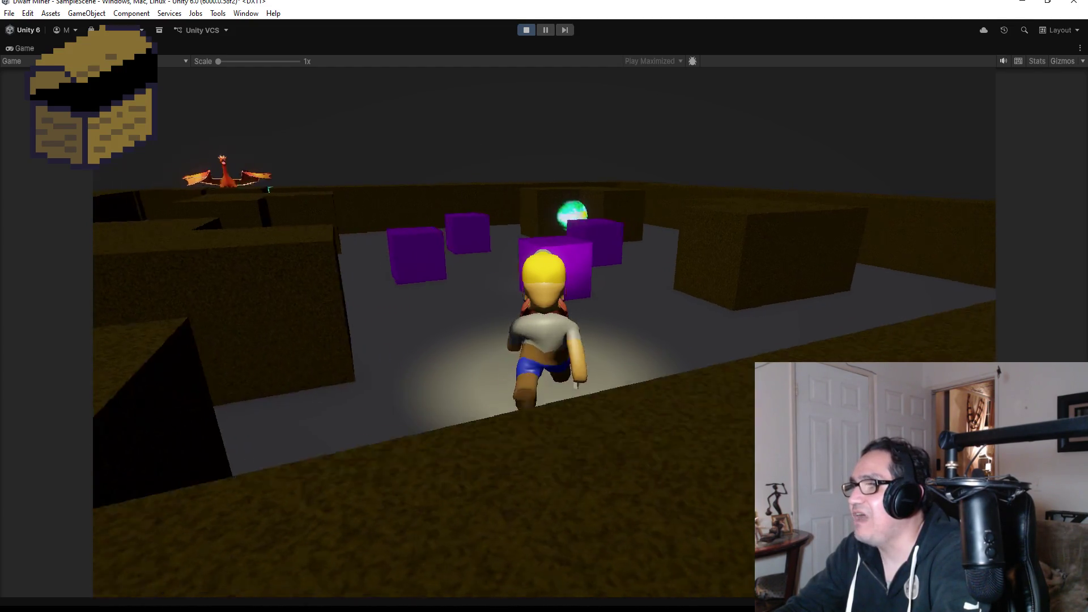
pyautogui.press('w')
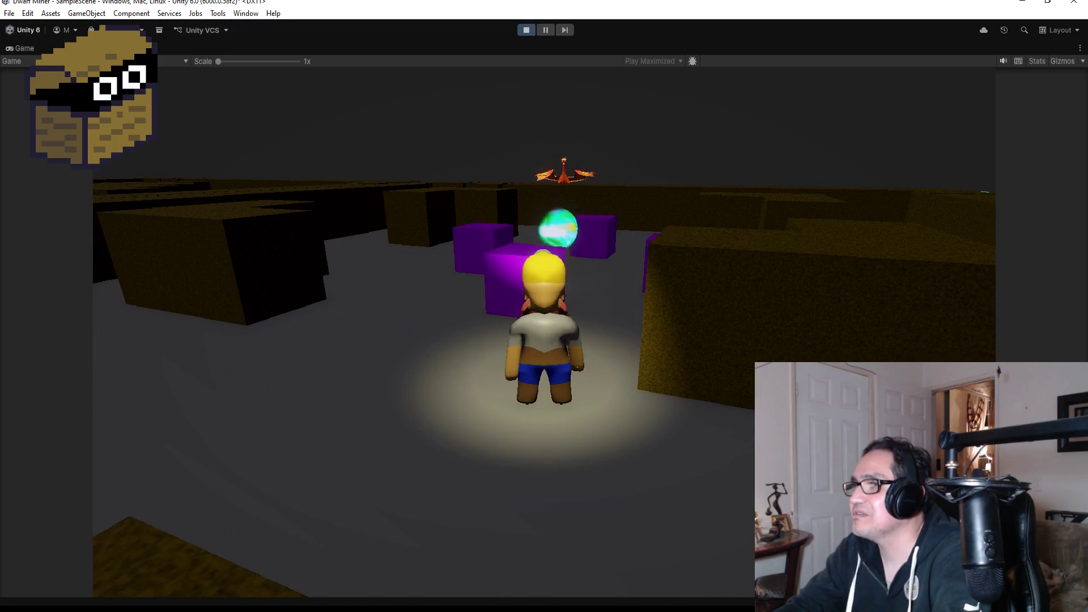
pyautogui.click(525, 32)
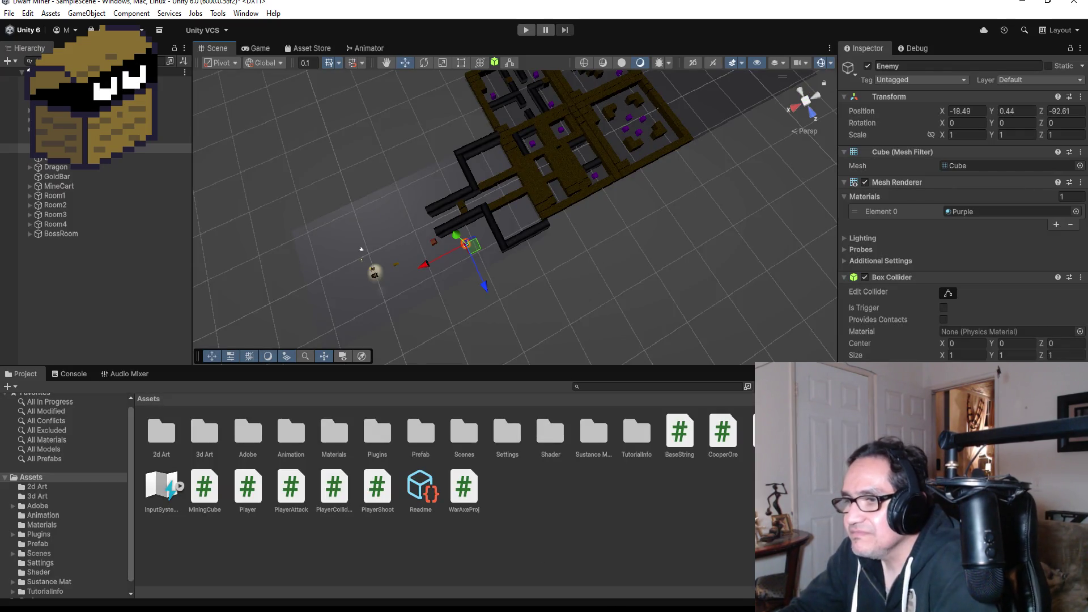
# Return from Visual Studio, inspect the PlayerProj prefab in Assets/Prefab, and restart Play mode.
pyautogui.hotkey('alt', 'Tab')
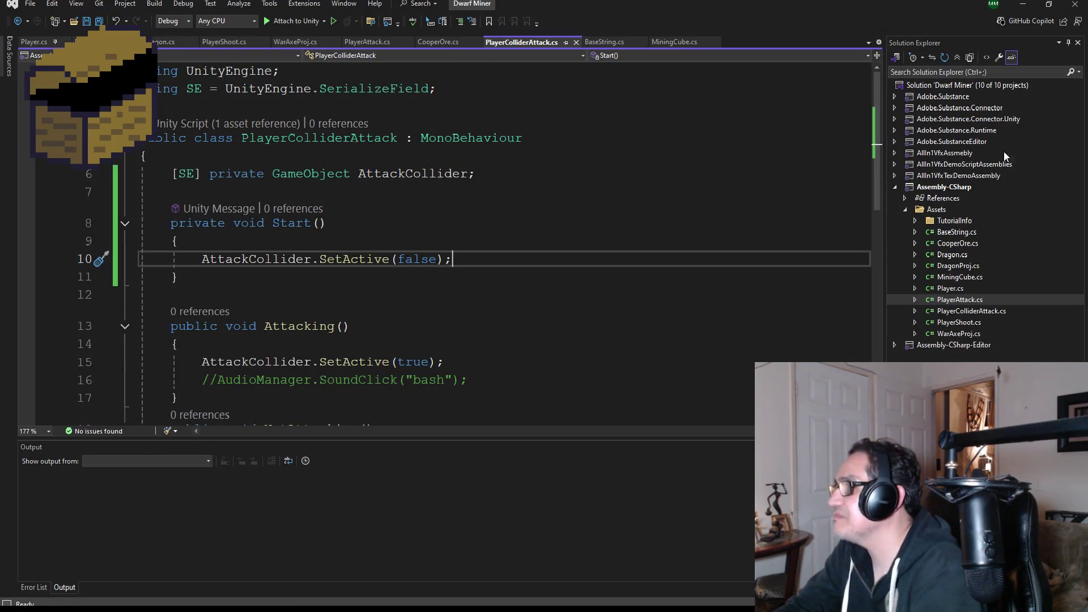
pyautogui.click(1019, 5)
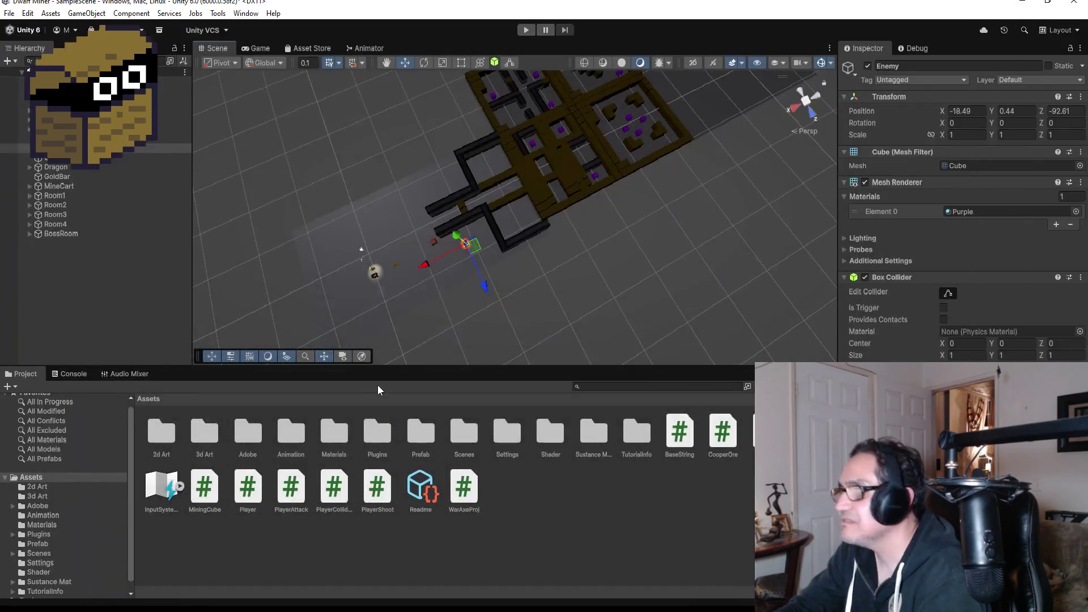
pyautogui.click(425, 441)
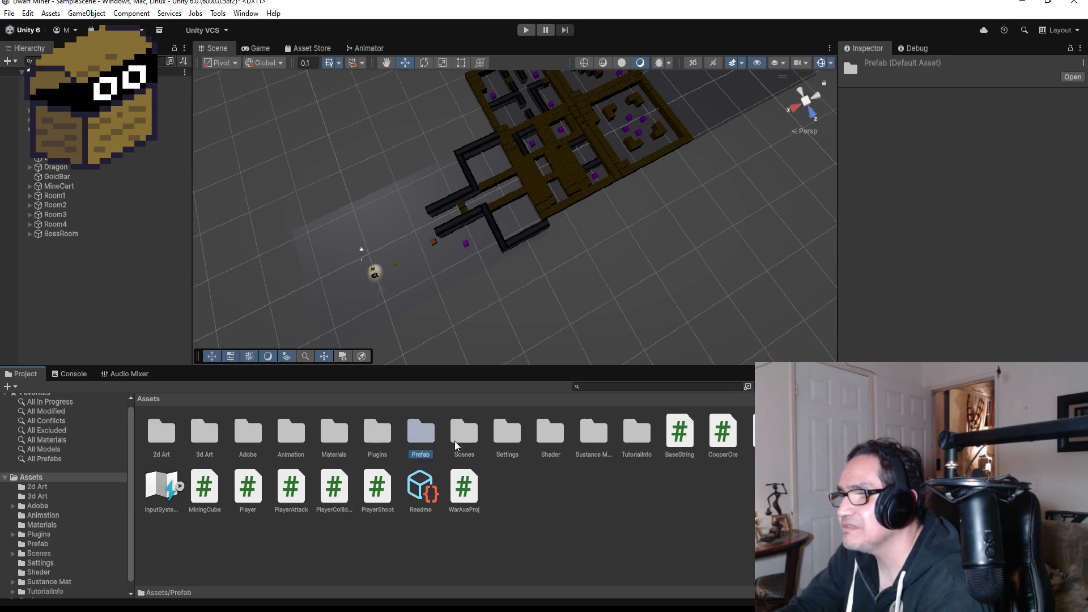
pyautogui.doubleClick(418, 440)
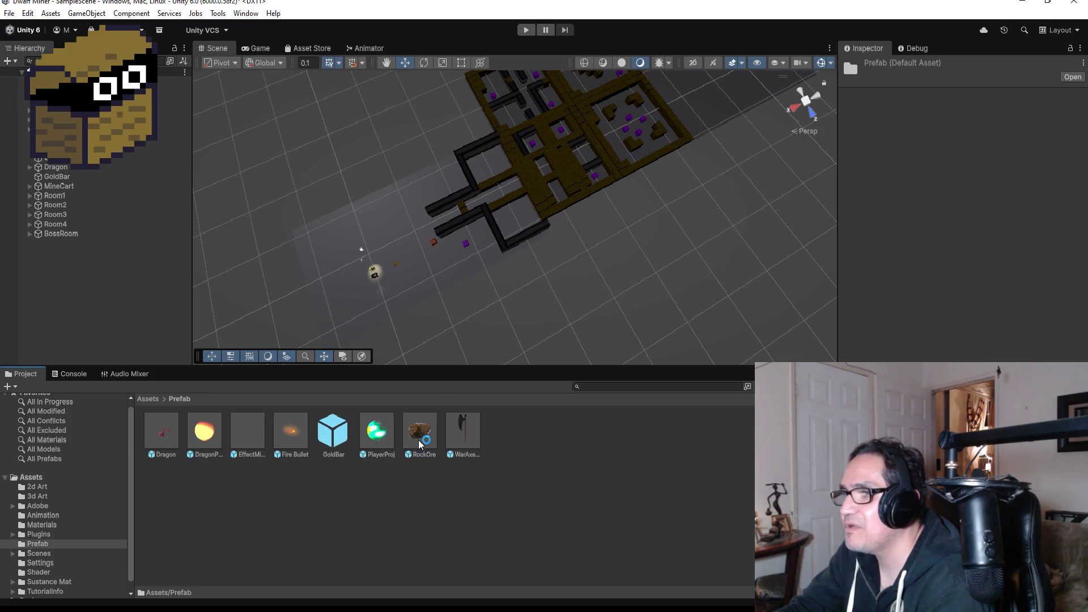
pyautogui.click(377, 431)
pyautogui.scroll(-10, 958, 216)
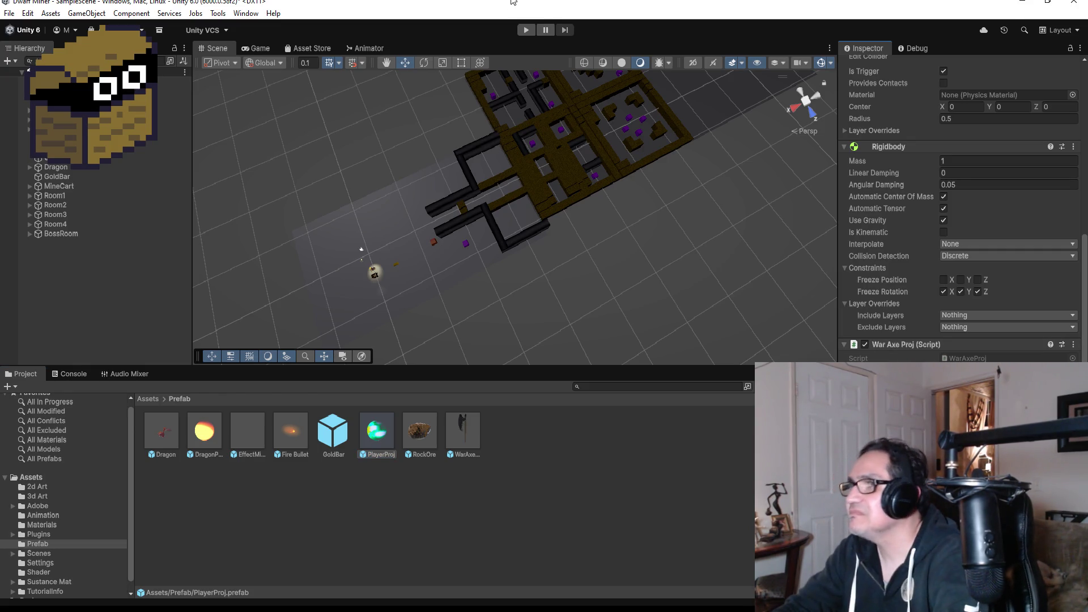
pyautogui.click(532, 30)
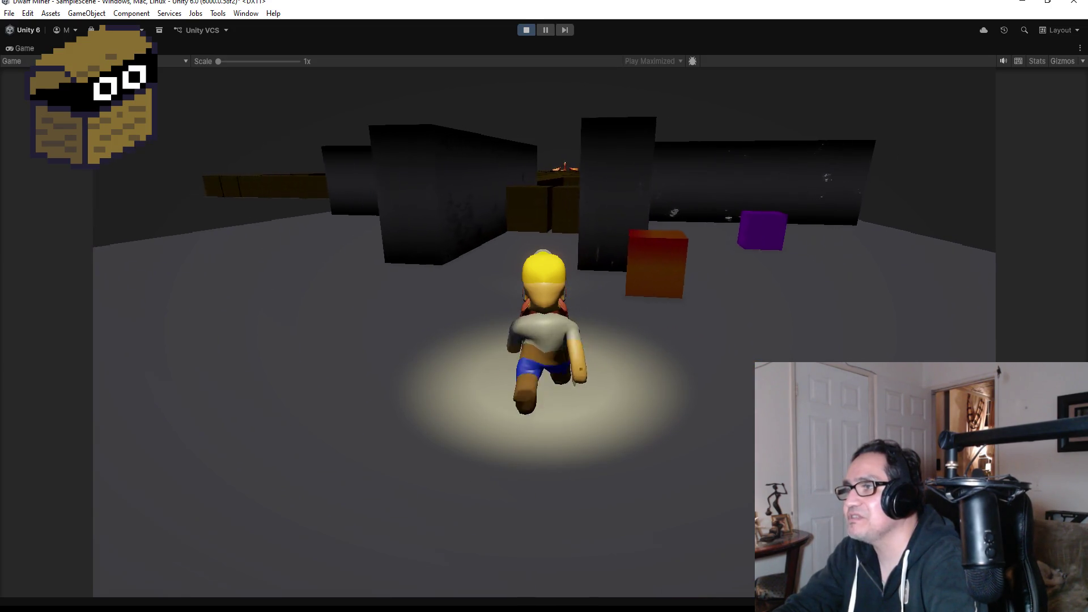
# Run the dwarf into the walled corridor and mine the blocking crate.
pyautogui.press('w')
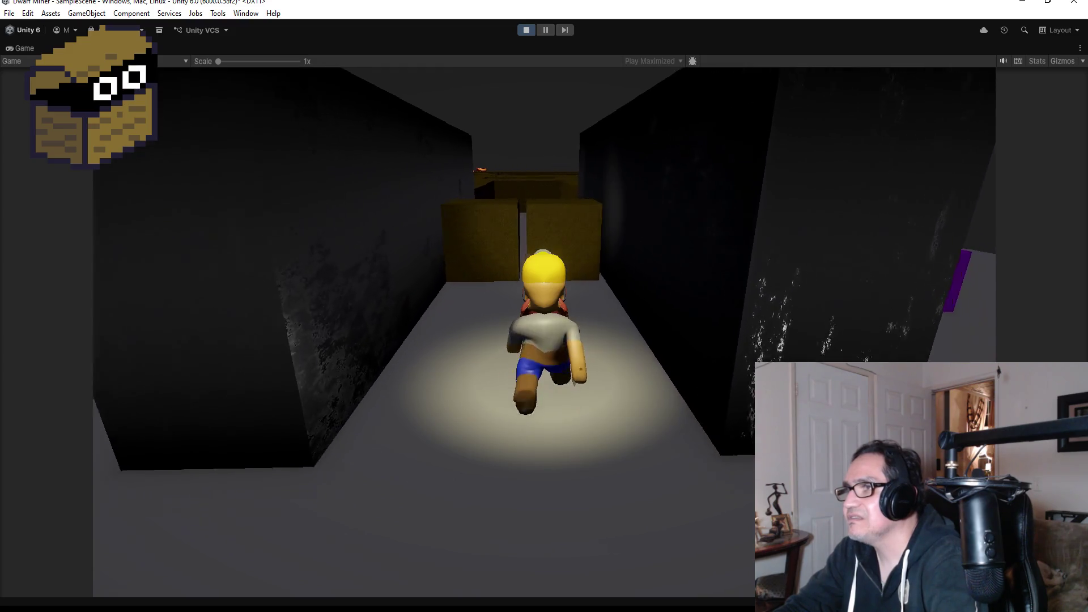
pyautogui.press('w')
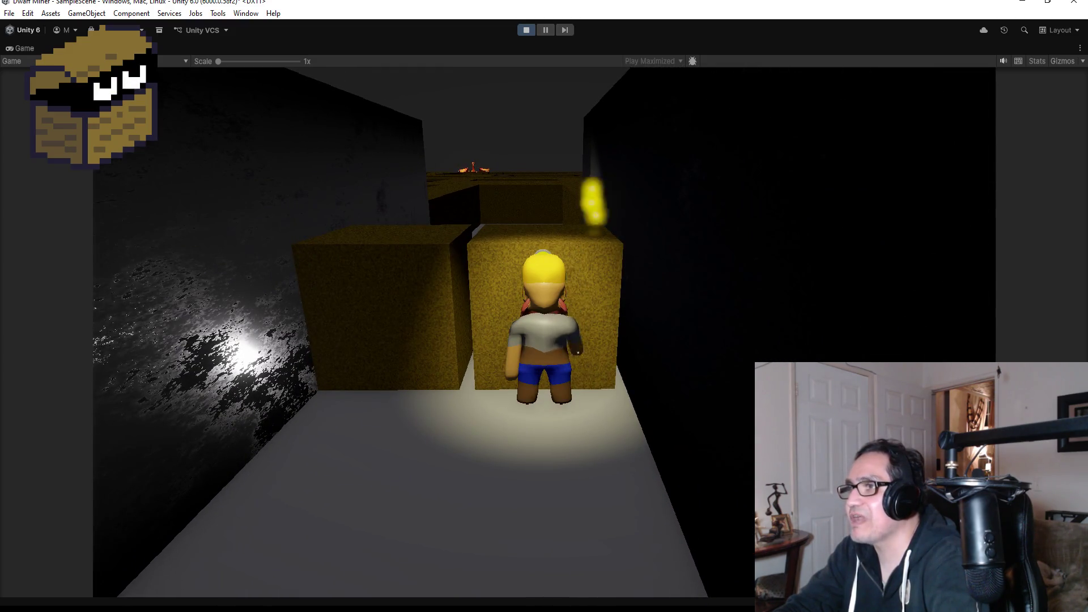
pyautogui.press('e')
pyautogui.press('w')
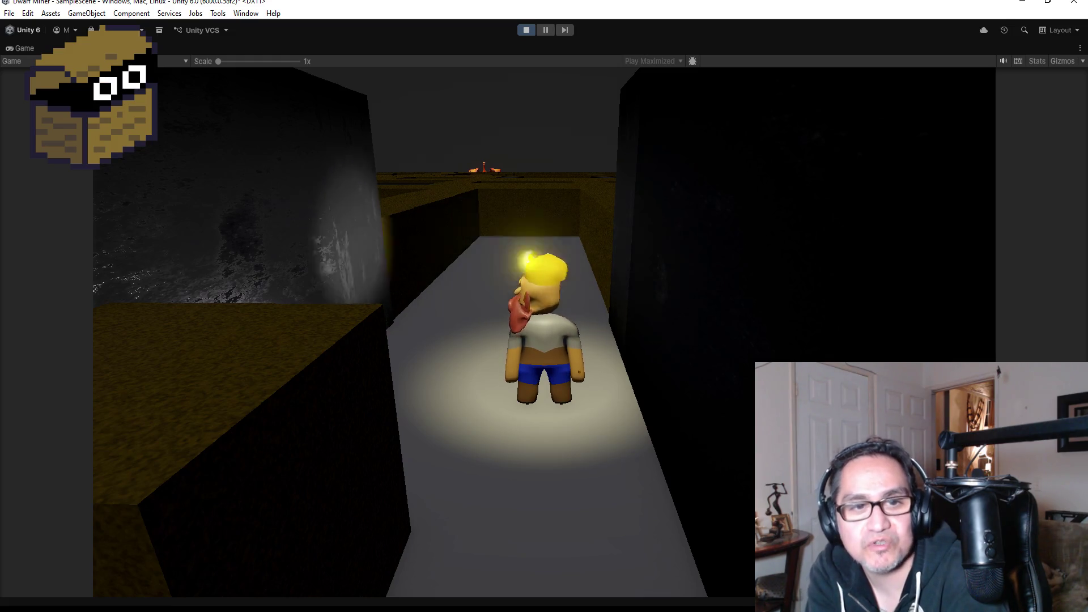
# Steer the dwarf through several corridors into the right-side opening.
pyautogui.press('a')
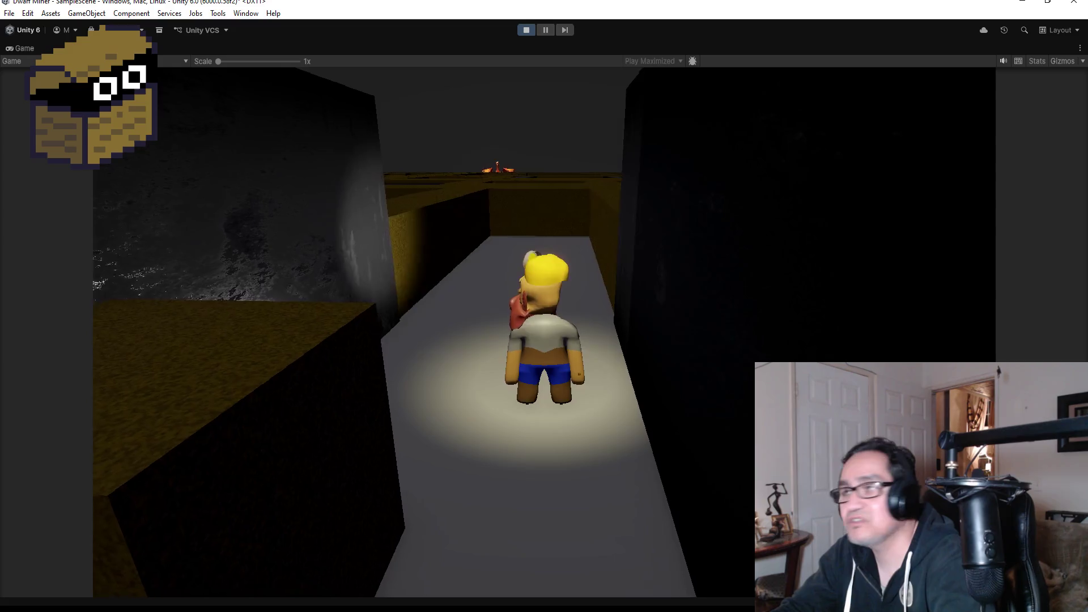
pyautogui.press('w')
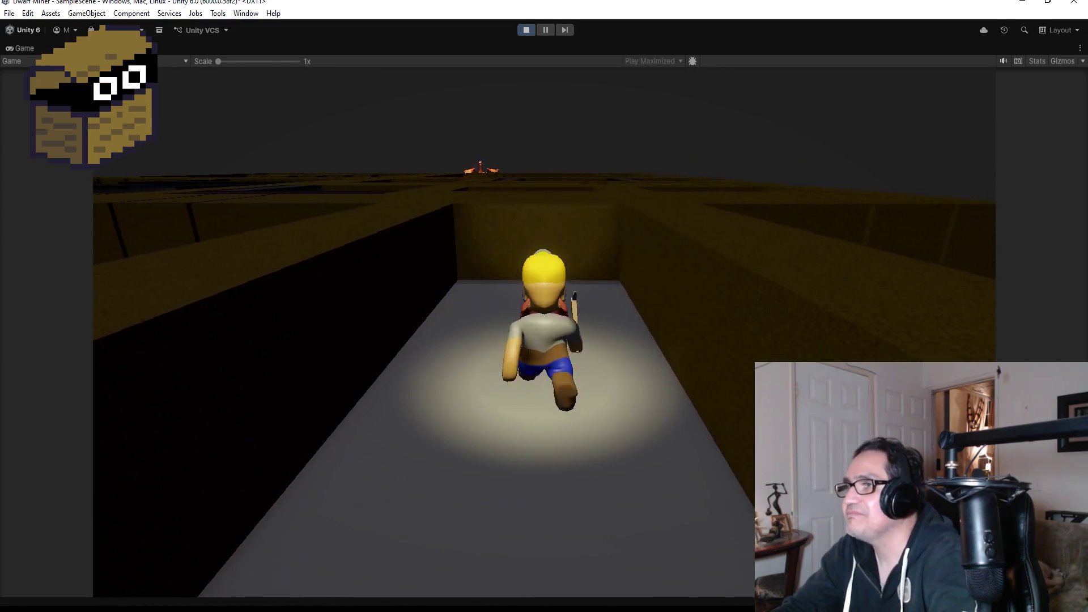
pyautogui.press('w')
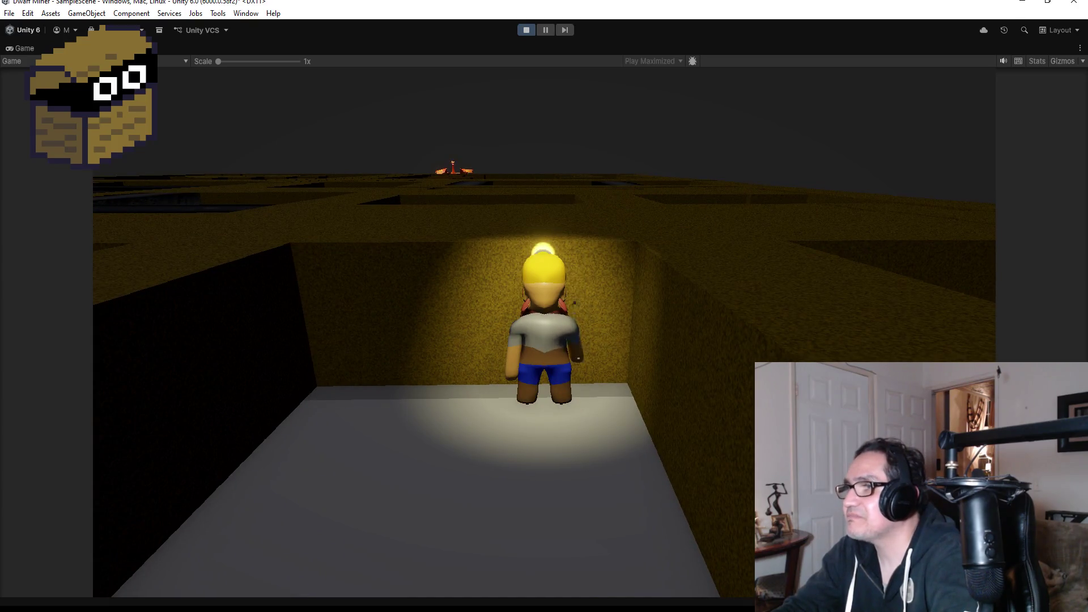
pyautogui.press('a')
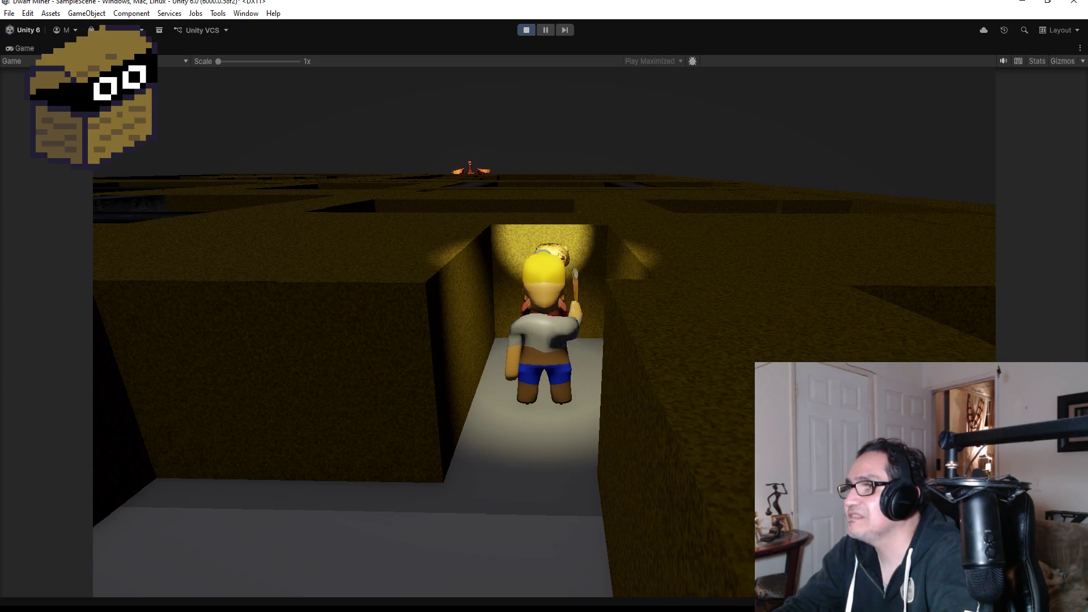
pyautogui.press('w')
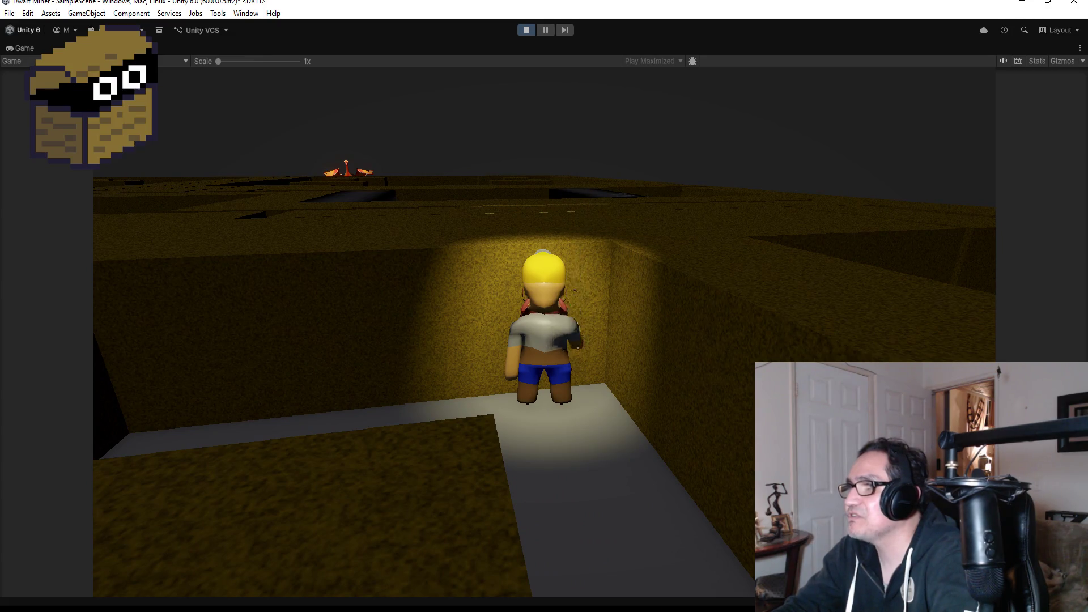
pyautogui.press('a')
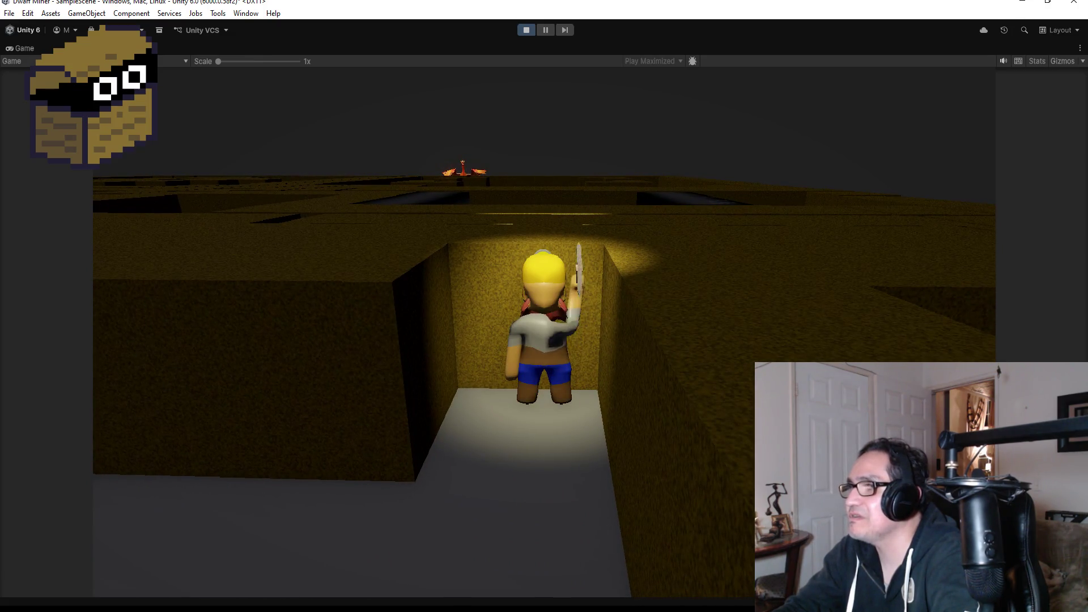
pyautogui.press('w')
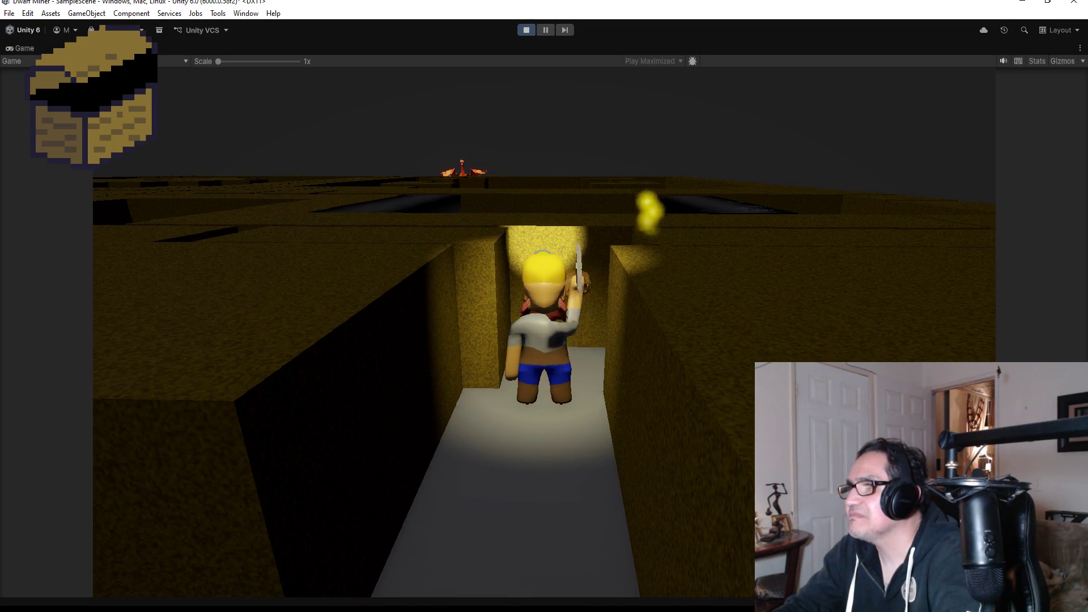
pyautogui.press('d')
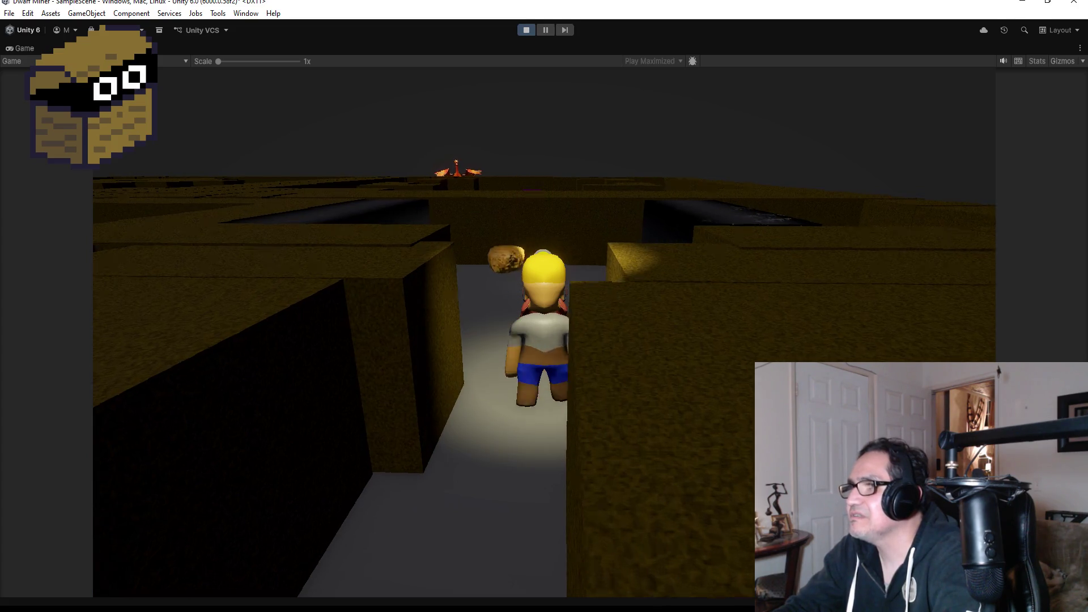
pyautogui.press('d')
# Mine away the wall block and run past the purple blocks, collecting coins.
pyautogui.press('e')
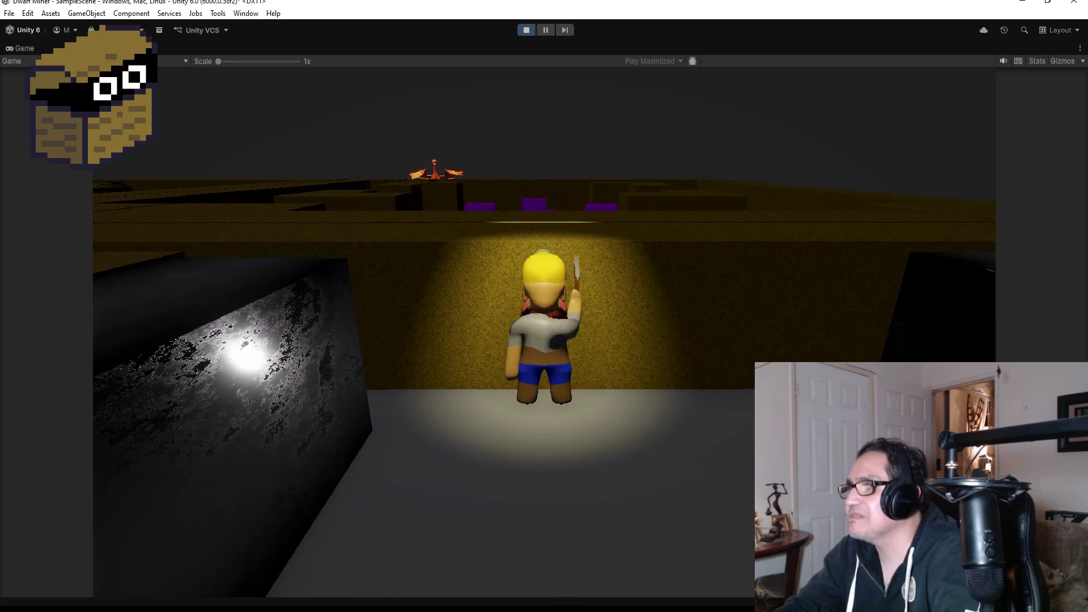
pyautogui.press('e')
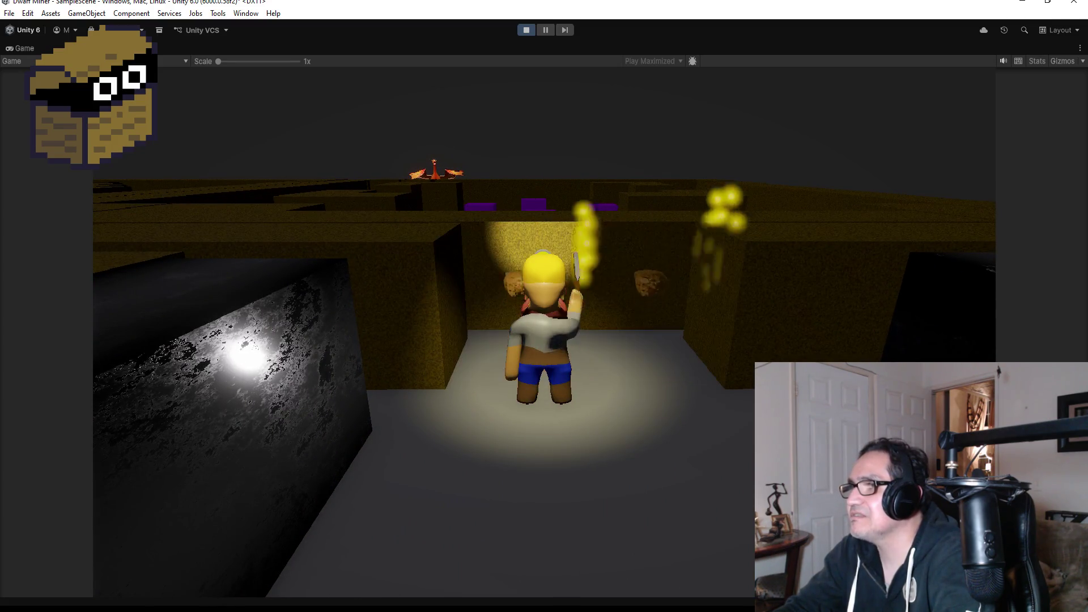
pyautogui.press('w')
pyautogui.press('a')
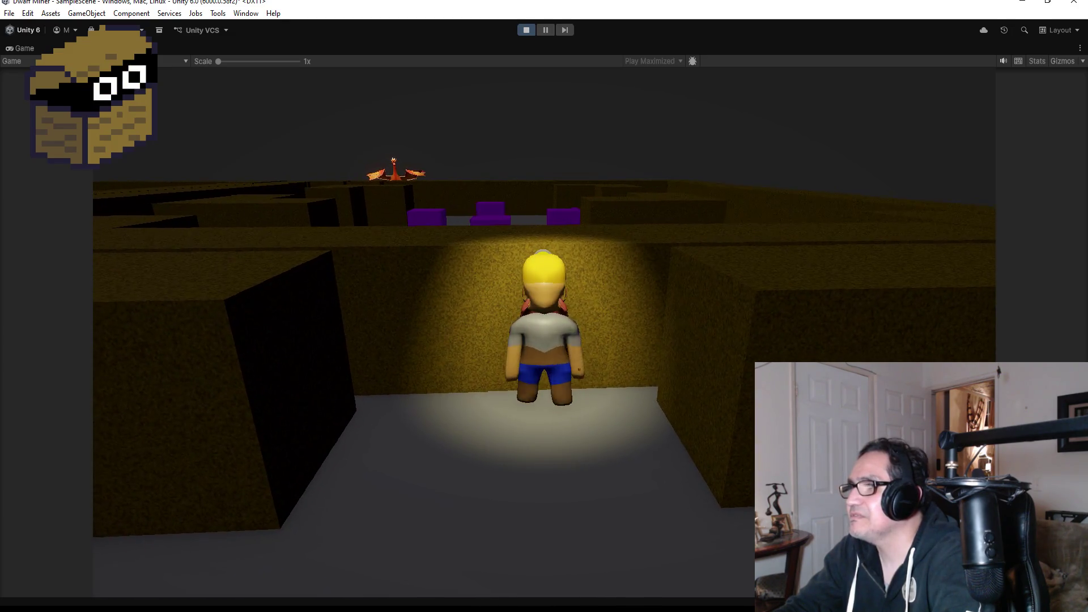
pyautogui.press('a')
pyautogui.press('w')
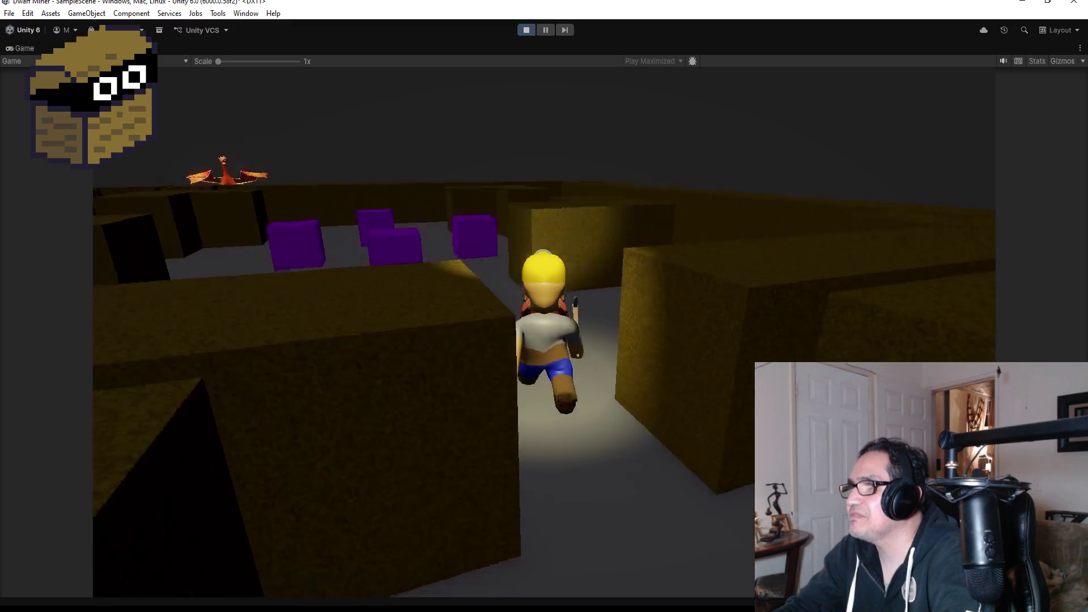
pyautogui.press('w')
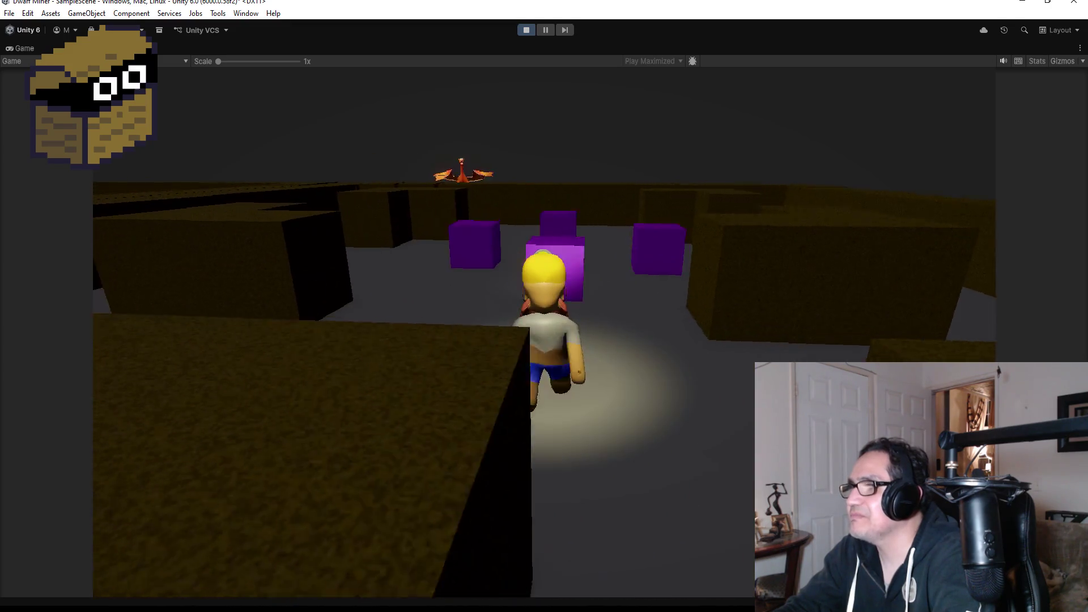
pyautogui.press('w')
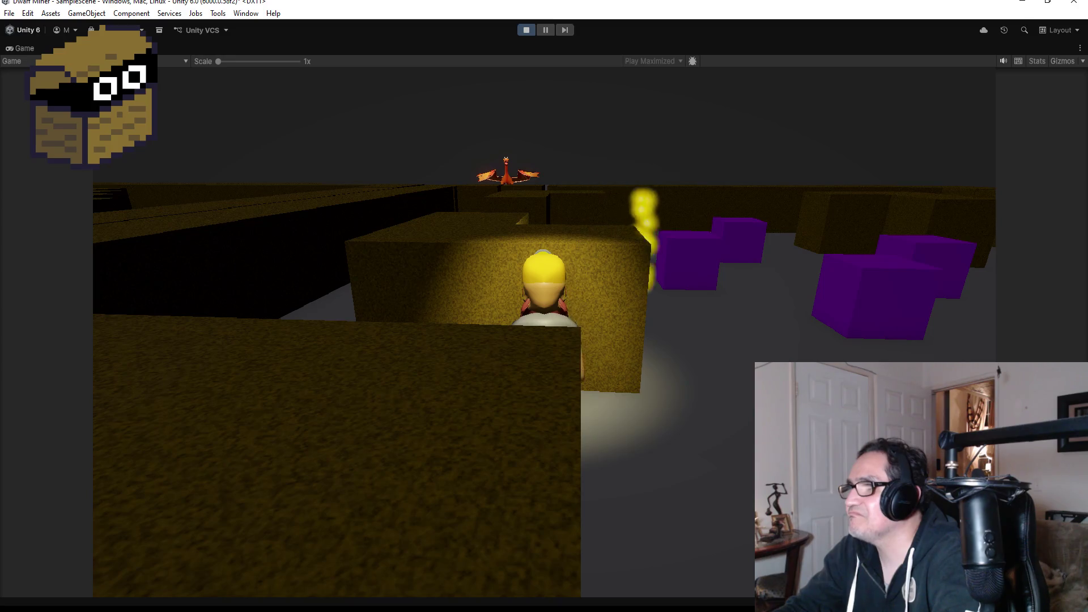
pyautogui.press('d')
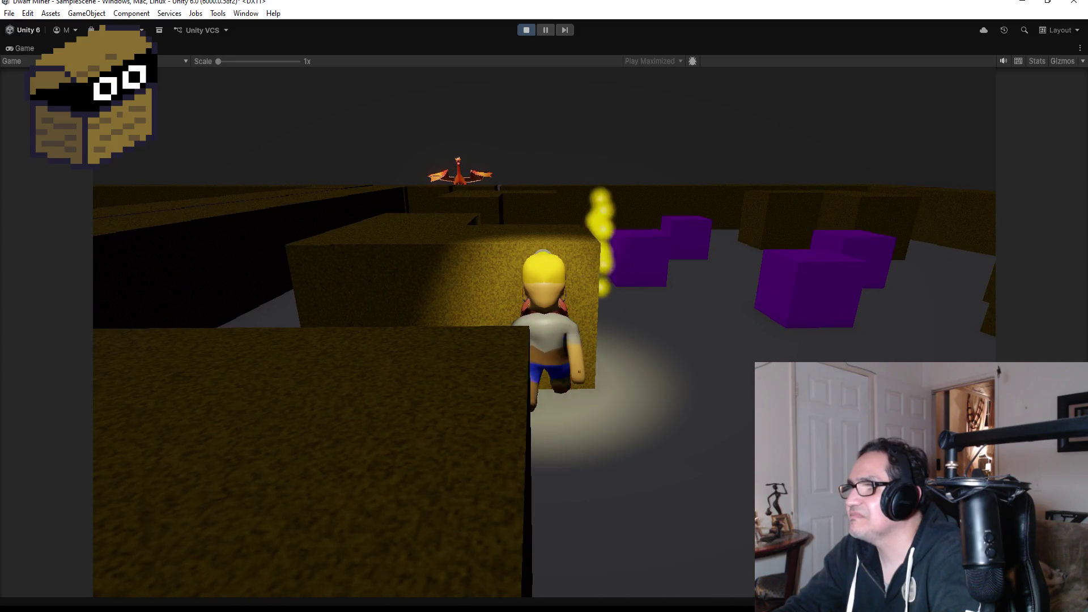
pyautogui.press('w')
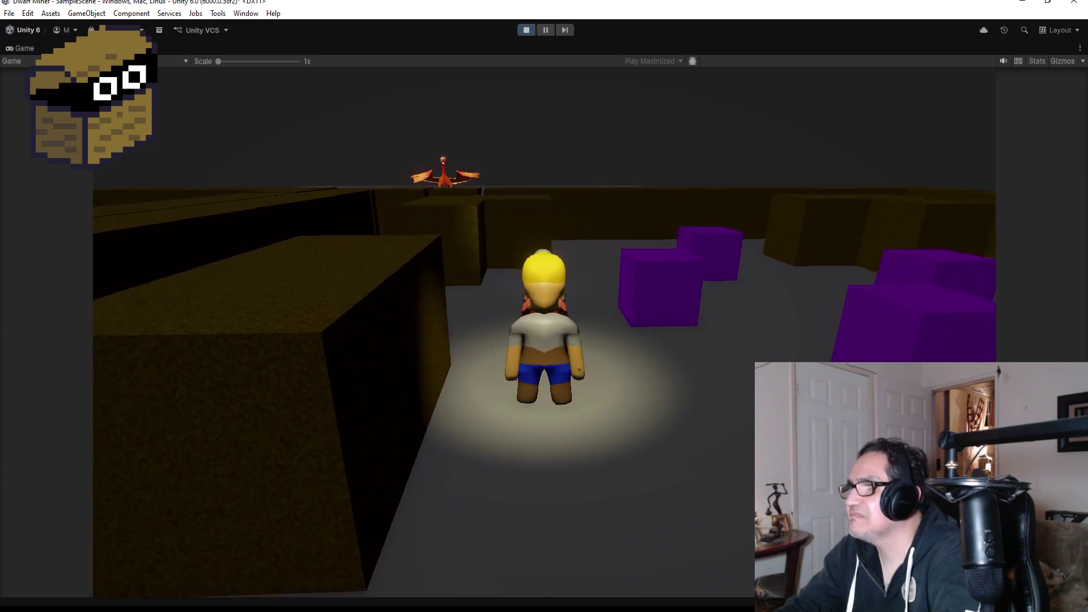
pyautogui.press('a')
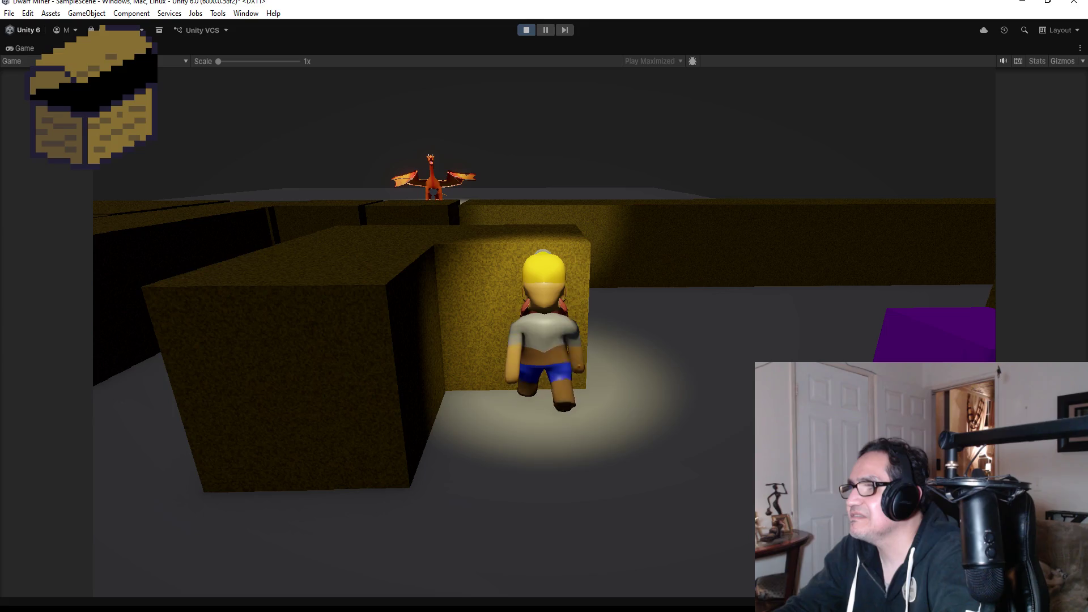
pyautogui.press('w')
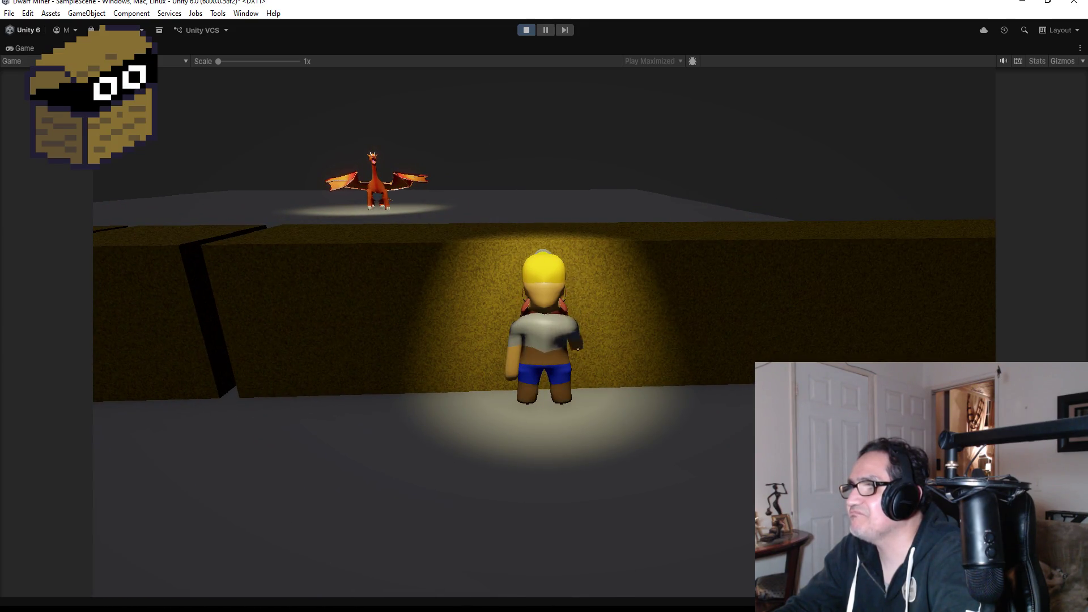
# Run the dwarf onto the open floor and up to face the red dragon.
pyautogui.press('w')
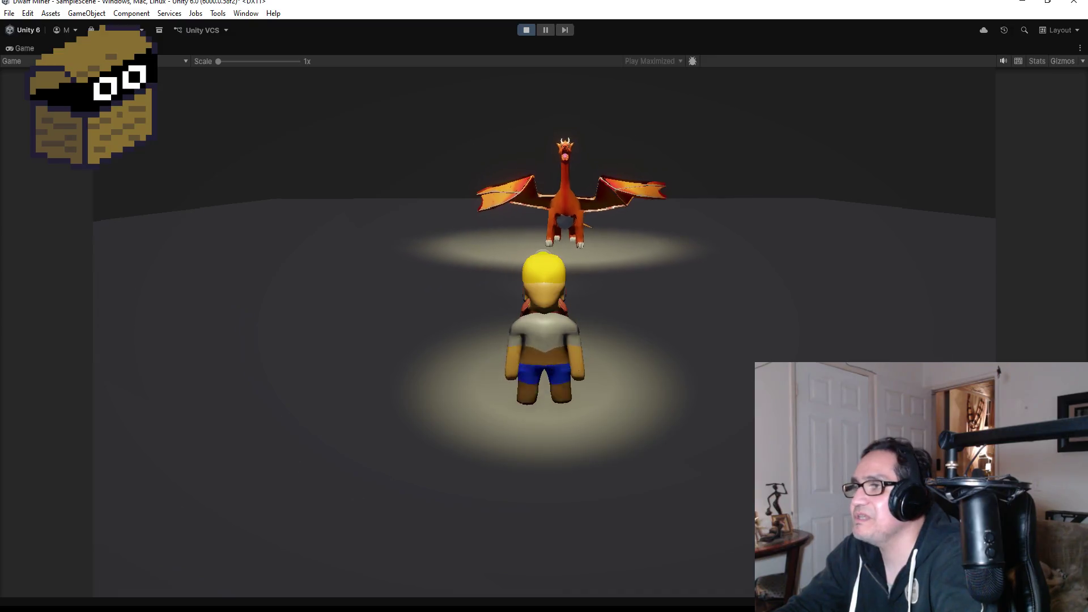
pyautogui.press('w')
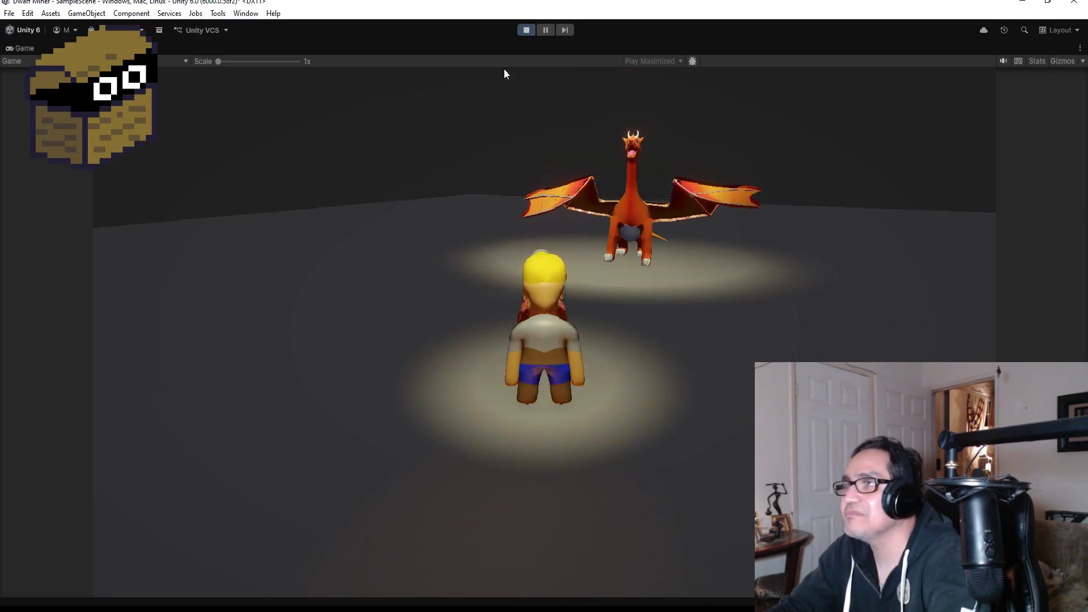
# Stop the game, drag the purple Enemy cube along X to -13.9, and frame it.
pyautogui.click(527, 30)
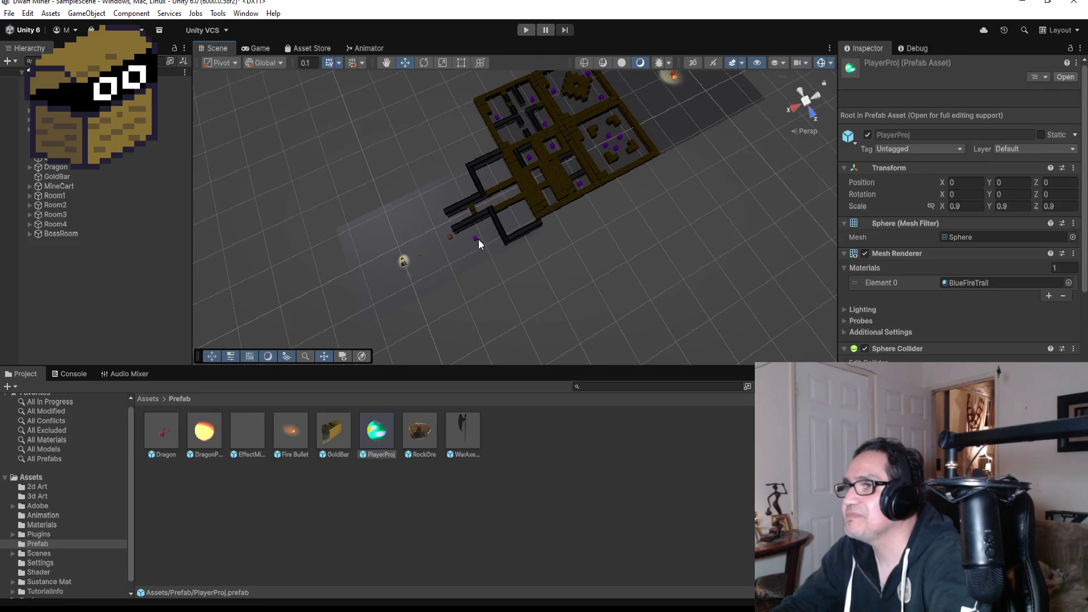
pyautogui.click(491, 245)
pyautogui.click(476, 239)
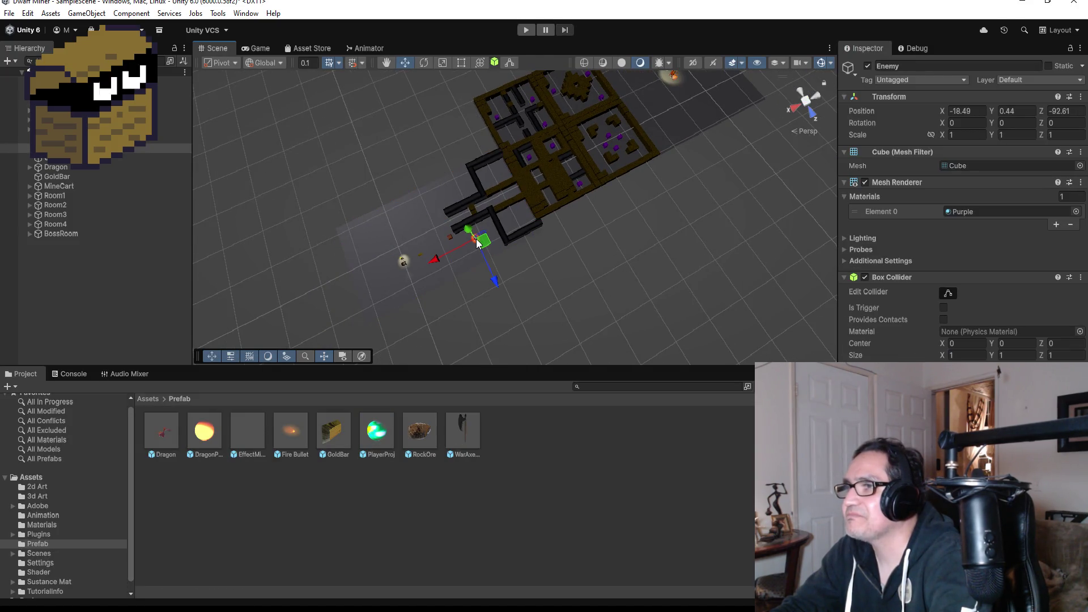
pyautogui.moveTo(435, 253); pyautogui.dragTo(417, 270)
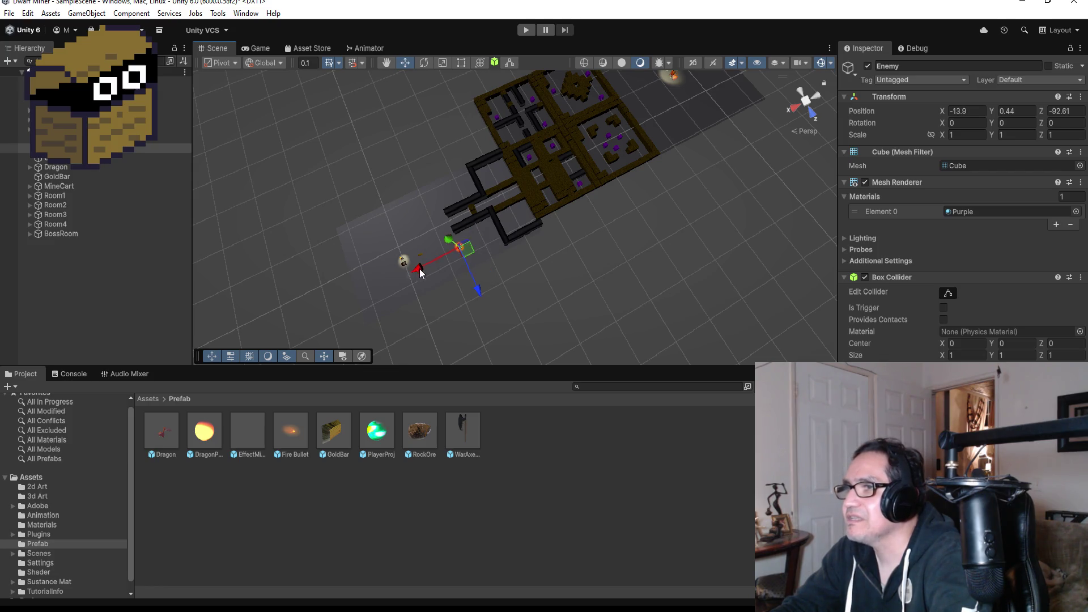
pyautogui.press('f')
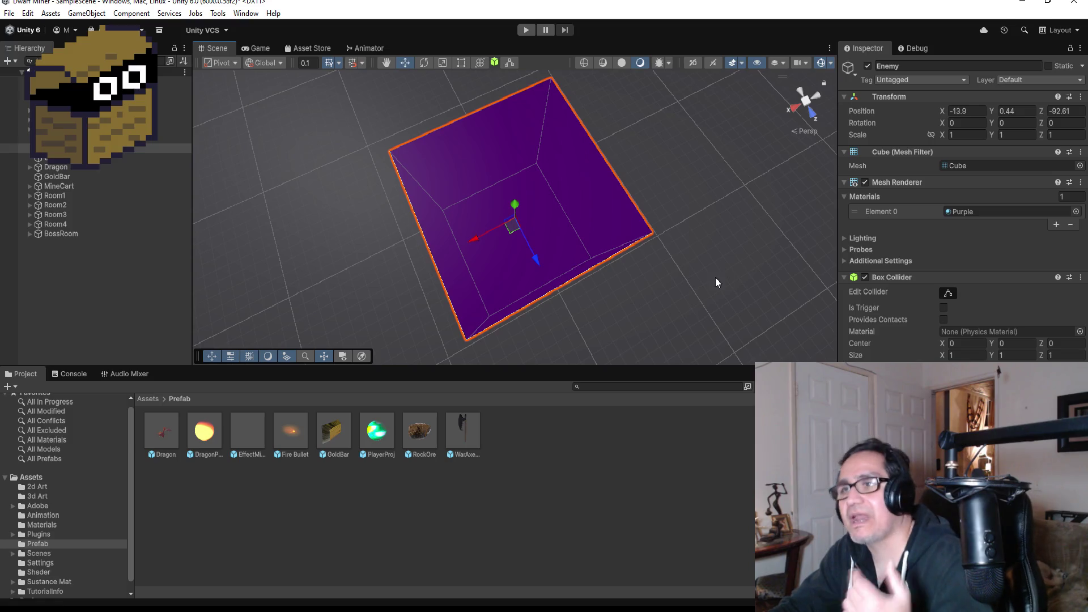
# Zoom out the Scene view, switch to Dragon.cs, and select fields from the HP header.
pyautogui.scroll(-8, 545, 216)
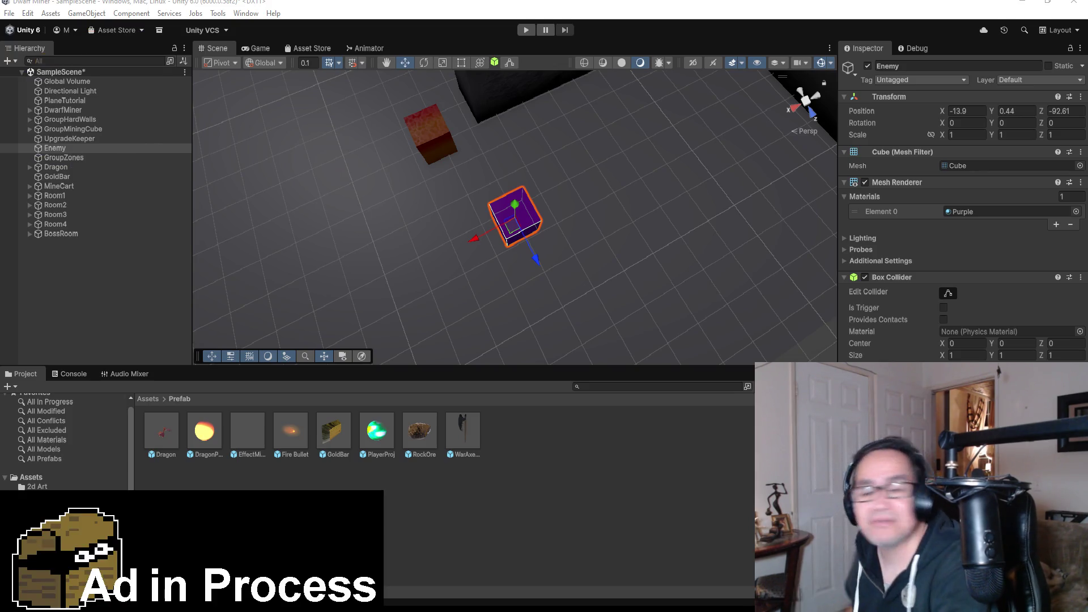
pyautogui.hotkey('alt', 'Tab')
pyautogui.moveTo(126, 123); pyautogui.dragTo(126, 110)
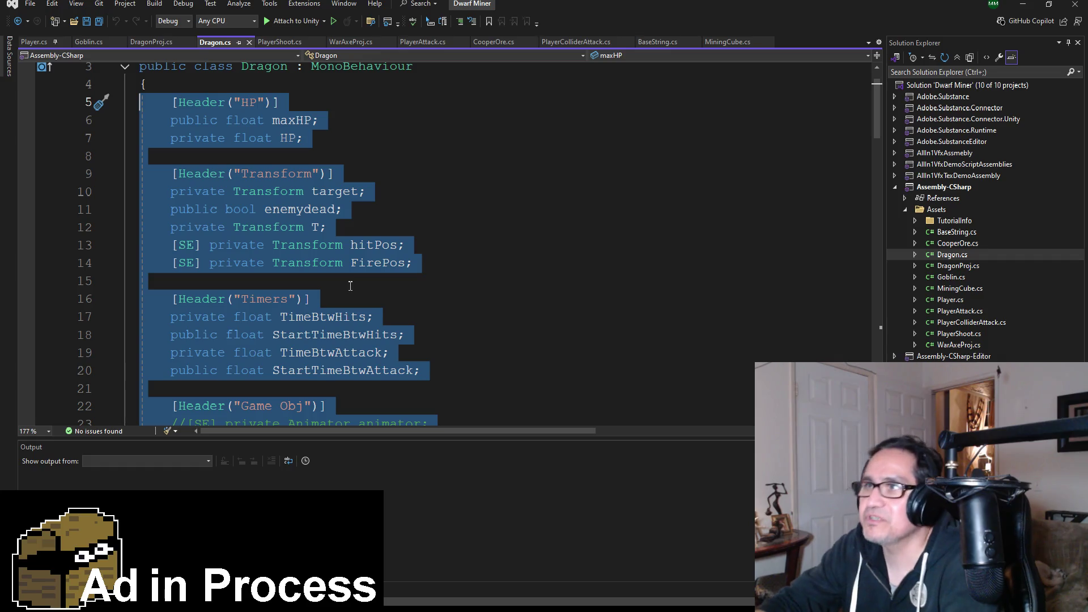
# Paste the copied Dragon fields into the Goblin.cs class.
pyautogui.scroll(1, 288, 115)
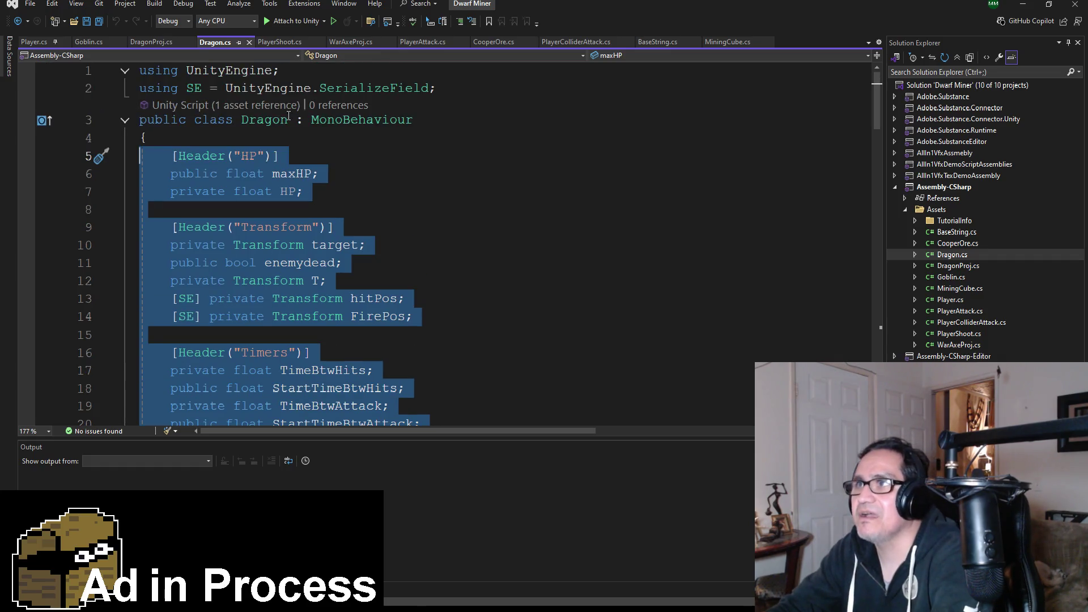
pyautogui.click(89, 42)
pyautogui.write('[Header("HP")]     public float maxHP;     private float HP;      [Header("Transform")]     private Transform target;     public bool enemydead;     private Transform T;     [SE] private Transform hitPos;     [SE] private Transform FirePos;      [Header("Timers")]     private float TimeBtwHits;     public float StartTimeBtwHits;     private float TimeBtwAttack;     public float StartTimeBtwAttack;      [Header("Game Obj")]     //[SE] private Animator animator;     [SE] private float MyTargetRange;')
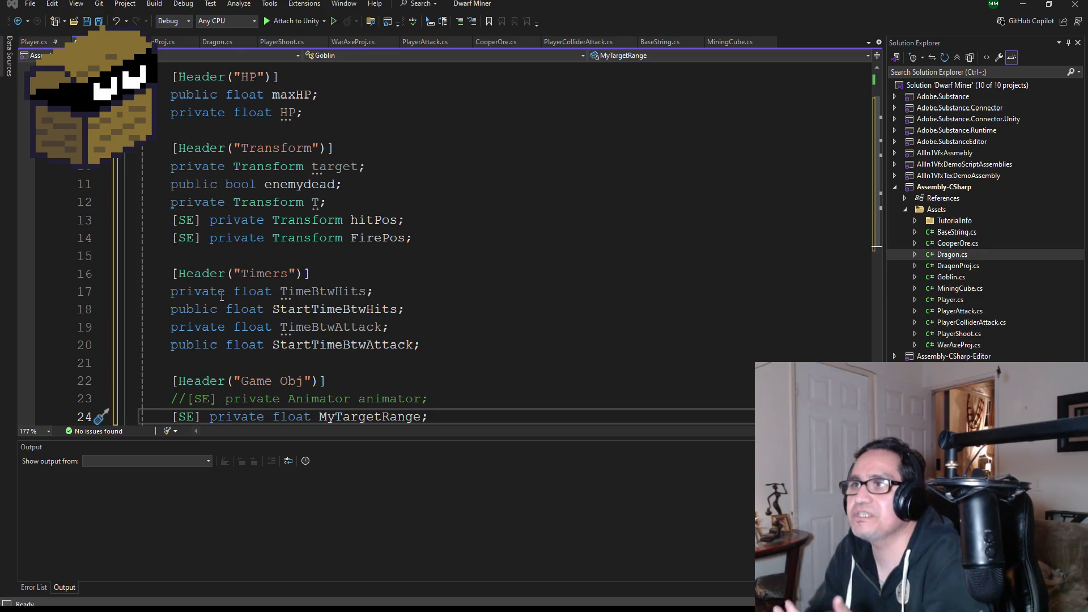
# Delete the FirePos field line and its leftover blank line from the Goblin fields.
pyautogui.scroll(2, 339, 192)
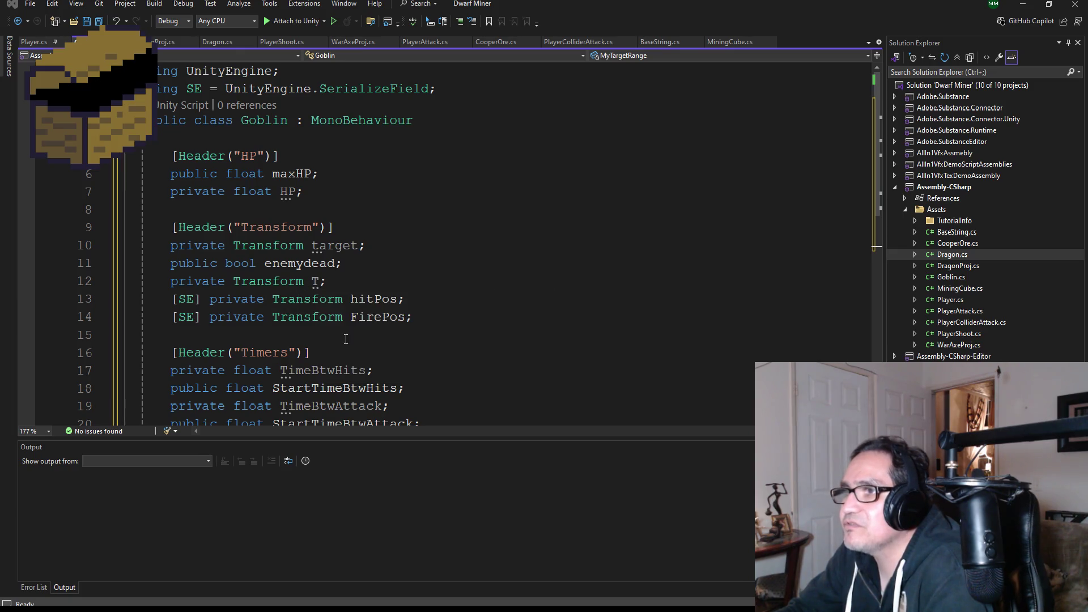
pyautogui.click(375, 300)
pyautogui.doubleClick(375, 300)
pyautogui.doubleClick(385, 318)
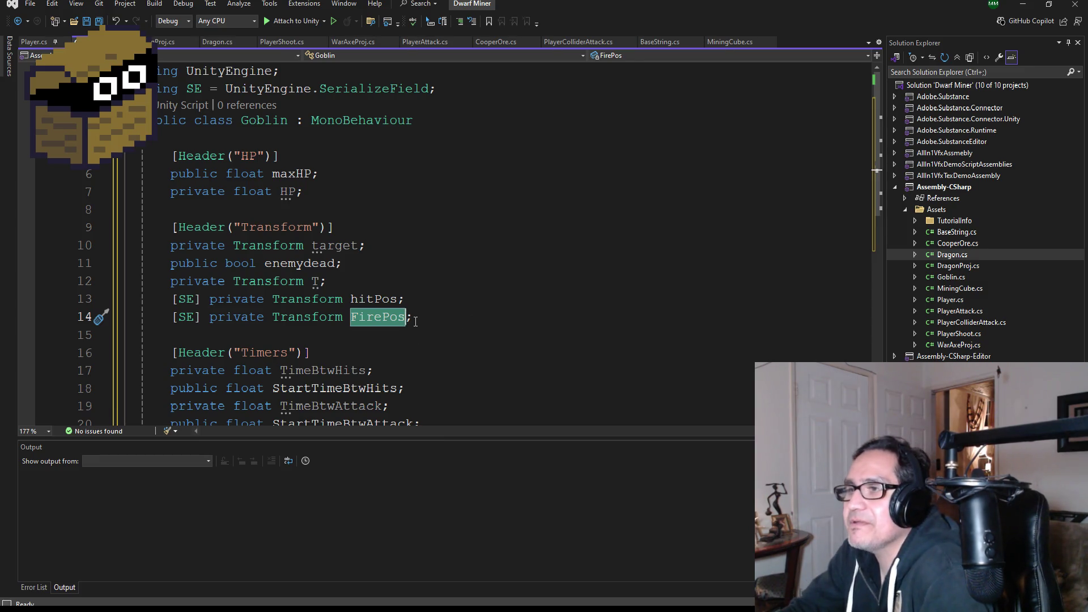
pyautogui.moveTo(429, 311)
pyautogui.mouseDown()
pyautogui.moveTo(232, 317)
pyautogui.moveTo(142, 298)
pyautogui.moveTo(142, 317)
pyautogui.mouseUp()
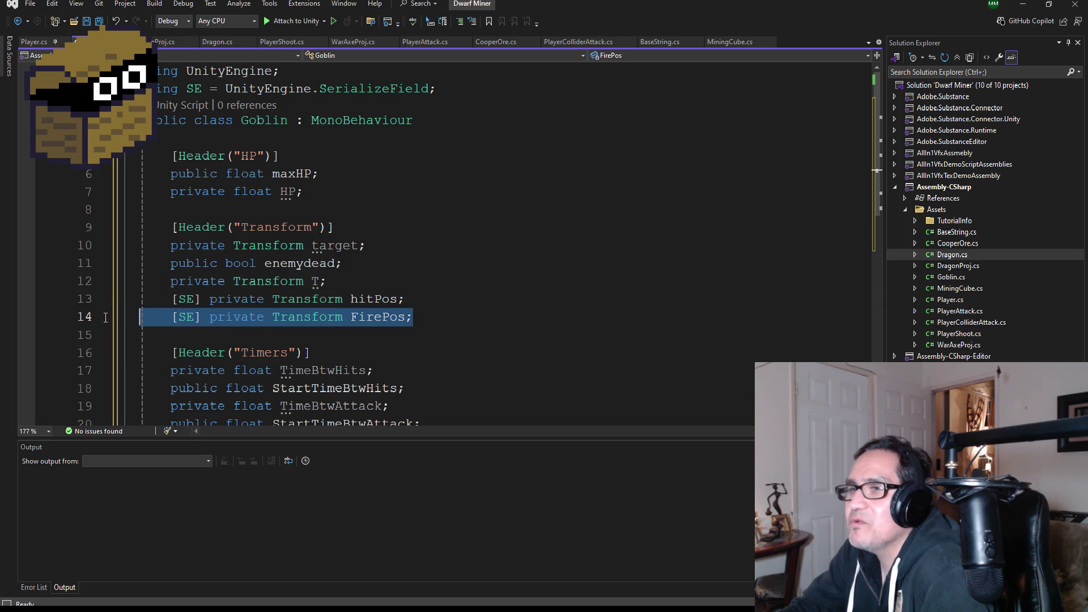
pyautogui.press('Delete')
pyautogui.press('BackSpace')
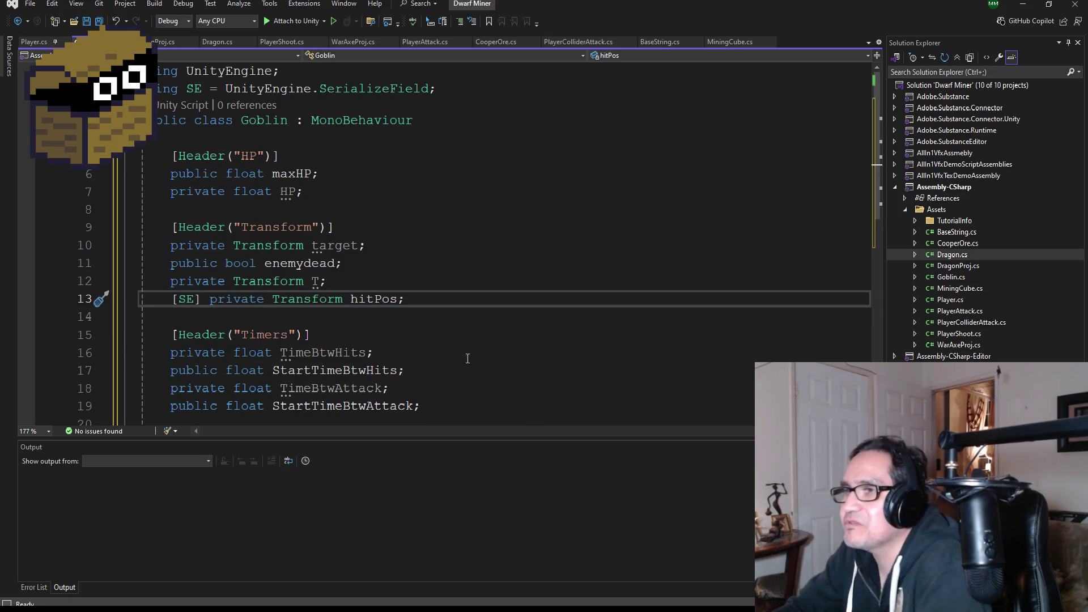
pyautogui.scroll(-3, 403, 291)
pyautogui.doubleClick(321, 191)
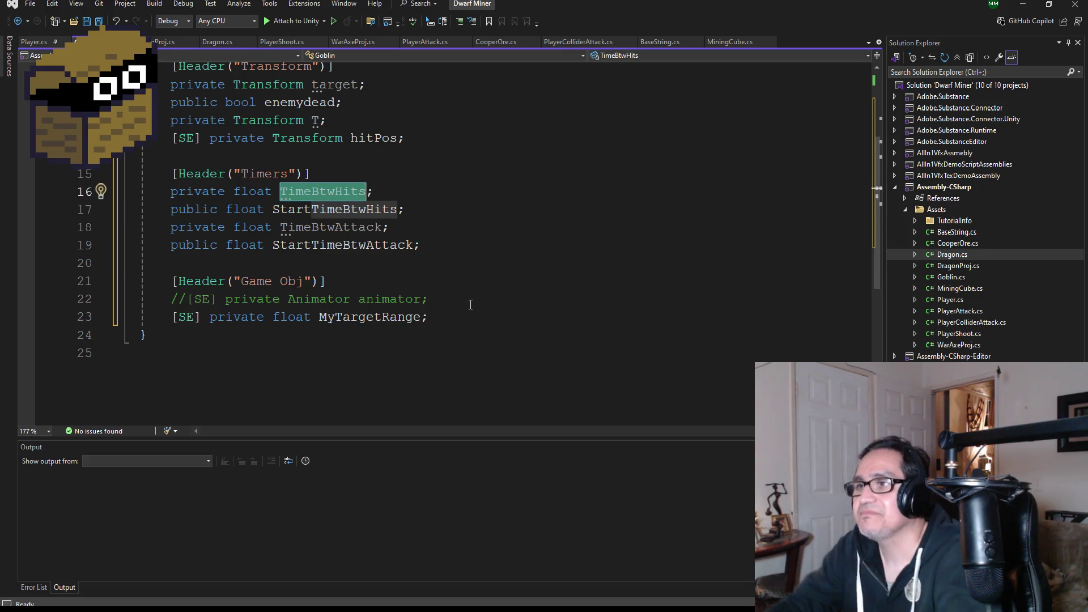
# Add a new line after MyTargetRange in Goblin.cs and review the Timers and Game Obj fields.
pyautogui.scroll(2, 398, 182)
pyautogui.scroll(-3, 408, 272)
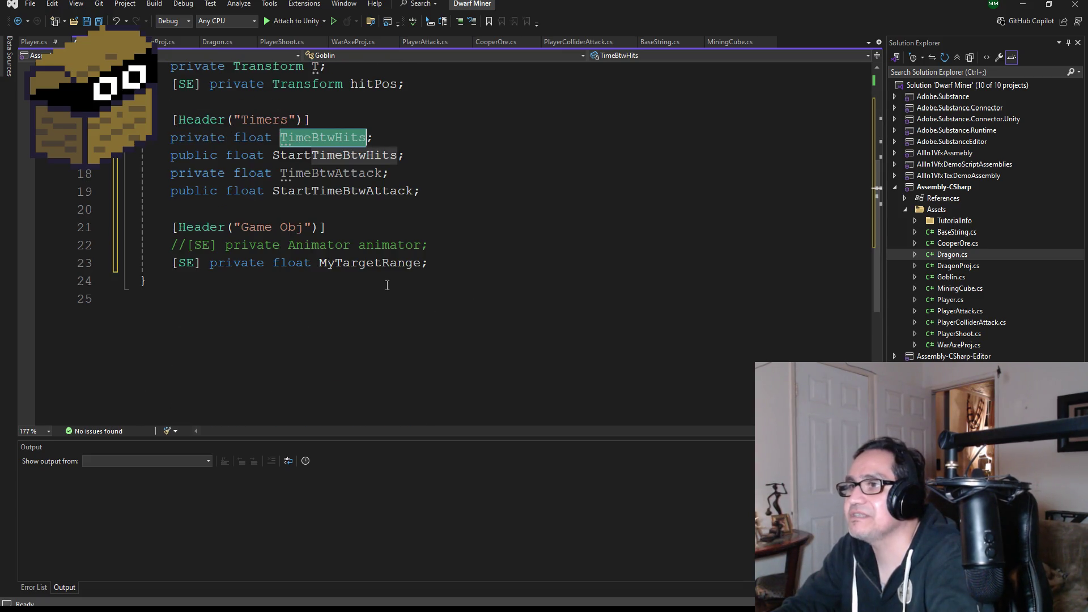
pyautogui.click(472, 270)
pyautogui.press('Return')
pyautogui.press('Return')
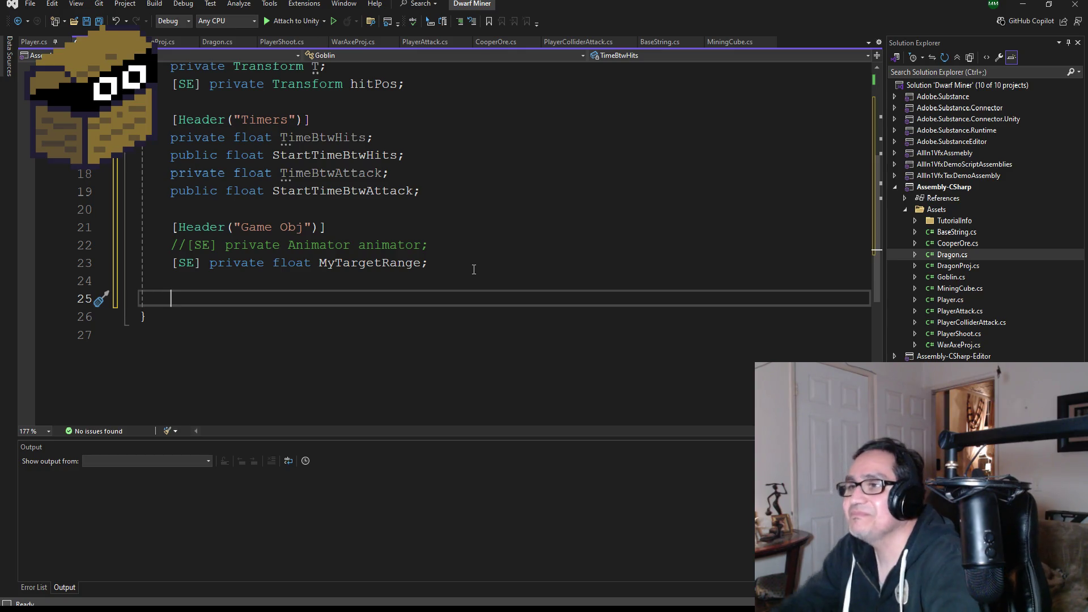
pyautogui.scroll(4, 277, 232)
pyautogui.scroll(-4, 277, 232)
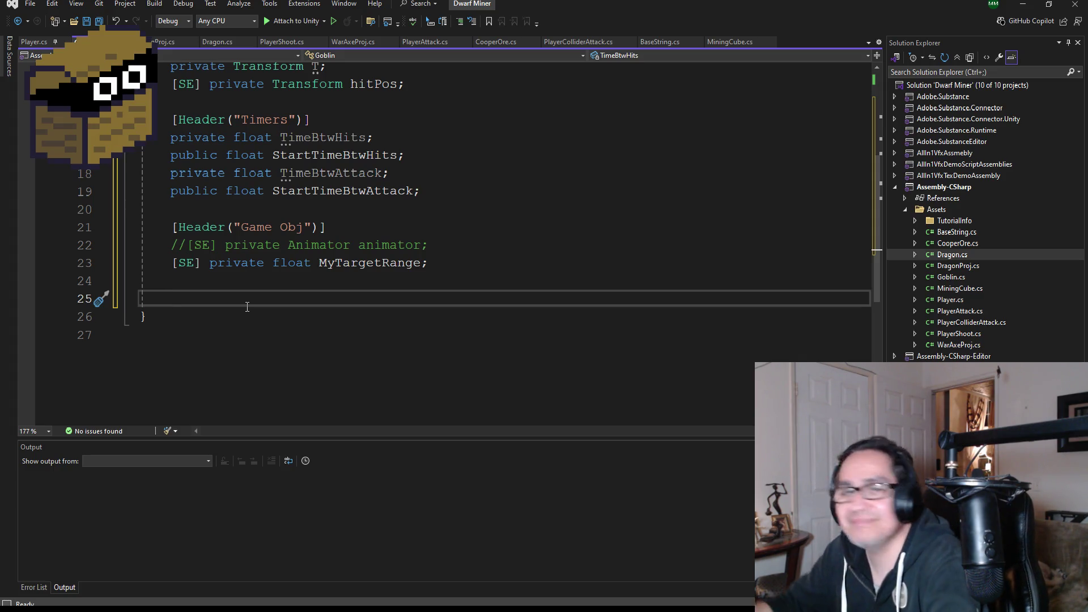
pyautogui.scroll(3, 298, 208)
pyautogui.scroll(-3, 298, 207)
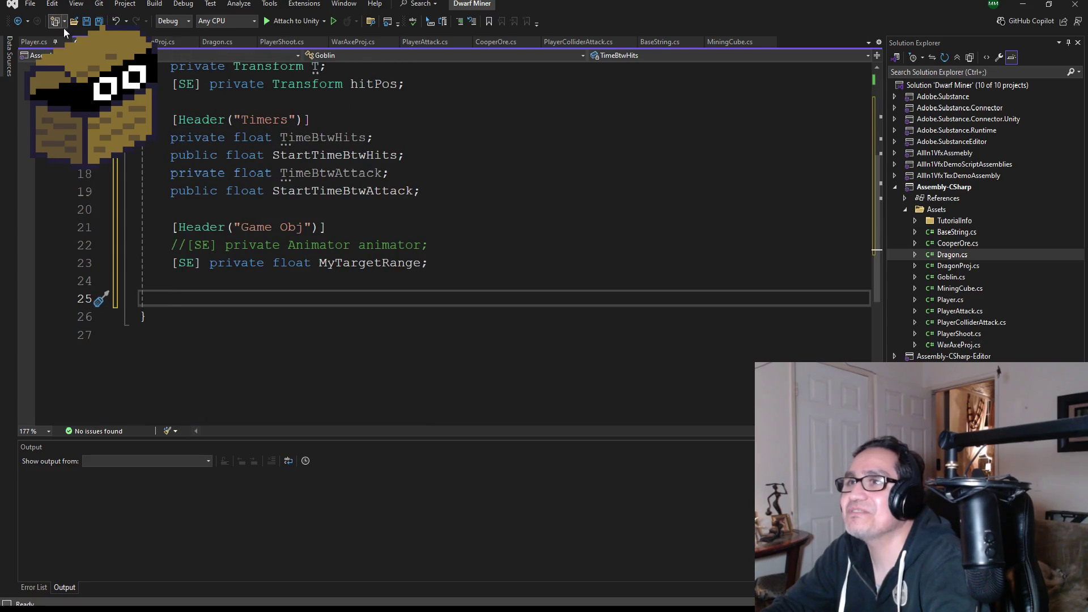
# Save Goblin.cs, then copy the Dragon script's Start method, which finds the Player-tagged target.
pyautogui.hotkey('ctrl', 's')
pyautogui.click(217, 43)
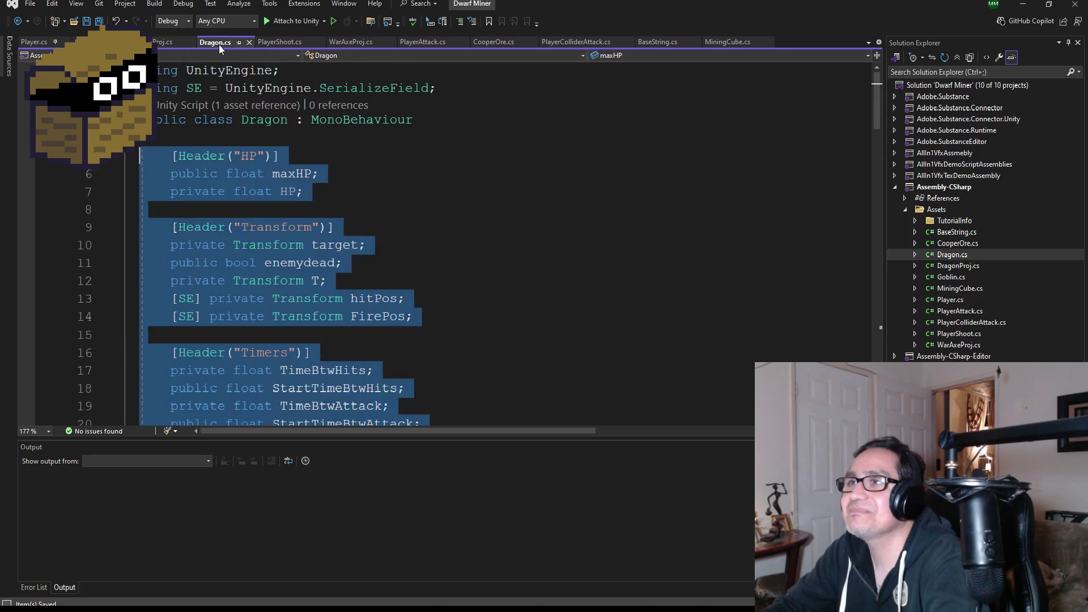
pyautogui.scroll(-8, 277, 264)
pyautogui.scroll(2, 313, 258)
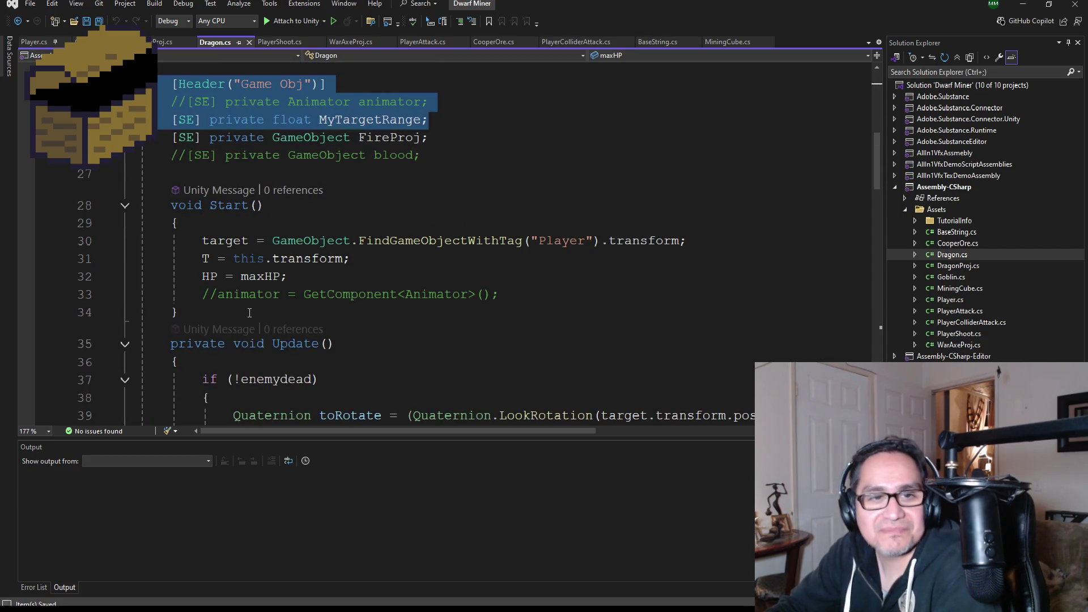
pyautogui.moveTo(250, 313)
pyautogui.mouseDown()
pyautogui.moveTo(125, 243)
pyautogui.moveTo(139, 205)
pyautogui.mouseUp()
pyautogui.hotkey('ctrl', 'c')
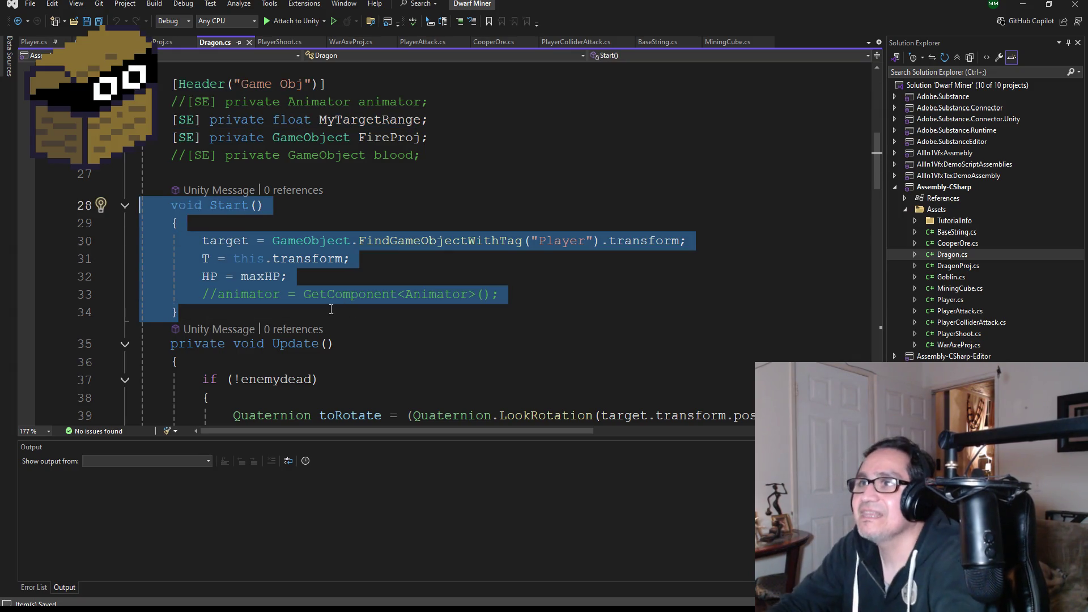
pyautogui.hotkey('ctrl', 'Tab')
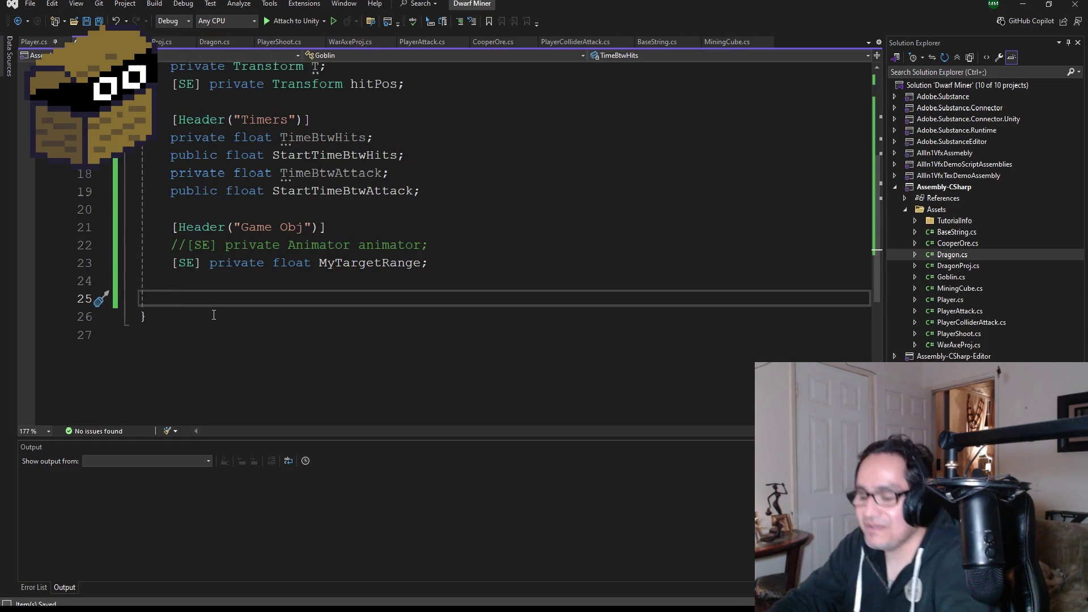
# Paste the Start method below Goblin's fields, add a blank line, and save Goblin.cs.
pyautogui.hotkey('ctrl', 'v')
pyautogui.scroll(-3, 214, 314)
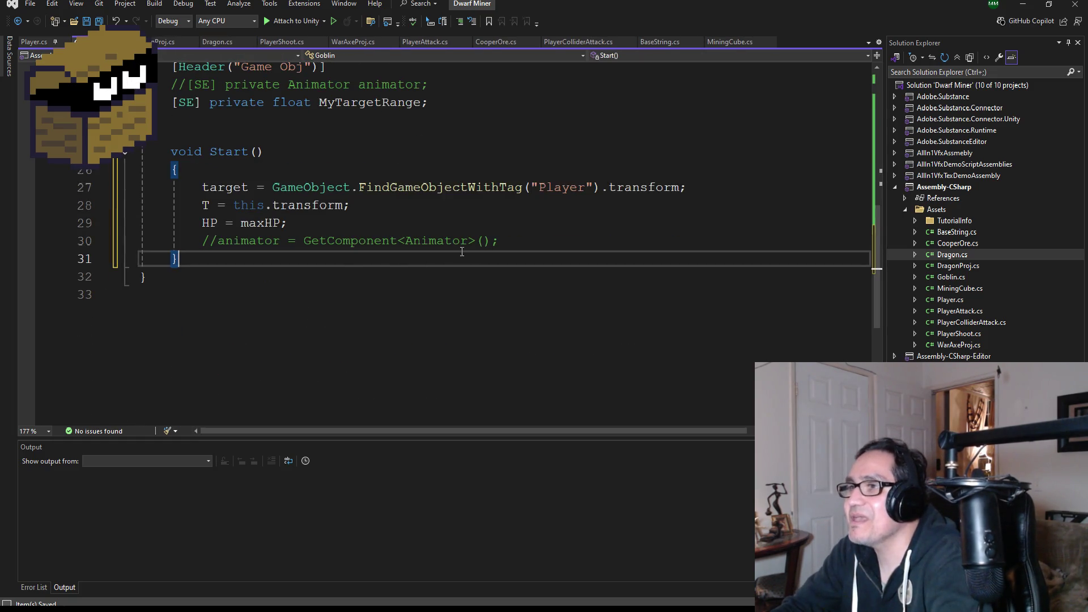
pyautogui.moveTo(498, 241); pyautogui.dragTo(396, 243)
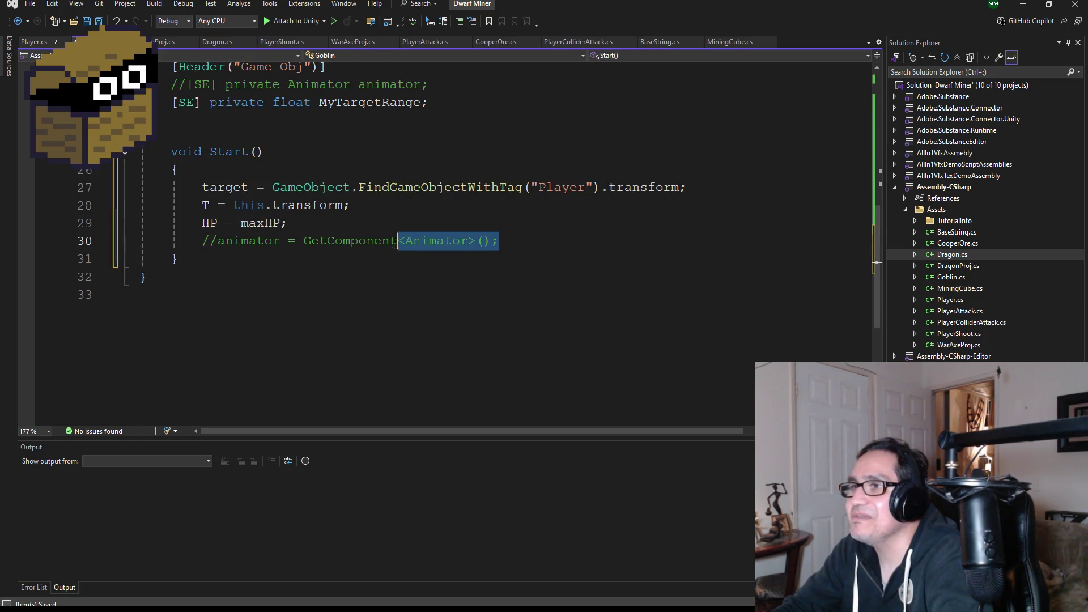
pyautogui.click(231, 262)
pyautogui.press('Return')
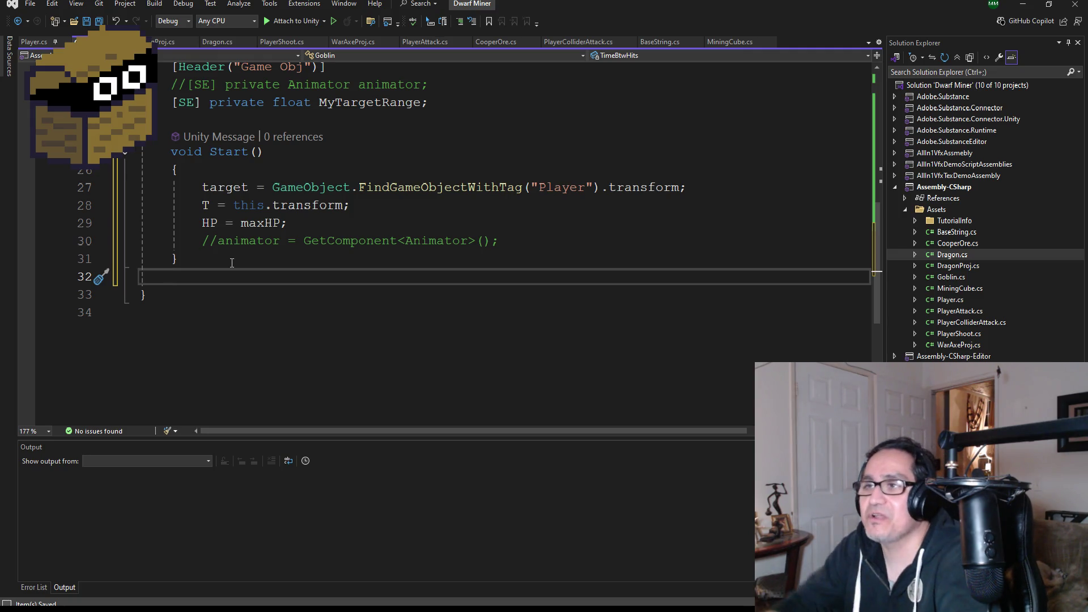
pyautogui.hotkey('ctrl', 's')
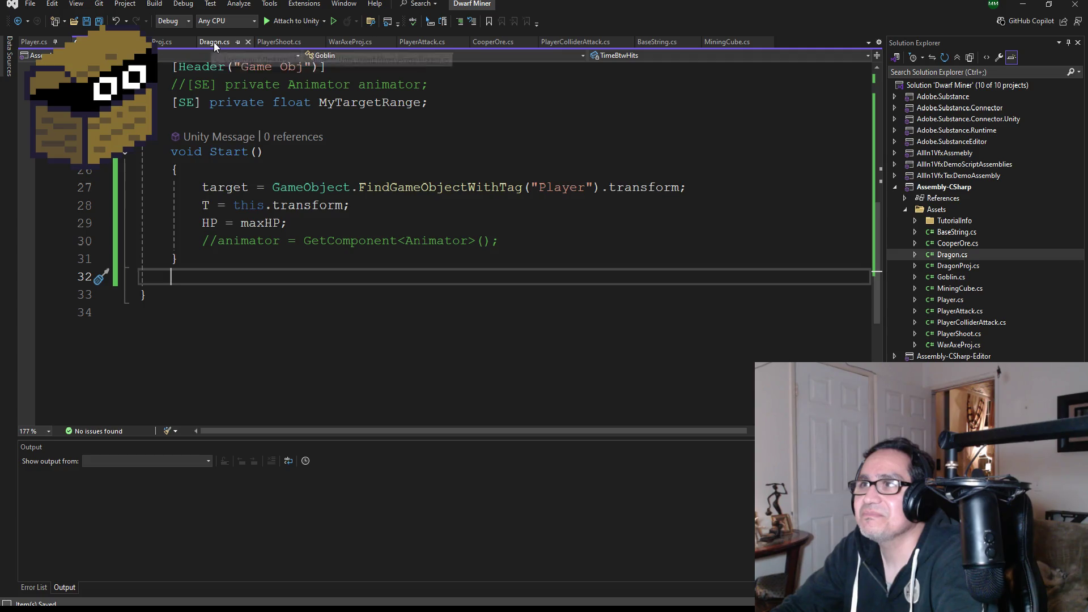
pyautogui.hotkey('ctrl', 'z')
pyautogui.scroll(-3, 264, 291)
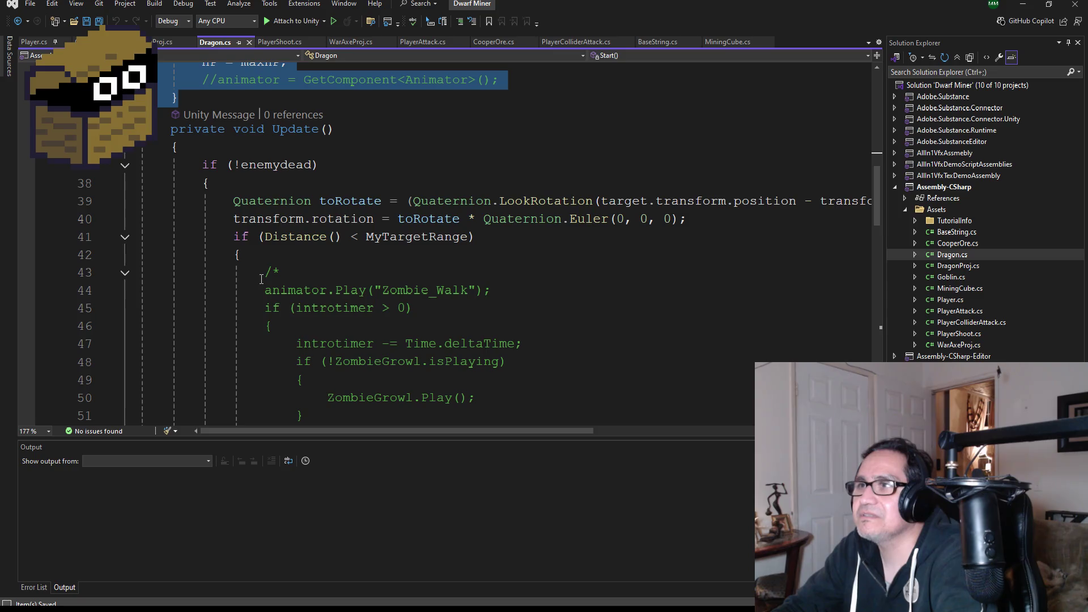
pyautogui.press('Down')
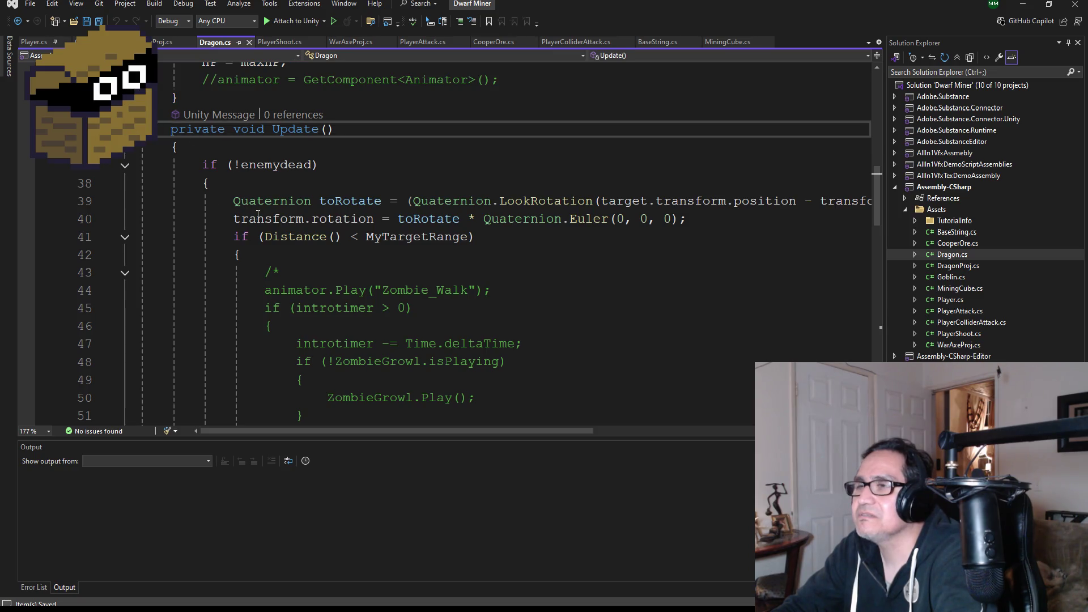
pyautogui.scroll(-1, 252, 232)
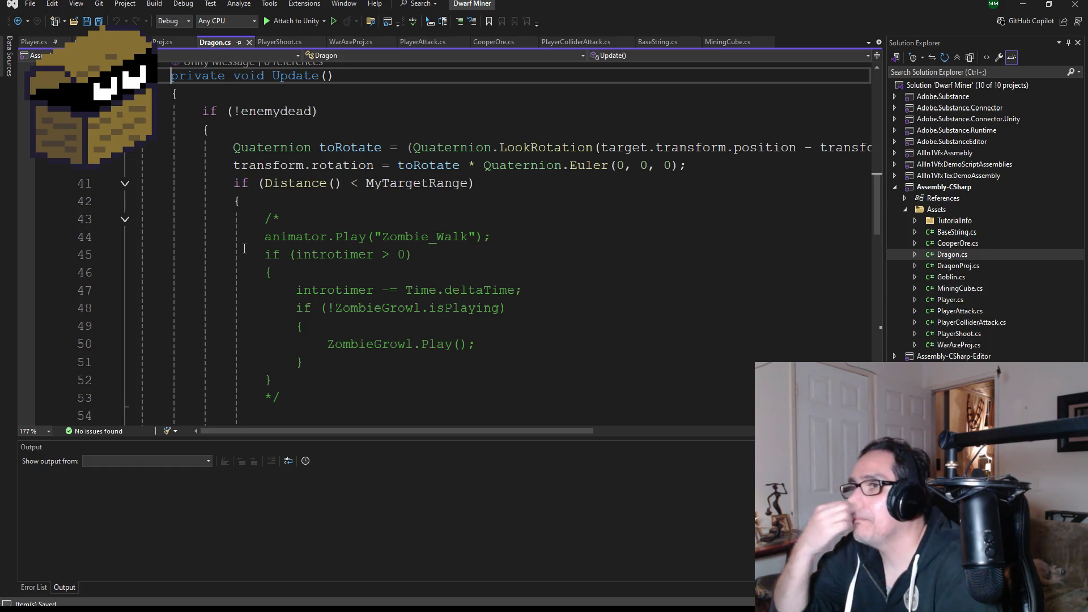
# Select the Dragon's Update through HitTimer code for copying into the Goblin script.
pyautogui.scroll(6, 305, 121)
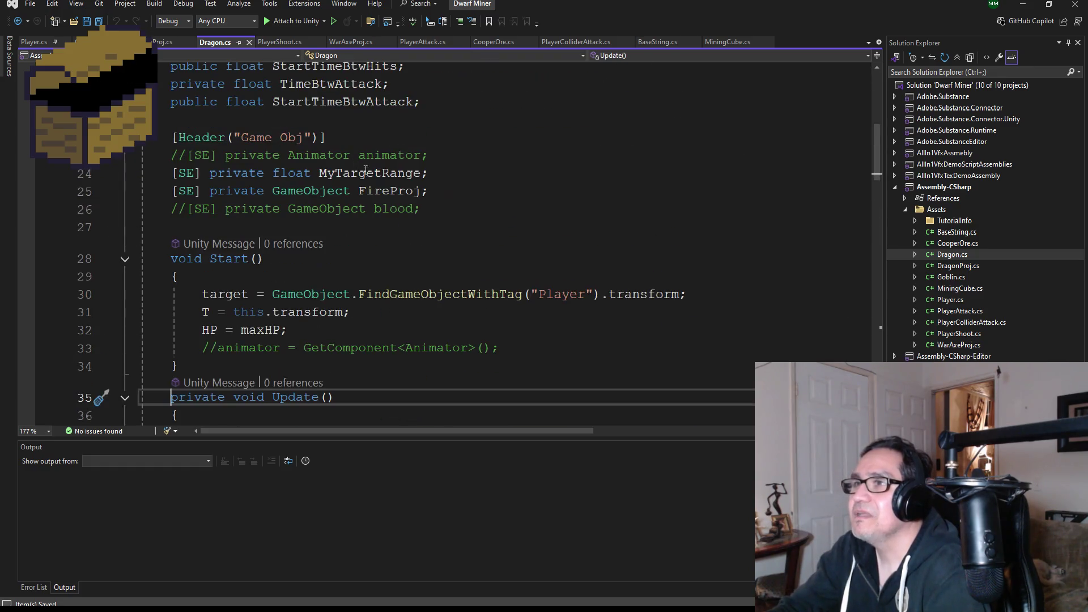
pyautogui.scroll(6, 386, 229)
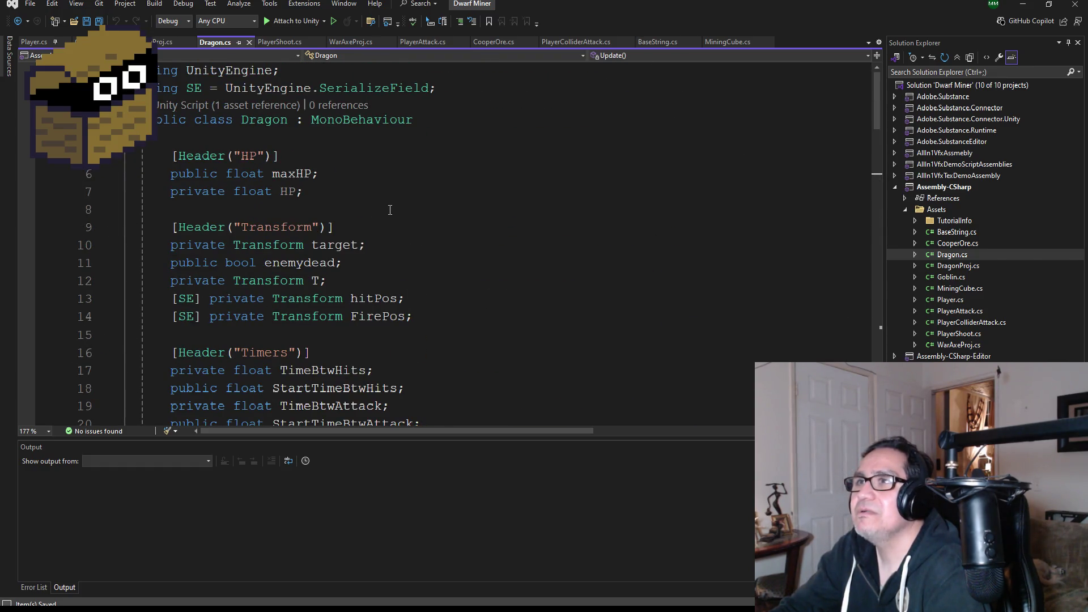
pyautogui.scroll(-10, 390, 210)
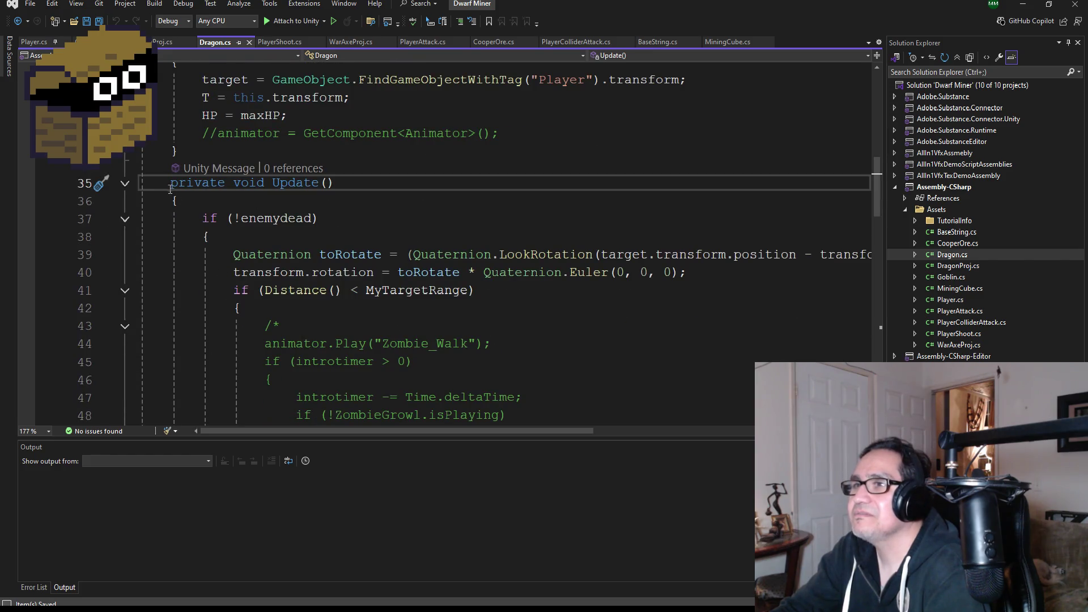
pyautogui.click(113, 42)
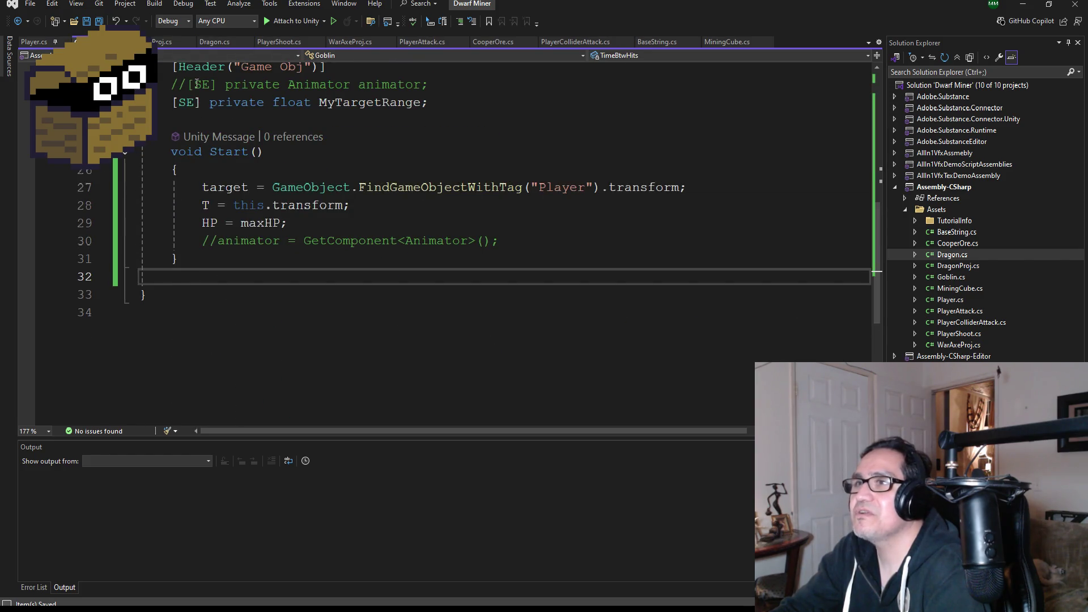
pyautogui.click(220, 41)
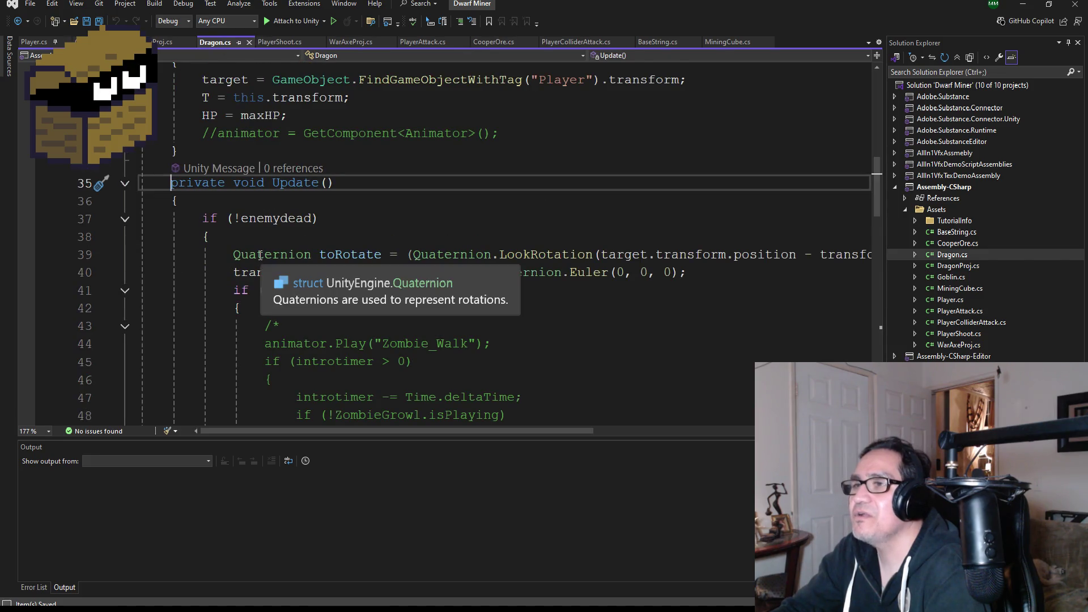
pyautogui.scroll(-1, 287, 256)
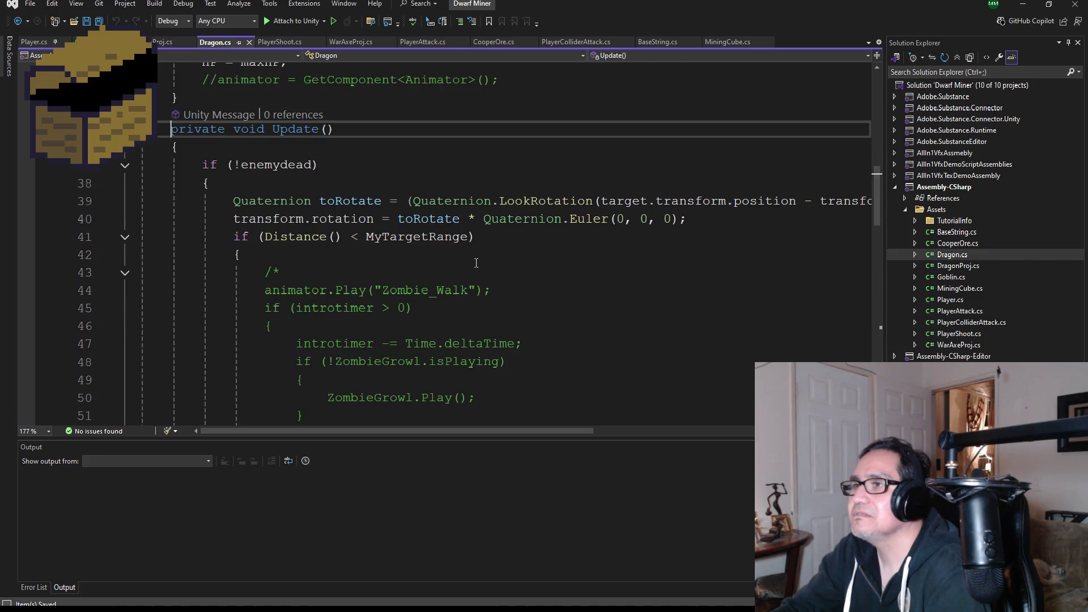
pyautogui.click(745, 218)
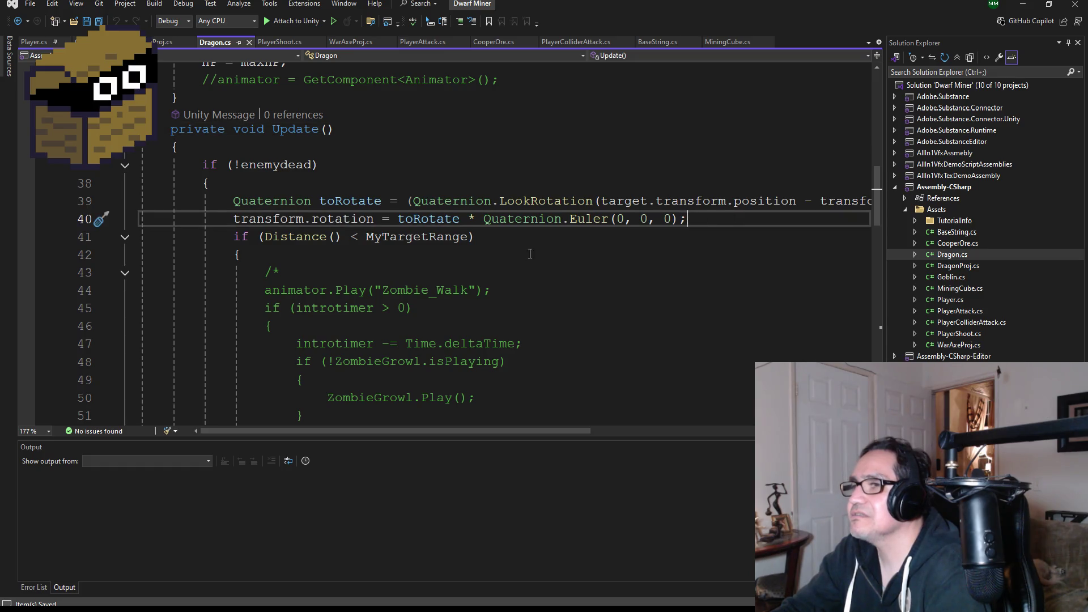
pyautogui.scroll(-8, 475, 255)
pyautogui.moveTo(177, 201); pyautogui.dragTo(218, 122)
pyautogui.click(224, 149)
pyautogui.scroll(-4, 248, 214)
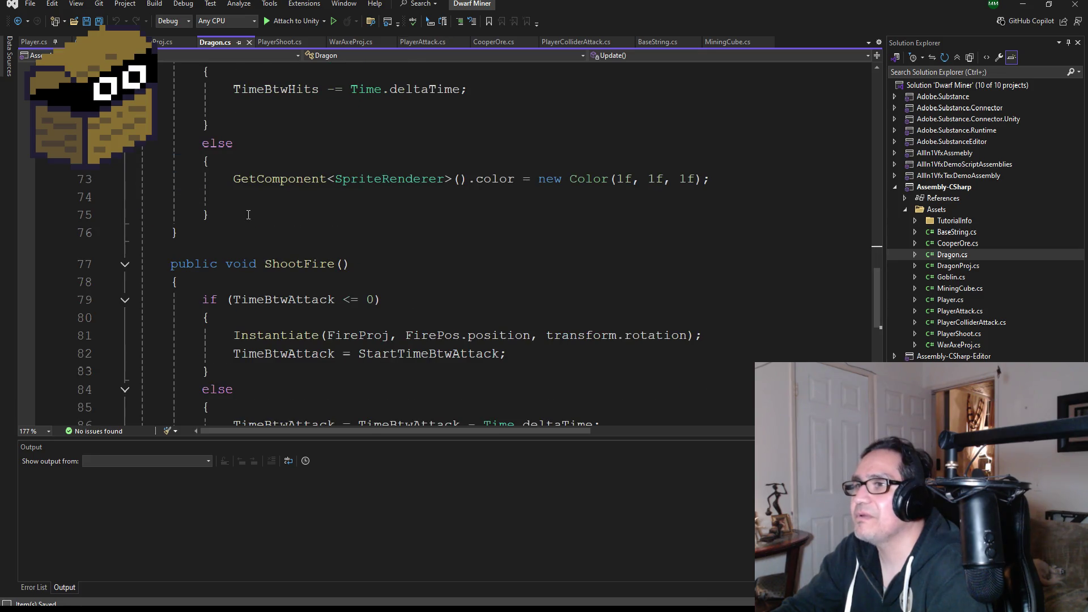
pyautogui.moveTo(236, 232)
pyautogui.mouseDown()
pyautogui.moveTo(170, 136)
pyautogui.moveTo(167, 85)
pyautogui.moveTo(165, 165)
pyautogui.moveTo(142, 182)
pyautogui.mouseUp()
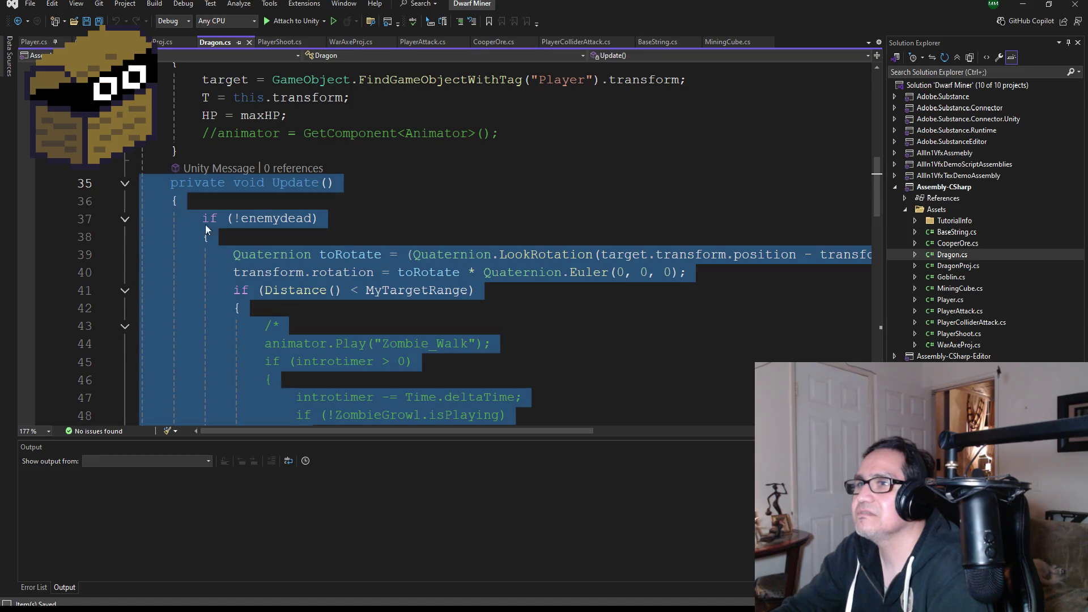
# Remove the ShootFire() call on line 55 from Goblin's Update method.
pyautogui.click(91, 42)
pyautogui.scroll(-10, 289, 262)
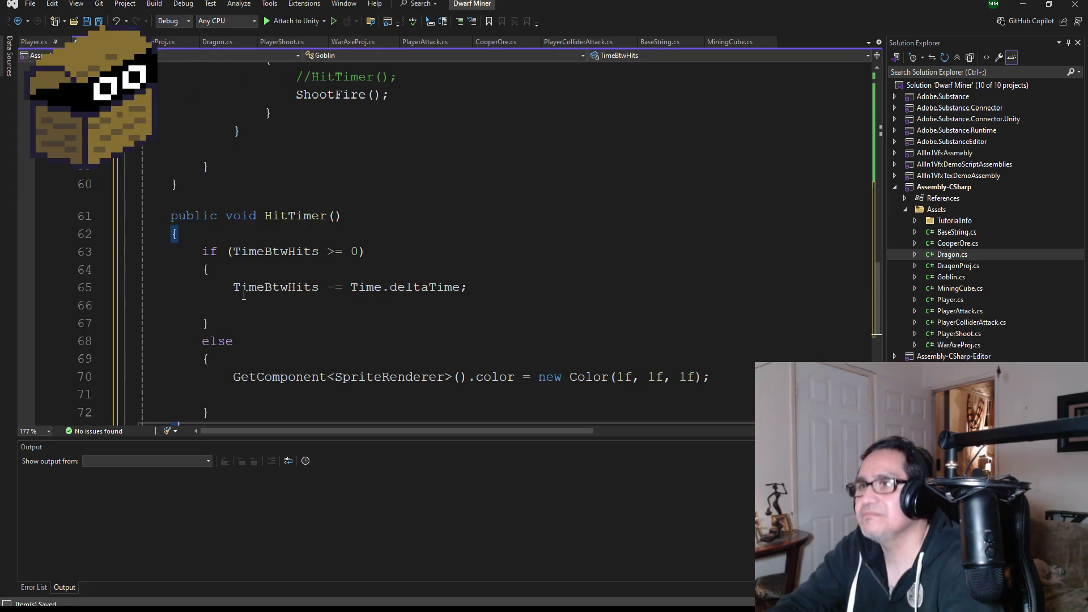
pyautogui.scroll(3, 288, 262)
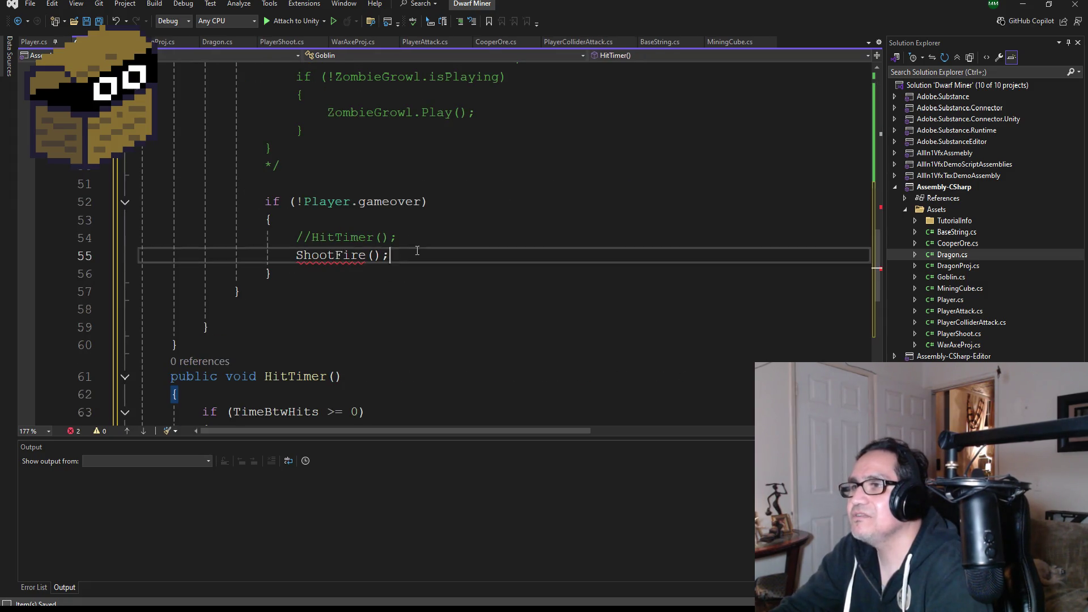
pyautogui.moveTo(418, 255); pyautogui.dragTo(297, 255)
pyautogui.press('Delete')
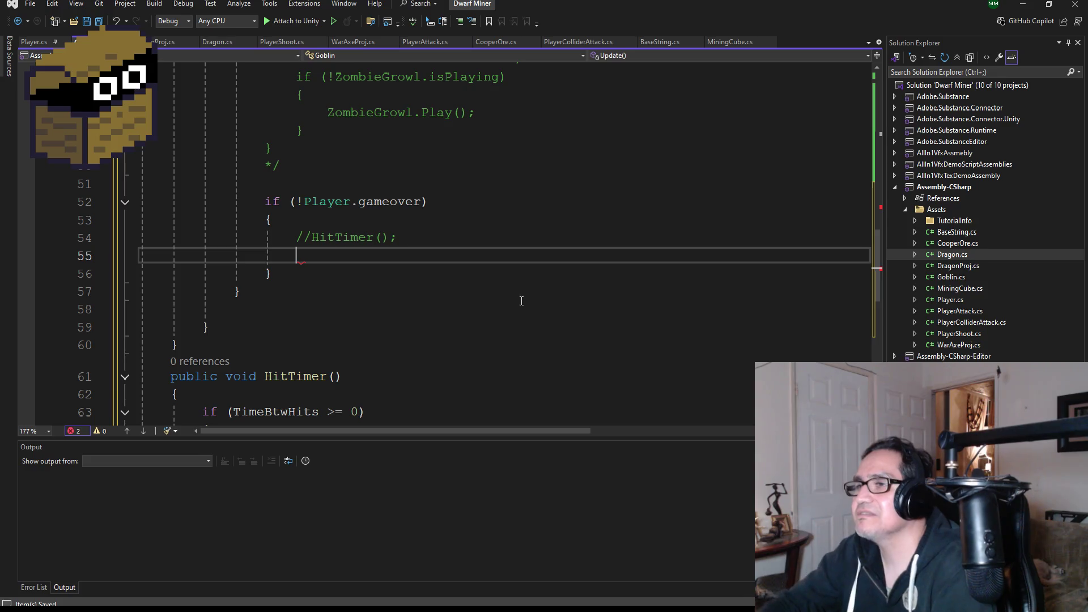
# Save all scripts and bring up DragonProj.cs.
pyautogui.click(97, 24)
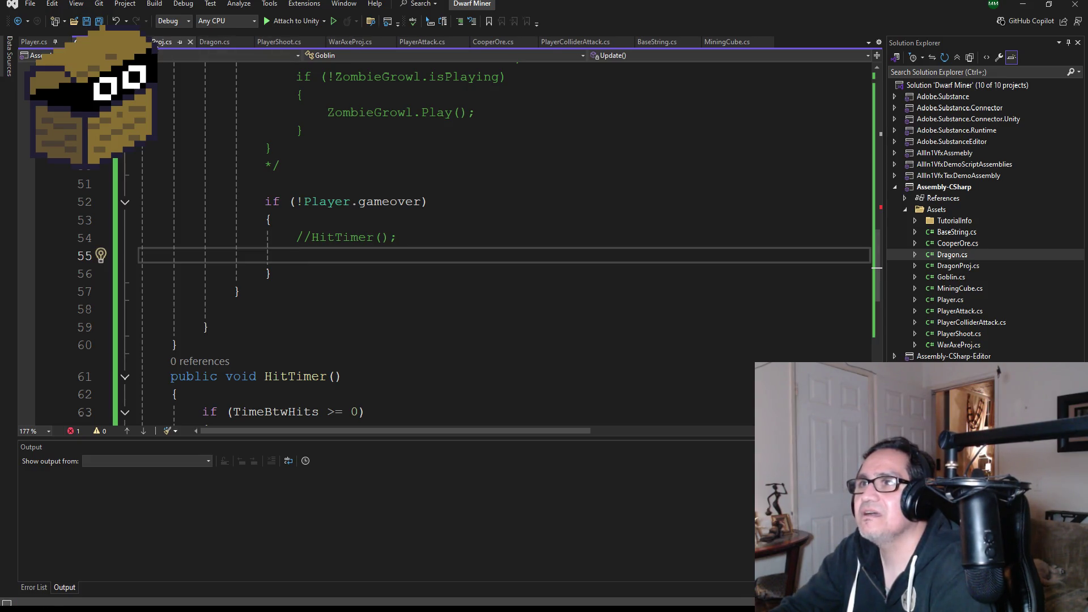
pyautogui.click(165, 42)
pyautogui.scroll(-8, 311, 309)
pyautogui.scroll(8, 298, 283)
pyautogui.scroll(-7, 297, 275)
pyautogui.scroll(3, 301, 275)
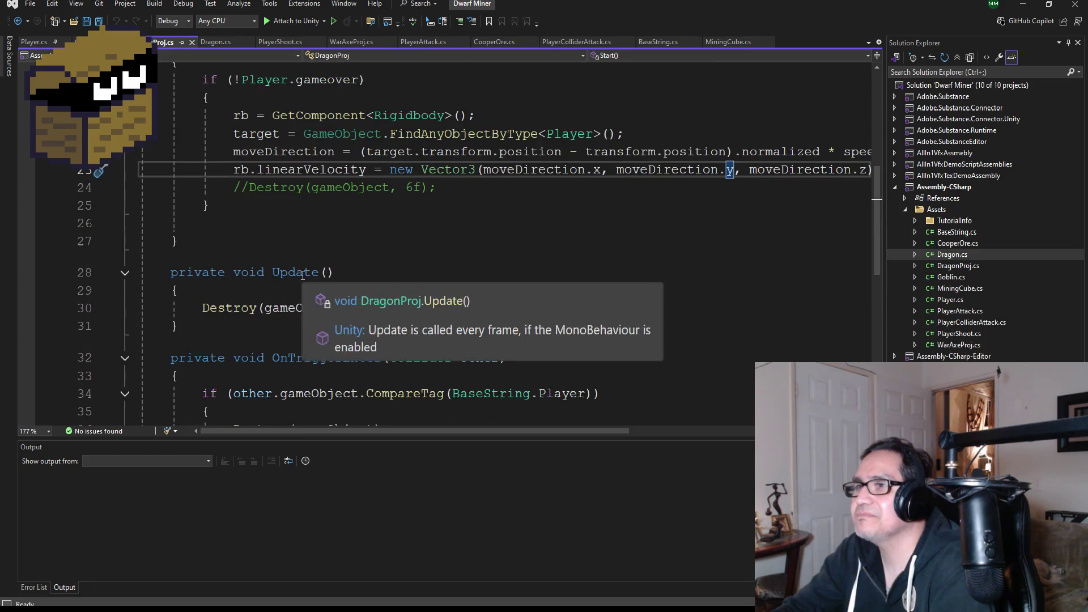
# In Dragon.cs, uncomment the HitTimer call and save the script.
pyautogui.scroll(2, 302, 275)
pyautogui.click(212, 41)
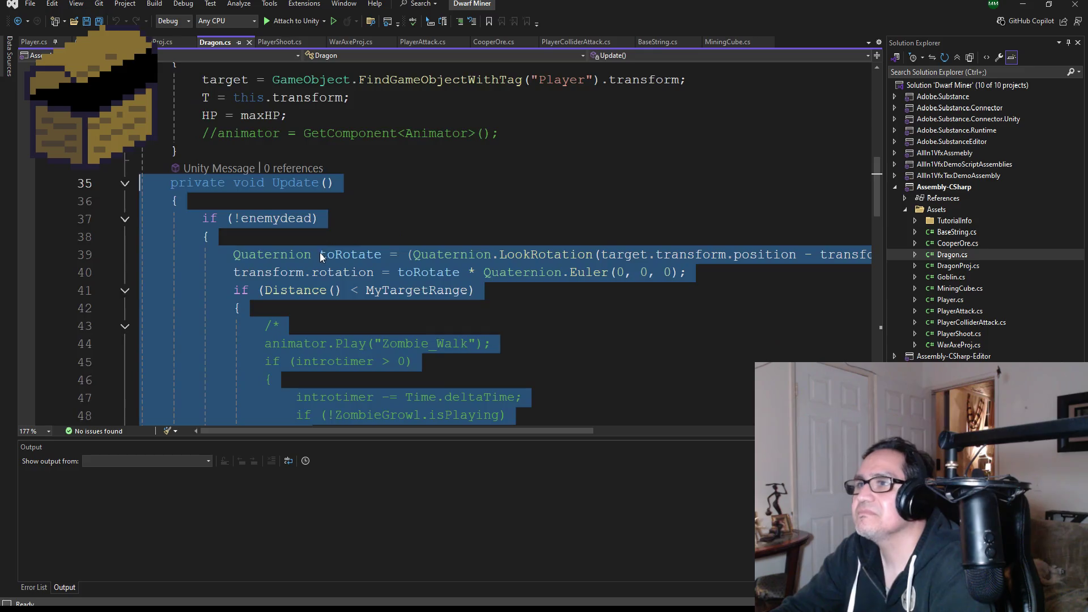
pyautogui.scroll(-7, 309, 260)
pyautogui.scroll(1, 302, 250)
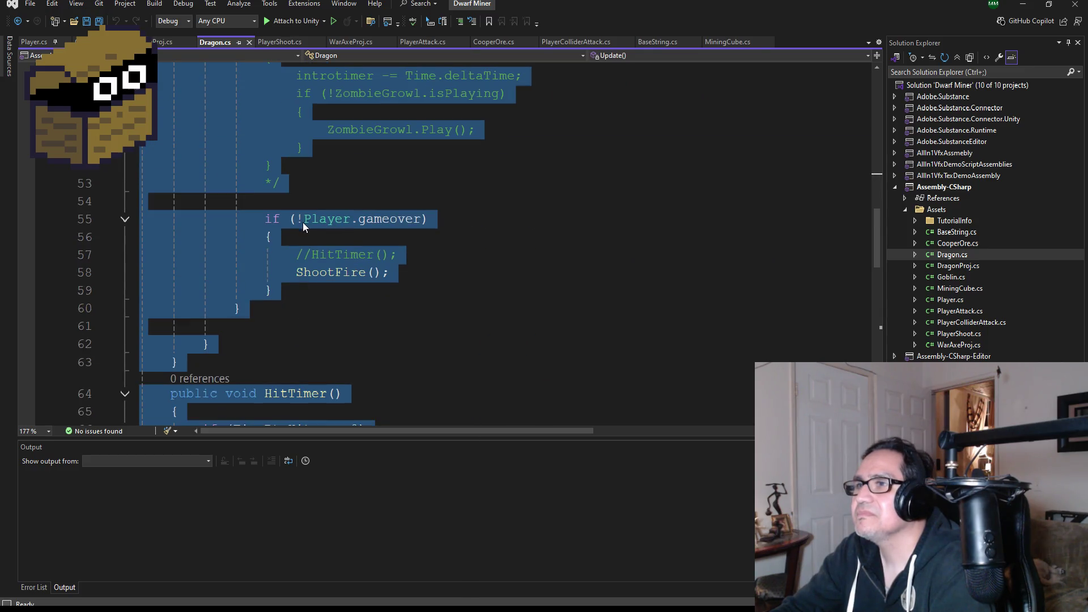
pyautogui.click(306, 261)
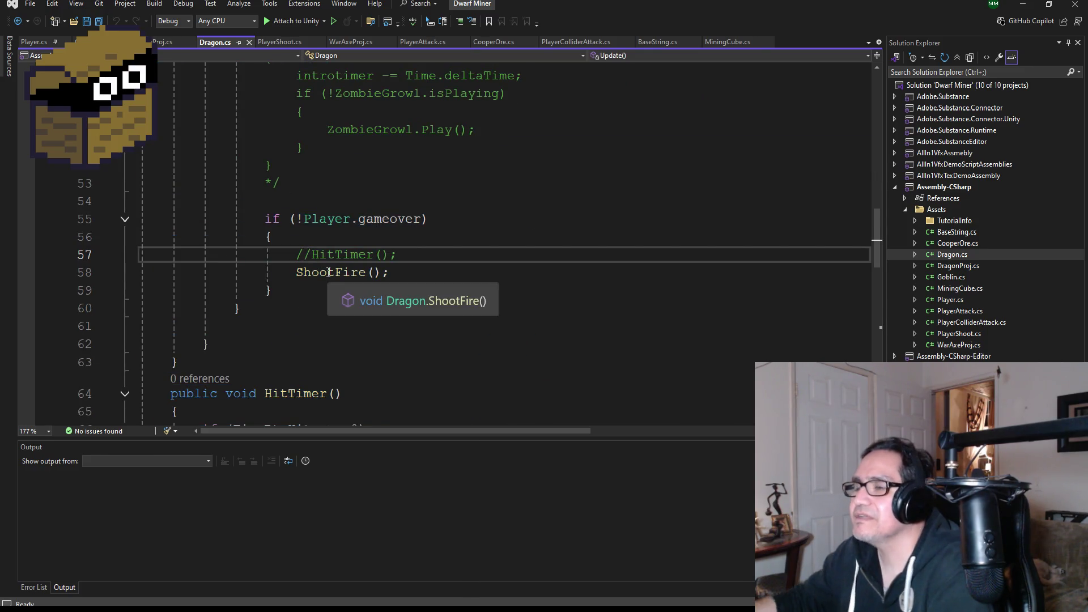
pyautogui.hotkey('ctrl', 'k')
pyautogui.hotkey('ctrl', 'u')
pyautogui.hotkey('ctrl', 's')
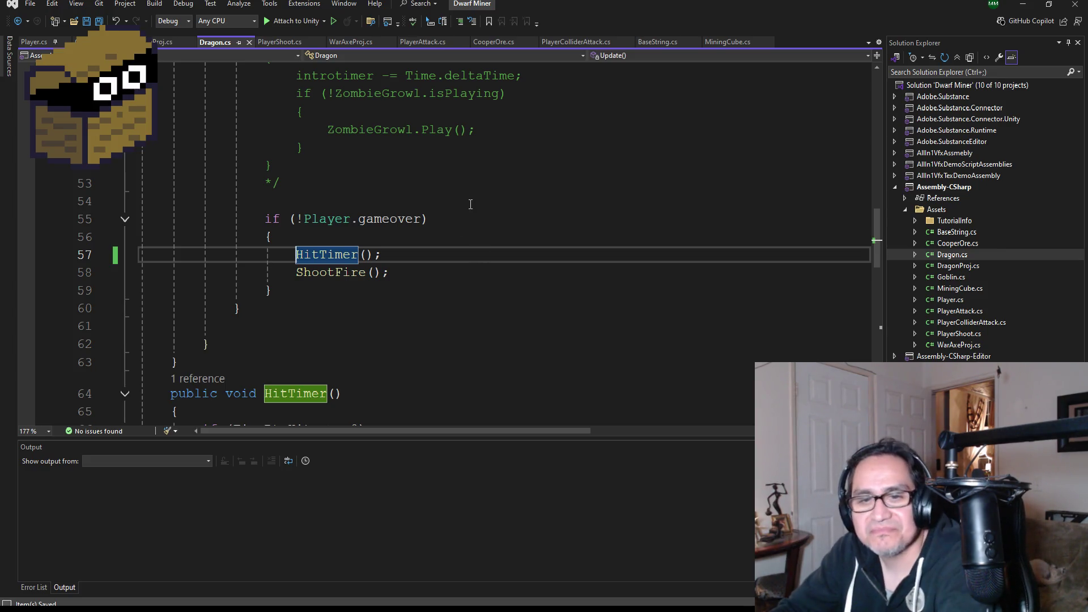
# Review the Dragon script's code down to the ShootFire call line.
pyautogui.scroll(16, 470, 204)
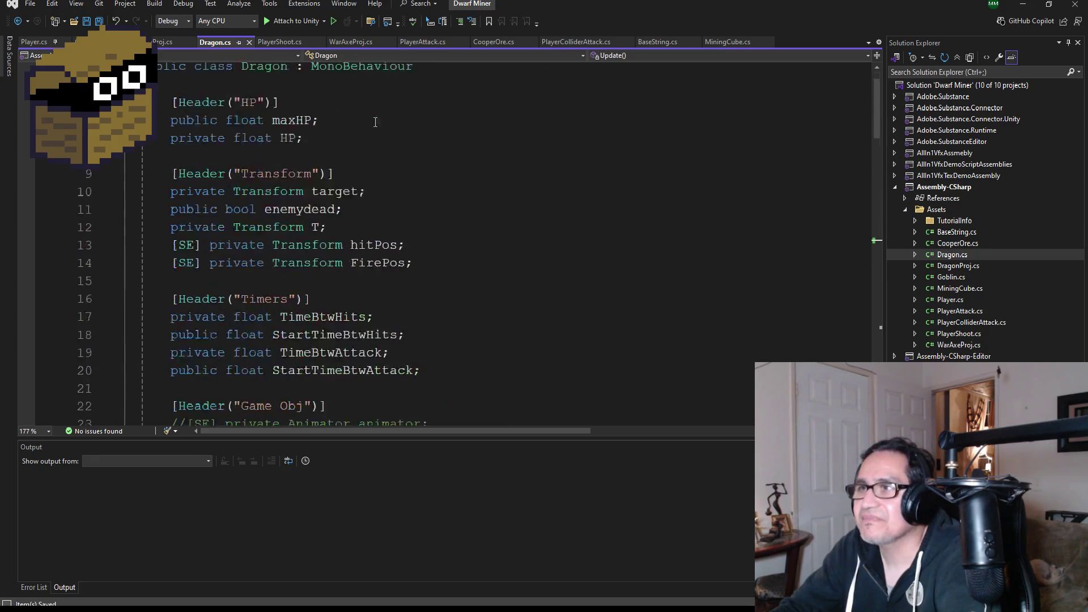
pyautogui.scroll(1, 375, 122)
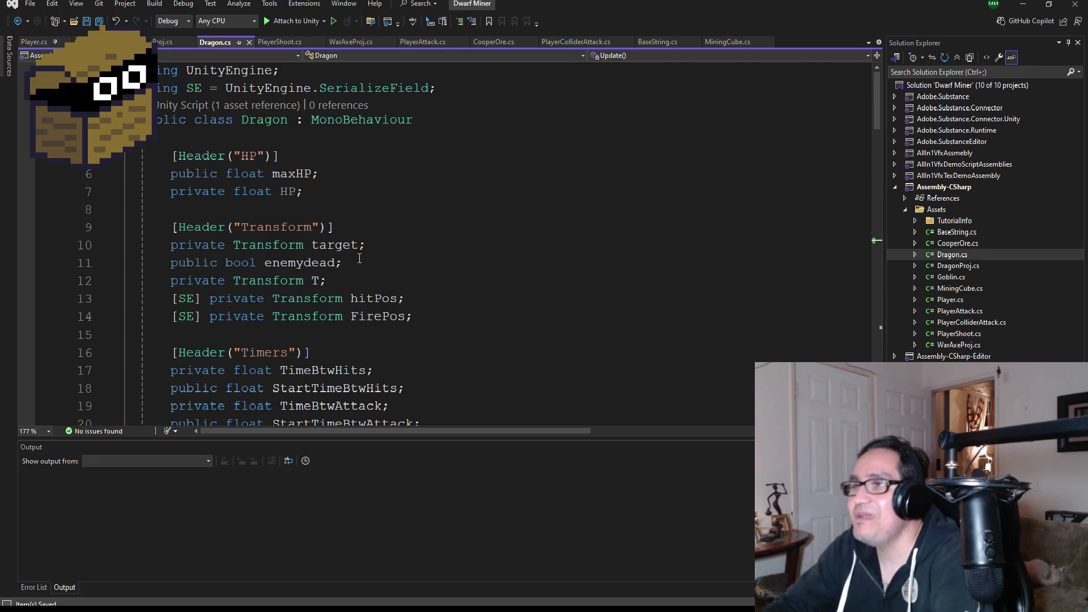
pyautogui.scroll(-7, 359, 259)
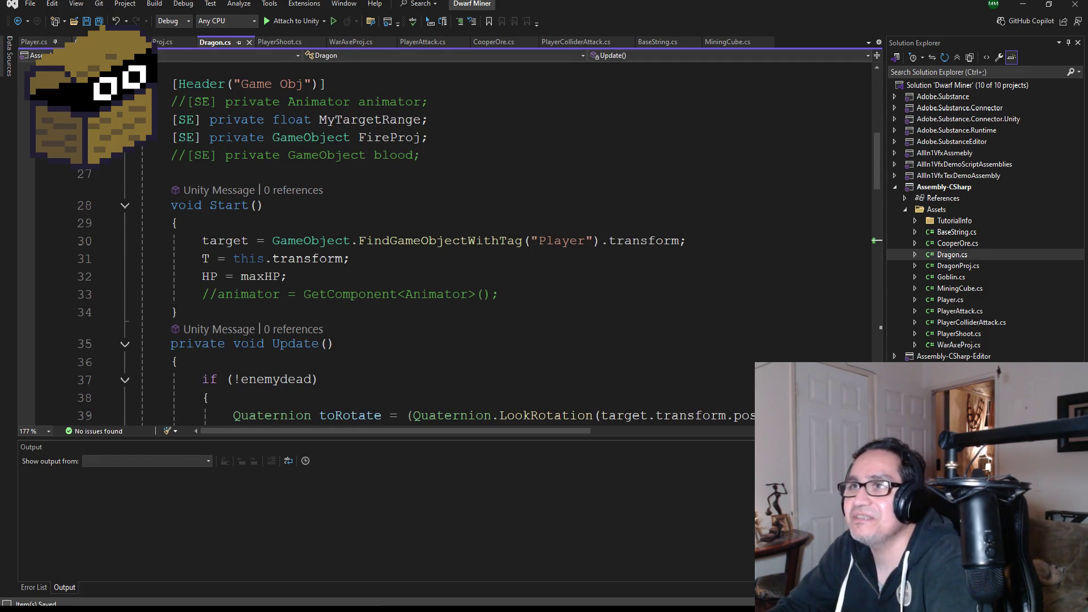
pyautogui.scroll(-3, 329, 259)
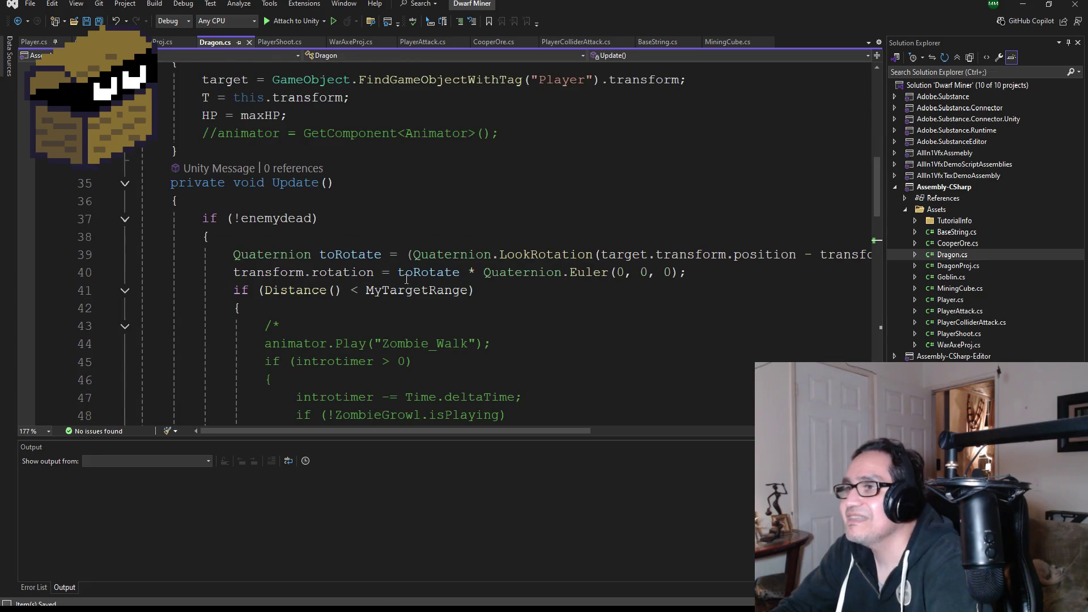
pyautogui.scroll(3, 407, 279)
pyautogui.scroll(-5, 403, 292)
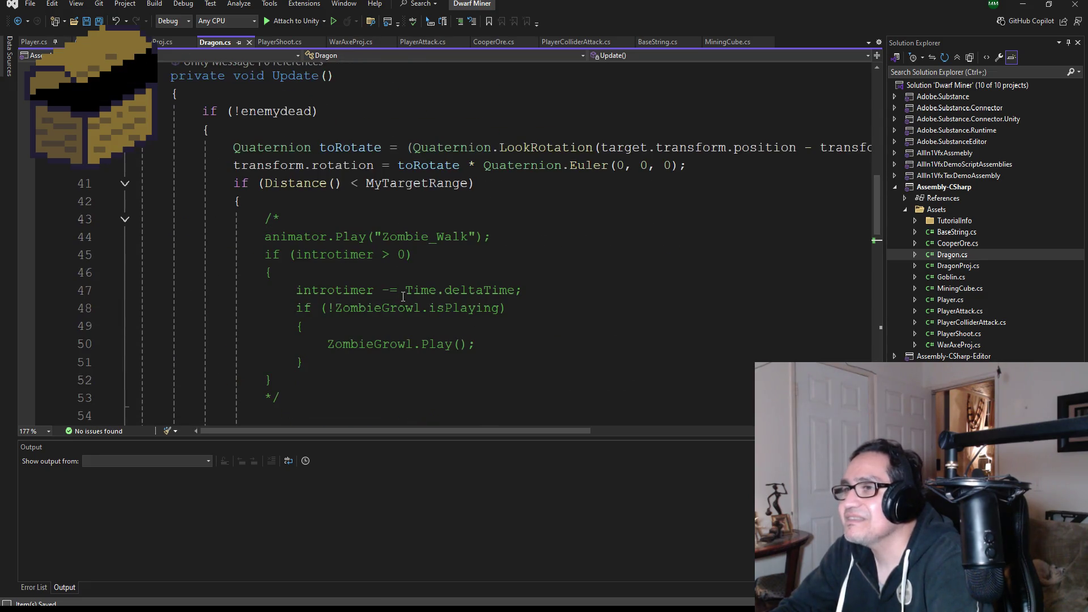
pyautogui.scroll(-3, 389, 291)
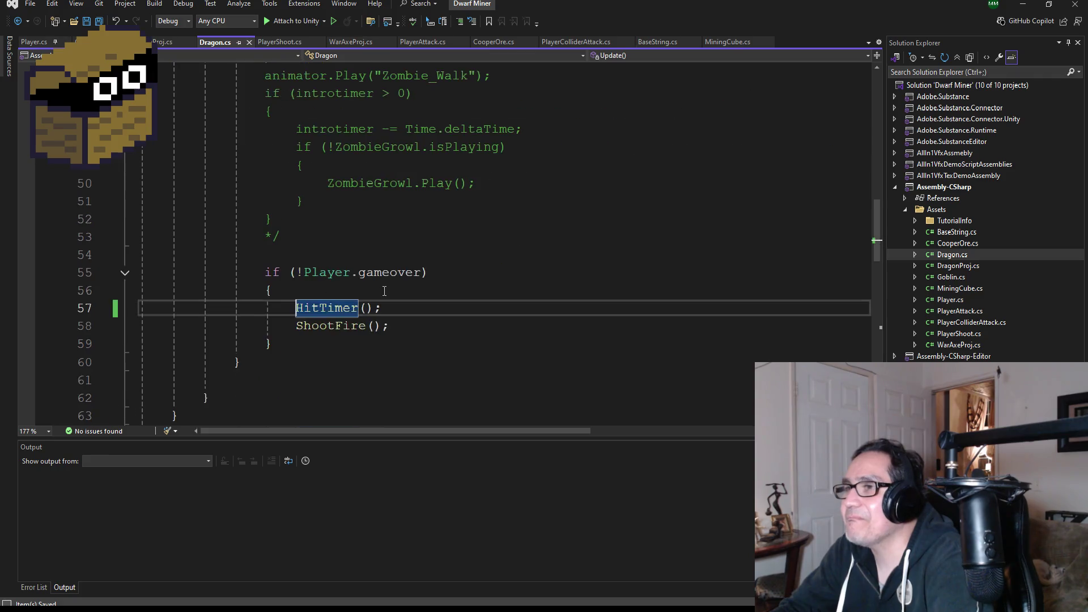
pyautogui.scroll(3, 406, 294)
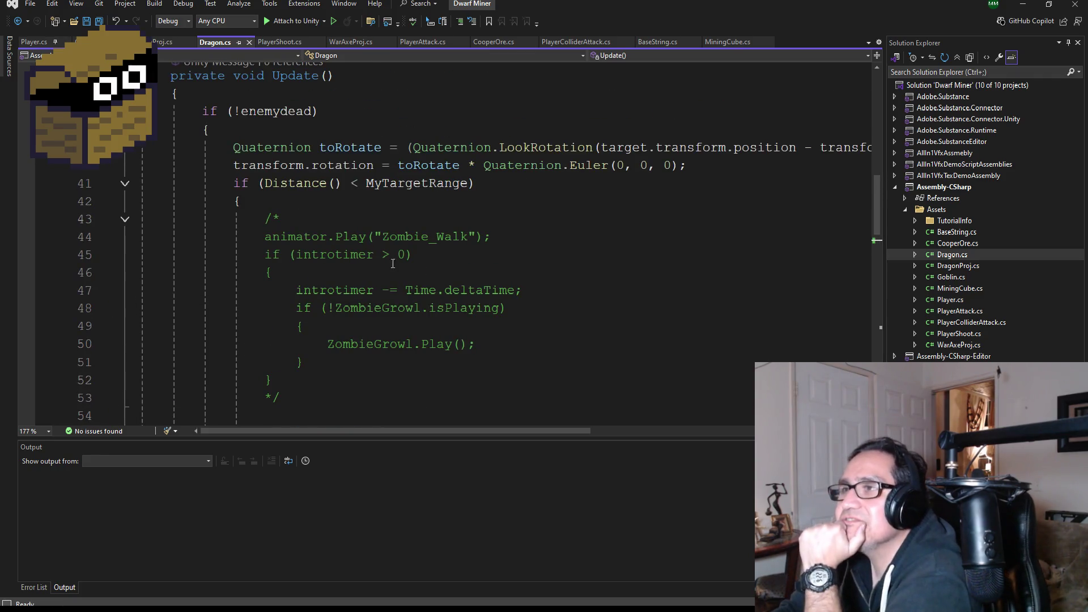
pyautogui.scroll(-3, 391, 264)
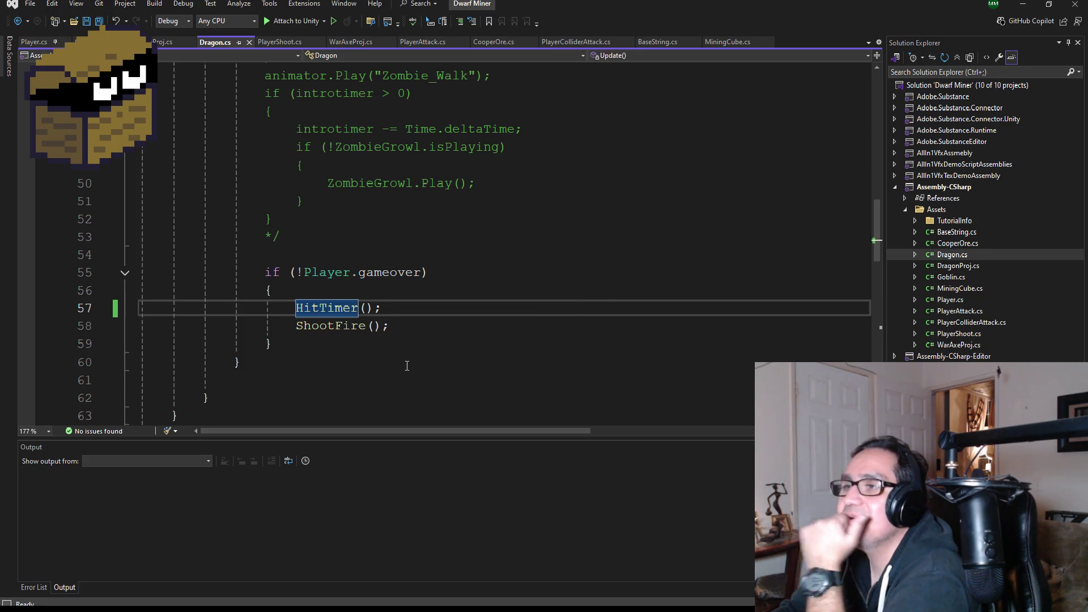
pyautogui.scroll(2, 406, 344)
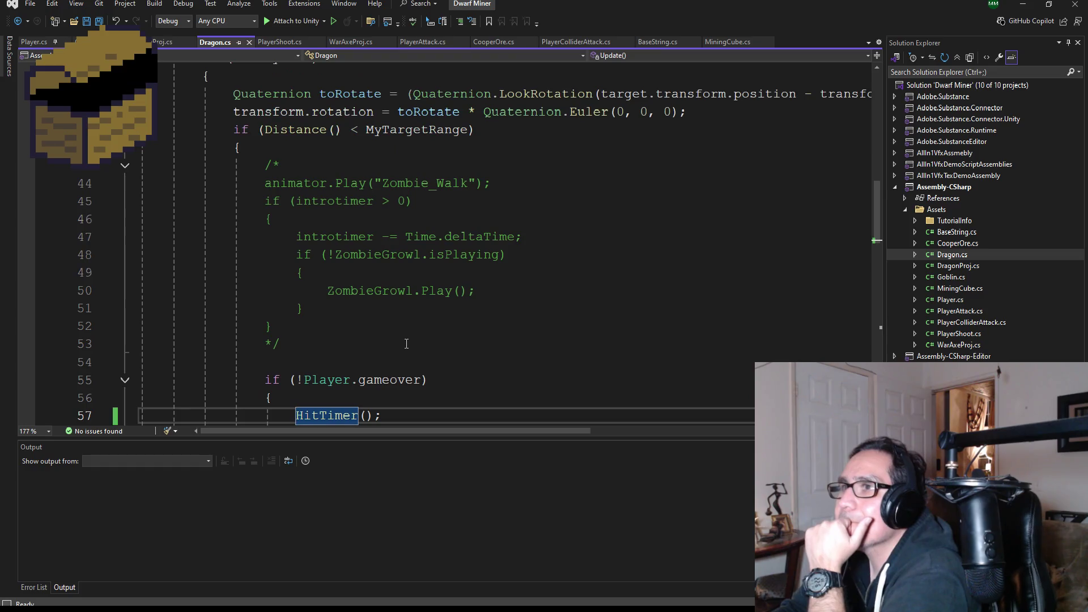
pyautogui.scroll(-2, 406, 344)
pyautogui.scroll(2, 506, 353)
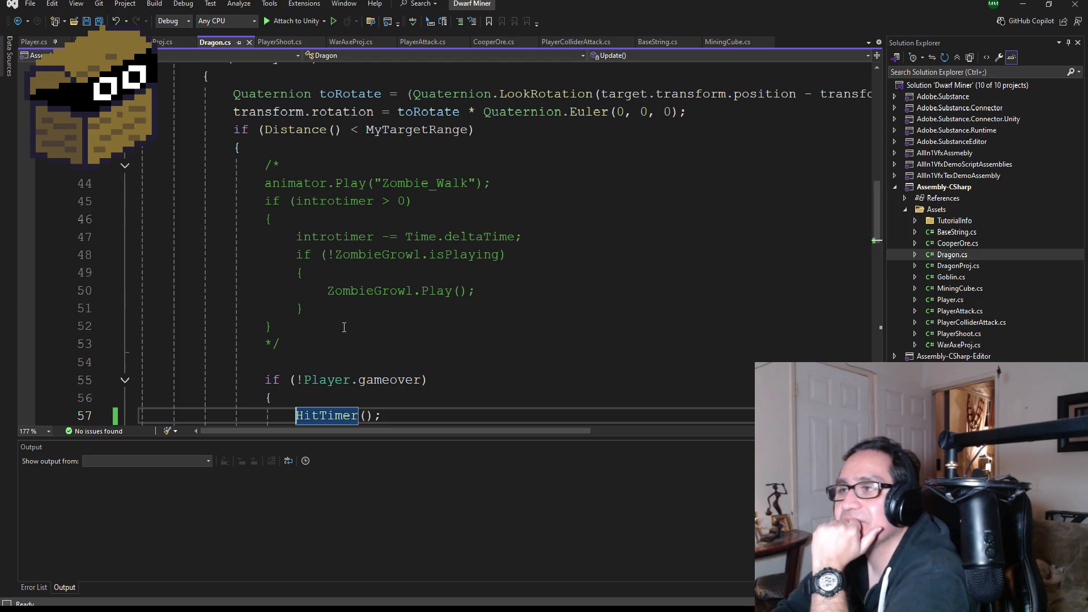
pyautogui.scroll(-1, 351, 334)
pyautogui.scroll(-2, 406, 381)
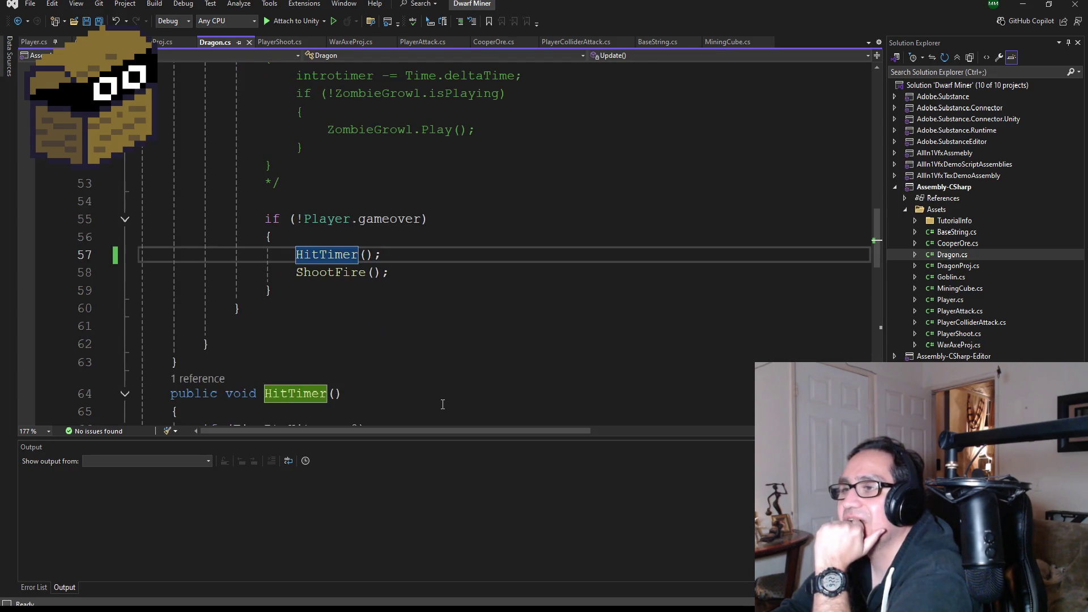
pyautogui.click(400, 274)
pyautogui.scroll(-3, 399, 274)
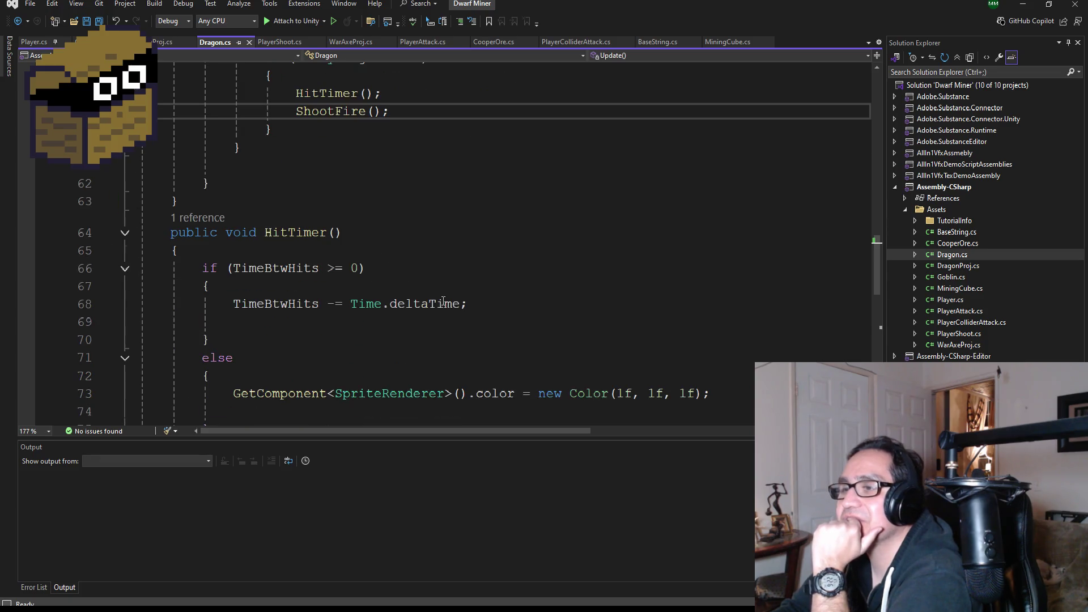
pyautogui.scroll(2, 338, 198)
# Look through Goblin.cs to compare it with the Dragon script.
pyautogui.click(108, 42)
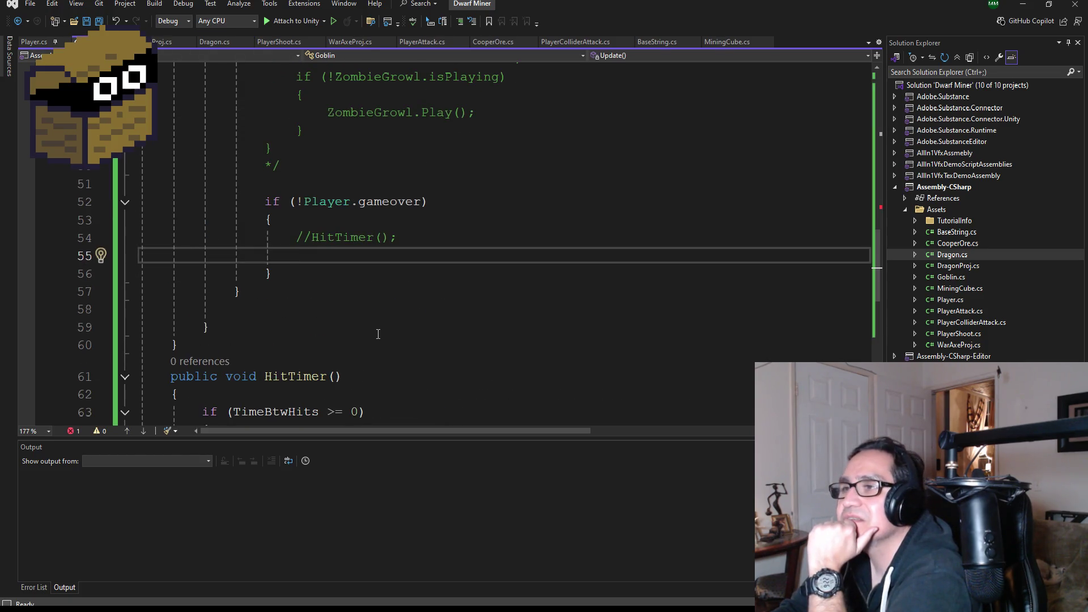
pyautogui.scroll(3, 378, 334)
pyautogui.scroll(-1, 340, 320)
pyautogui.scroll(3, 305, 307)
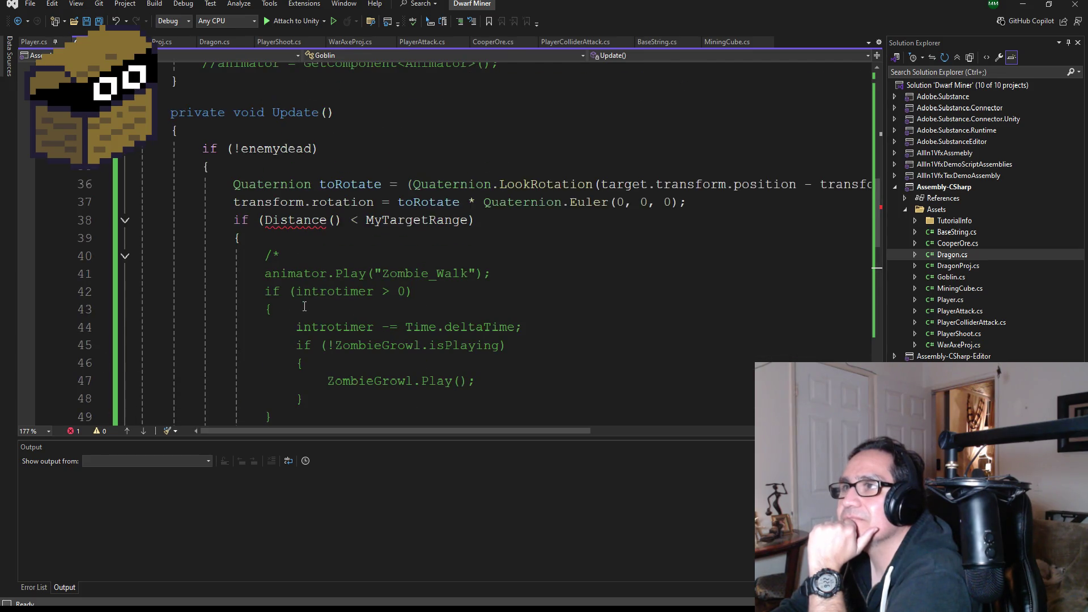
pyautogui.scroll(5, 304, 306)
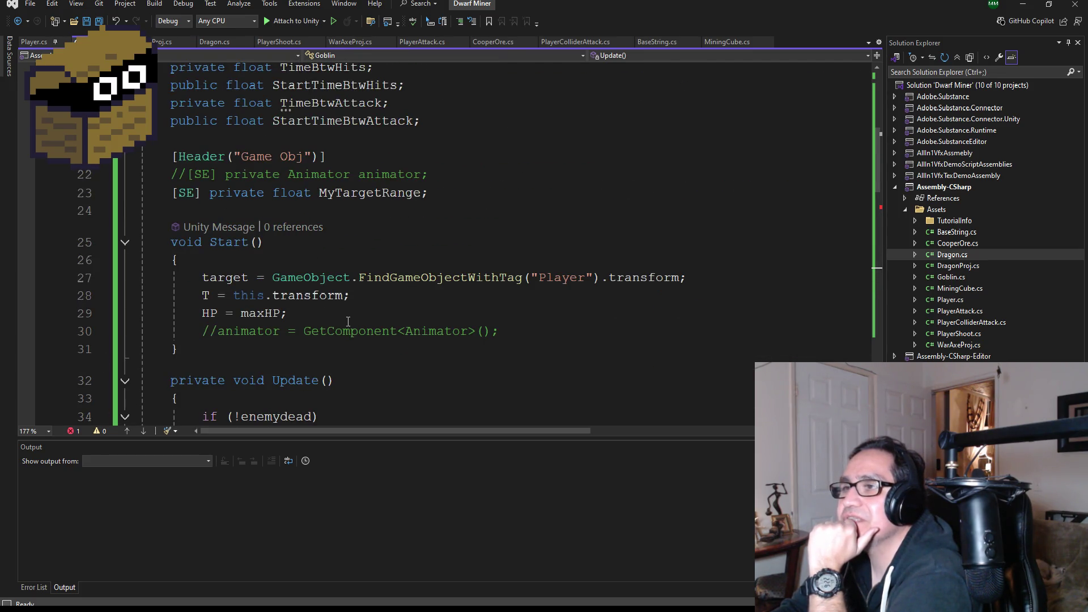
pyautogui.scroll(3, 362, 318)
pyautogui.scroll(-3, 384, 314)
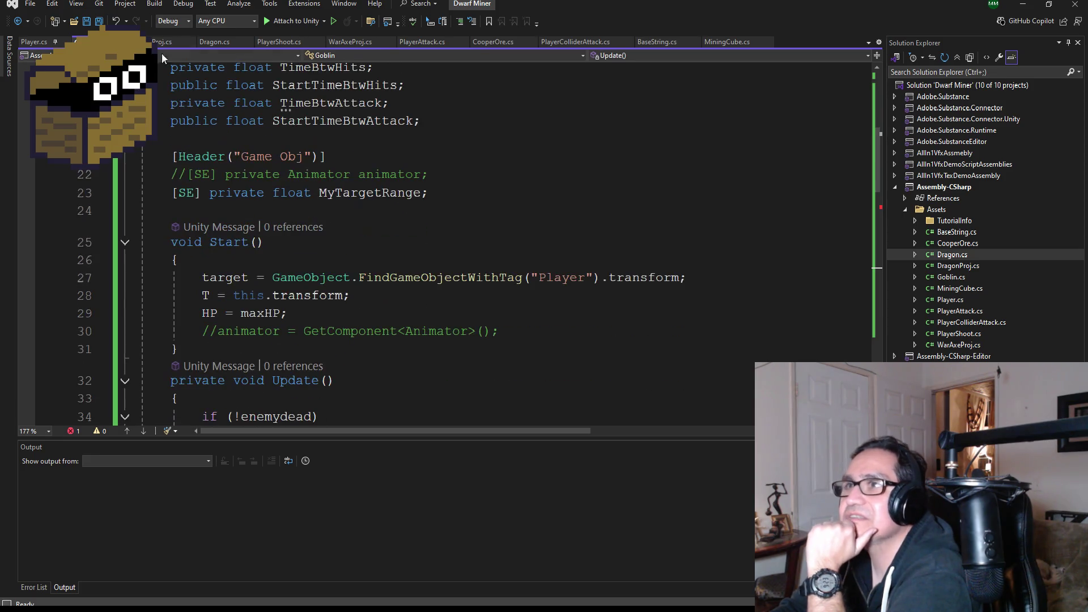
# Select and copy the Distance() method at the end of Dragon.cs.
pyautogui.click(215, 42)
pyautogui.scroll(-6, 354, 272)
pyautogui.scroll(-3, 354, 272)
pyautogui.scroll(3, 354, 272)
pyautogui.moveTo(217, 298)
pyautogui.mouseDown()
pyautogui.moveTo(120, 261)
pyautogui.moveTo(141, 246)
pyautogui.mouseUp()
pyautogui.hotkey('ctrl', 'c')
pyautogui.scroll(4, 391, 257)
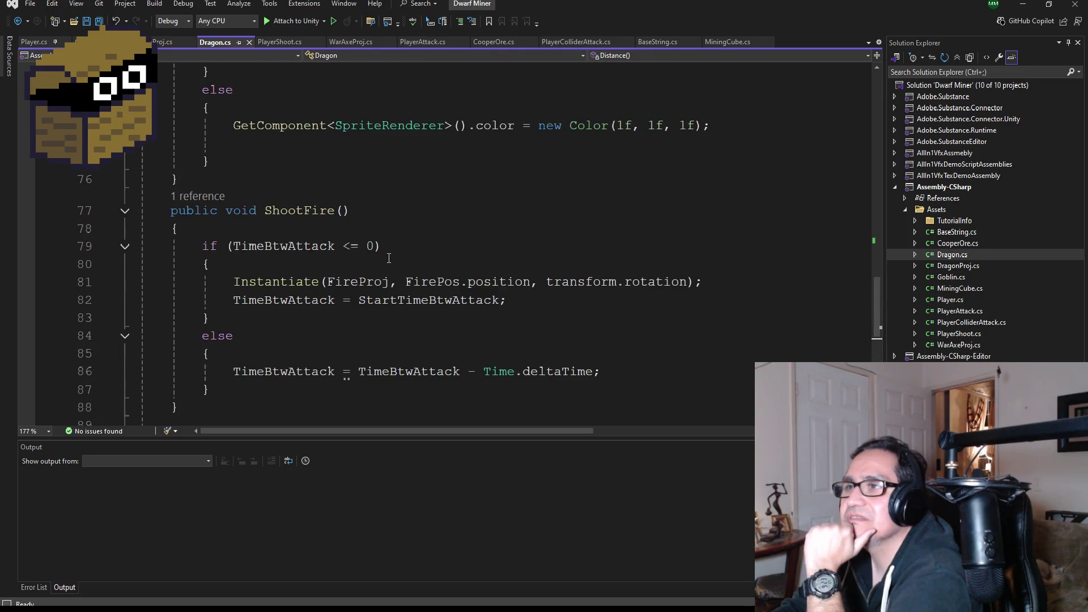
pyautogui.scroll(-4, 388, 259)
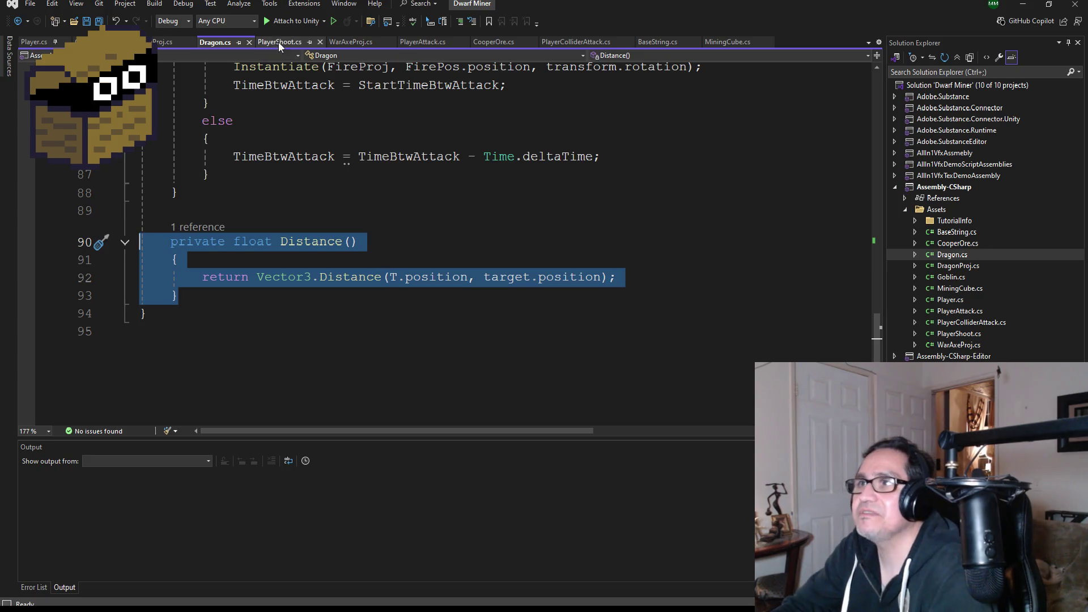
# Paste the Distance() method after HitTimer's closing brace in Goblin.cs and save.
pyautogui.click(99, 42)
pyautogui.scroll(-15, 223, 113)
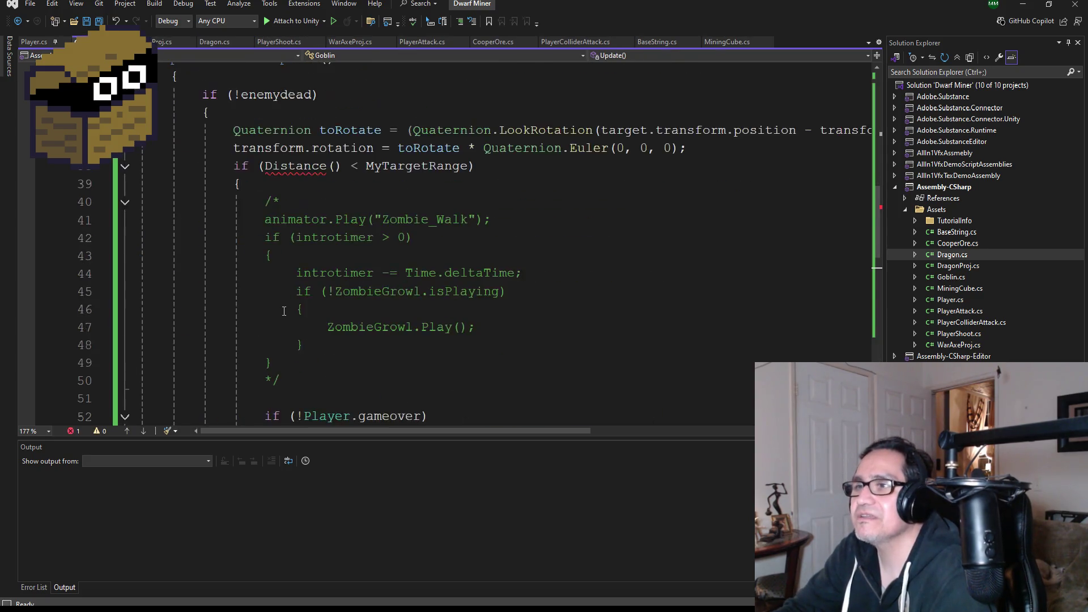
pyautogui.click(226, 235)
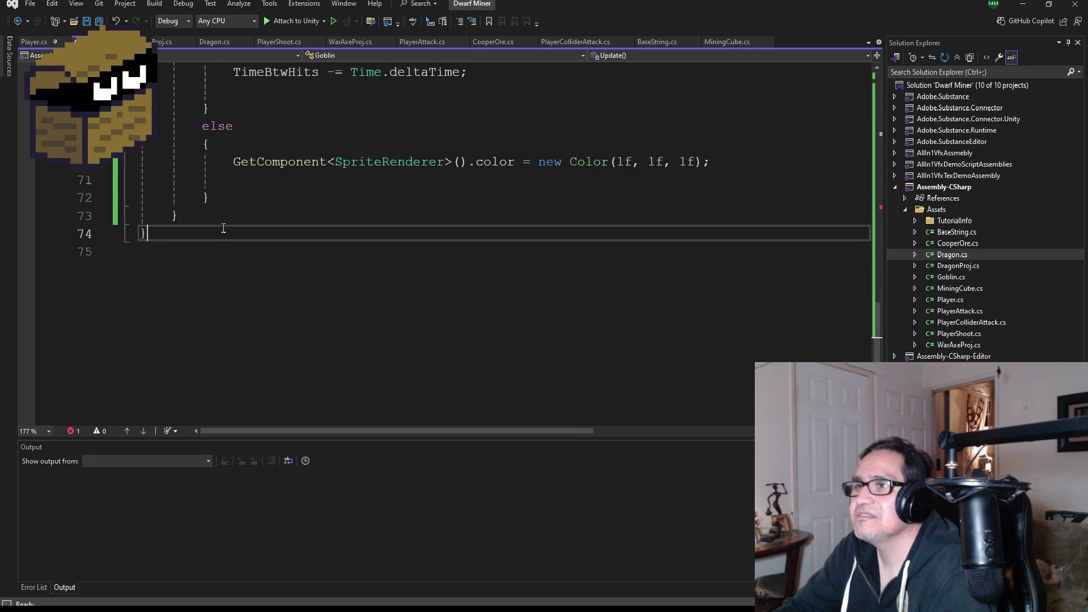
pyautogui.click(228, 221)
pyautogui.press('Return')
pyautogui.hotkey('ctrl', 'v')
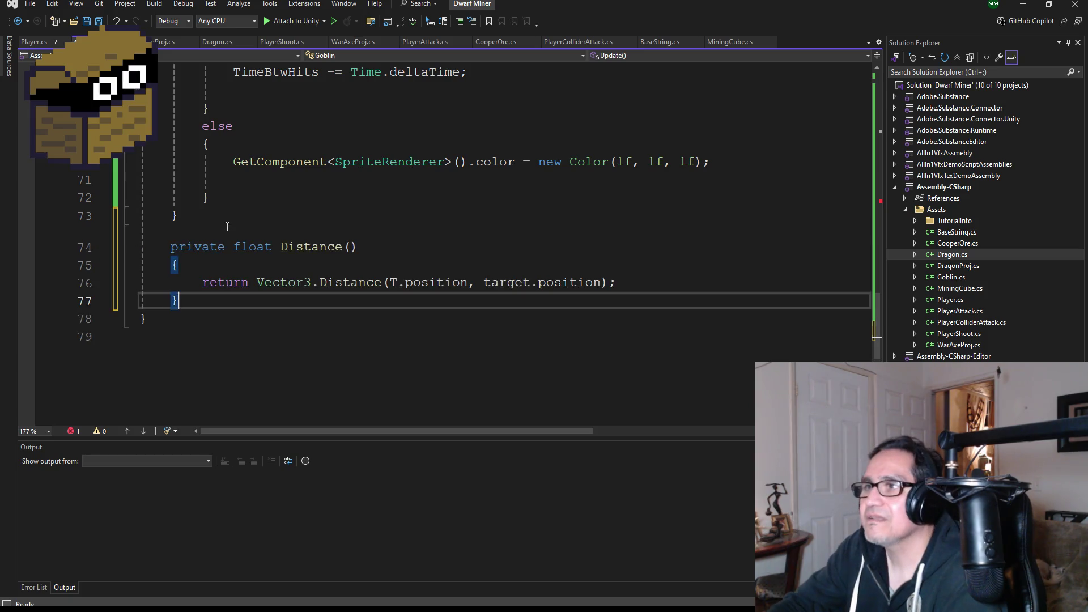
pyautogui.click(99, 21)
pyautogui.scroll(10, 362, 225)
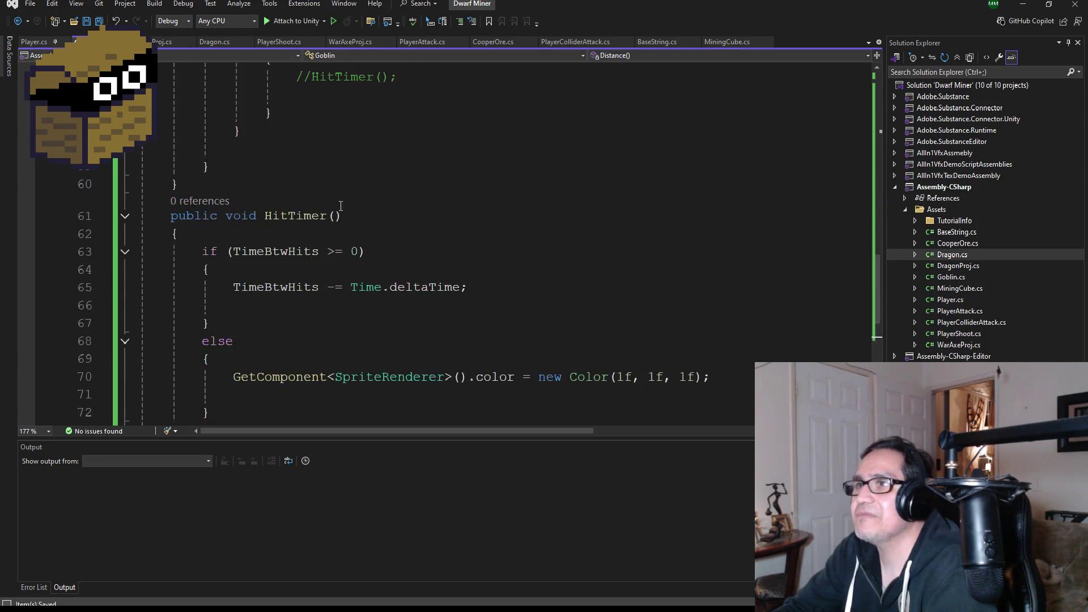
pyautogui.scroll(-6, 363, 227)
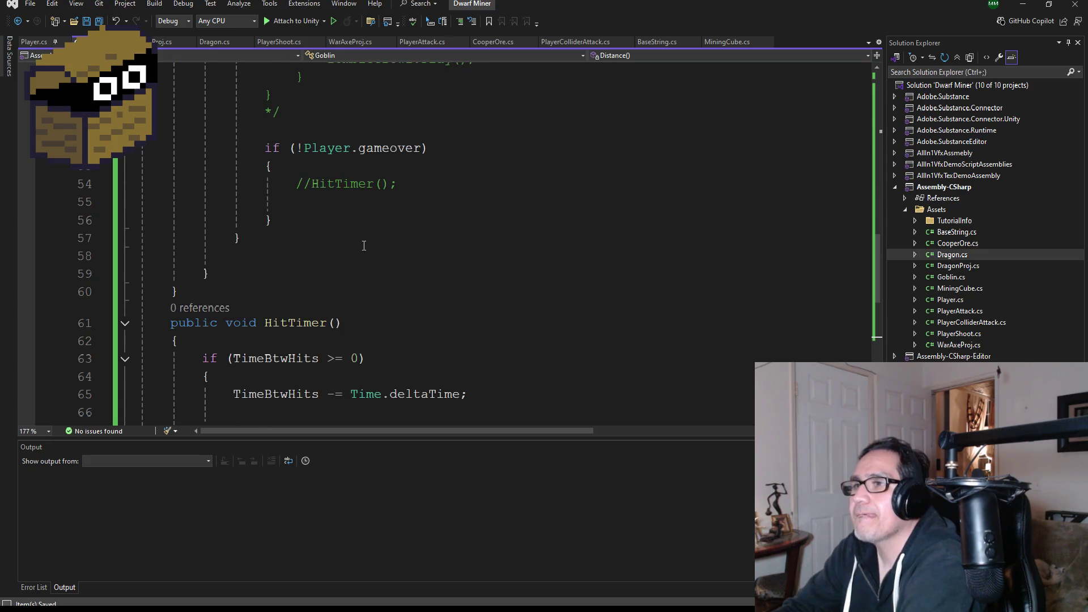
pyautogui.click(259, 238)
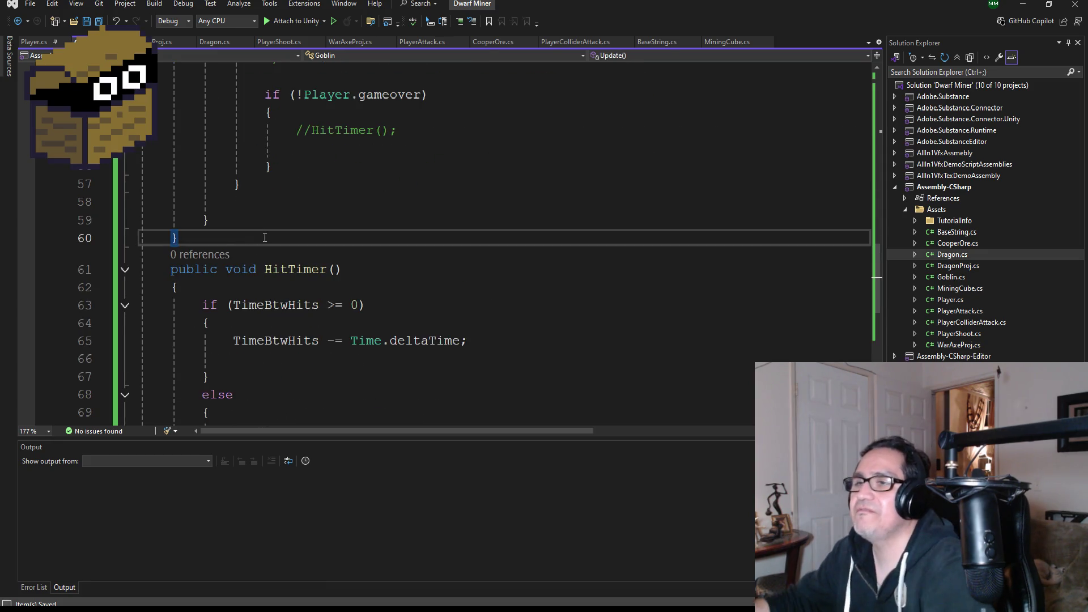
# Add a public void ChaseAttack() method with braces below Goblin's Update.
pyautogui.press('Return')
pyautogui.write('public void')
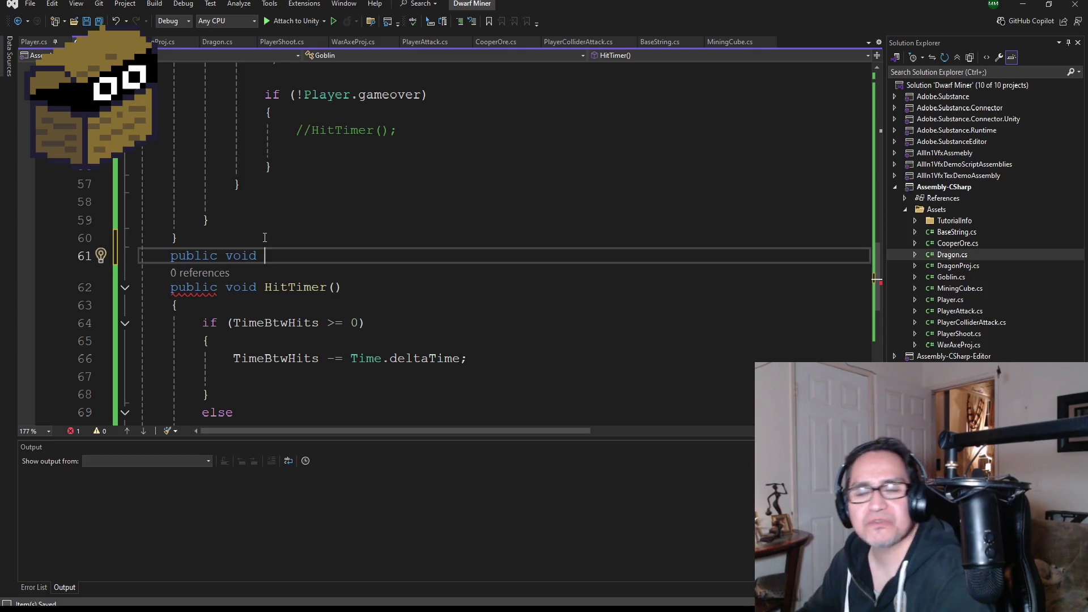
pyautogui.write('ChaseAtta')
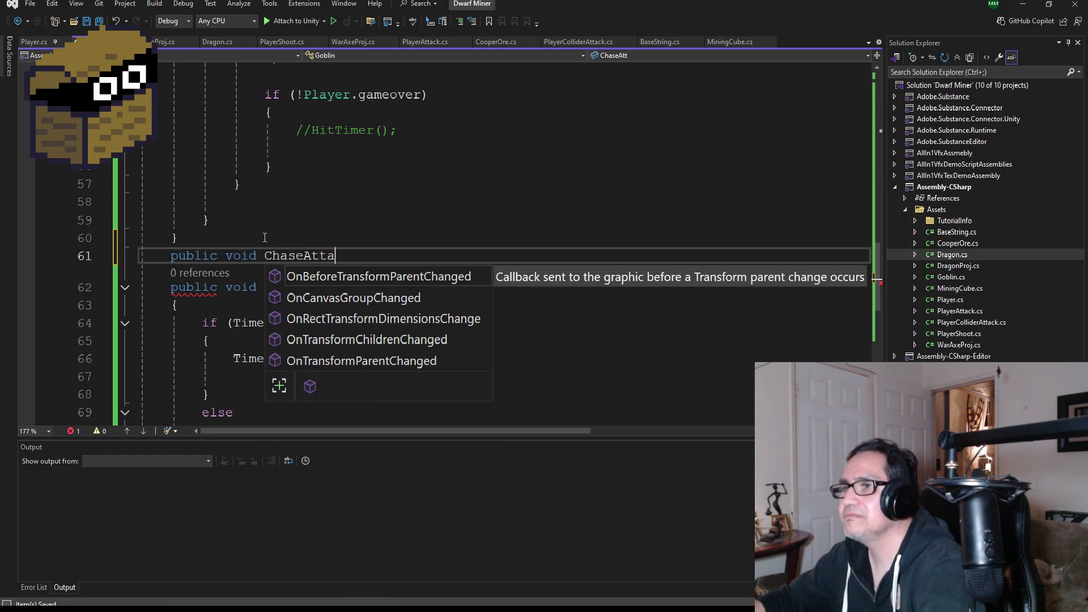
pyautogui.write('ck()')
pyautogui.press('Return')
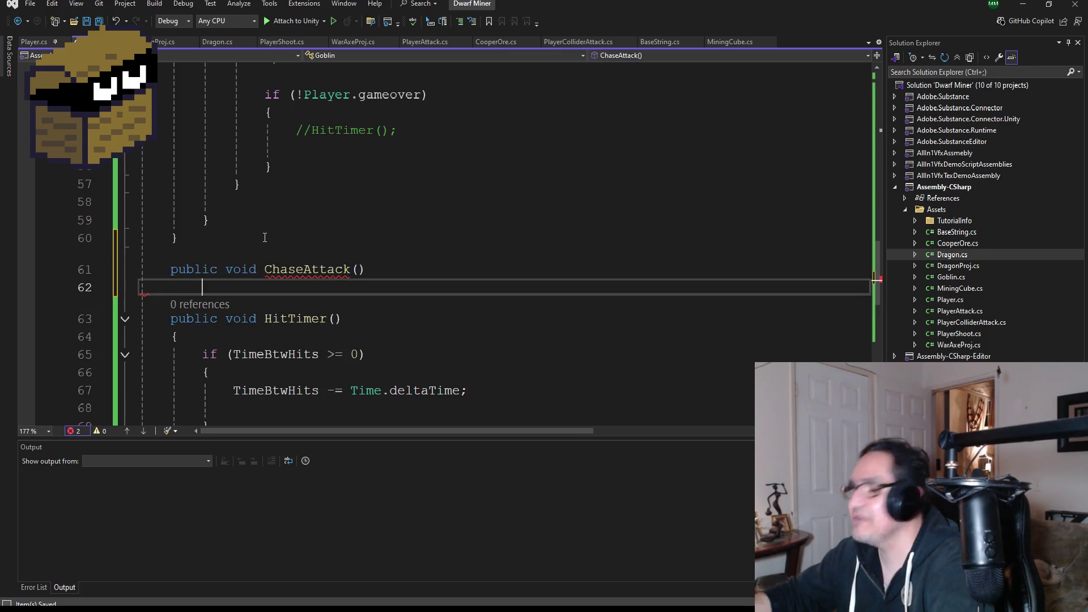
pyautogui.write('{')
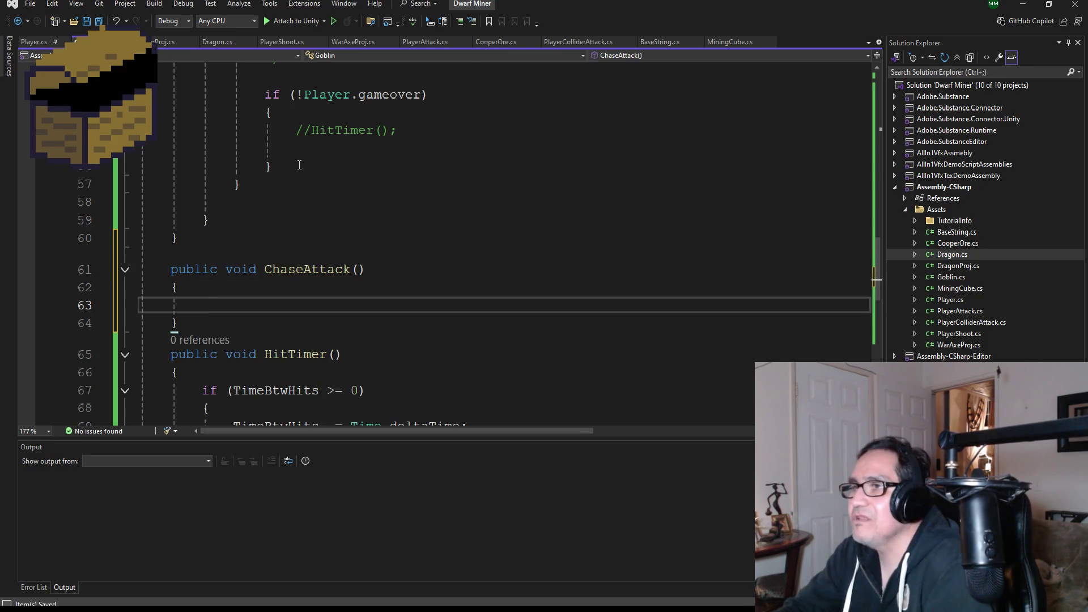
# Look over the new method, then minimize Visual Studio to return to Unity.
pyautogui.scroll(9, 297, 202)
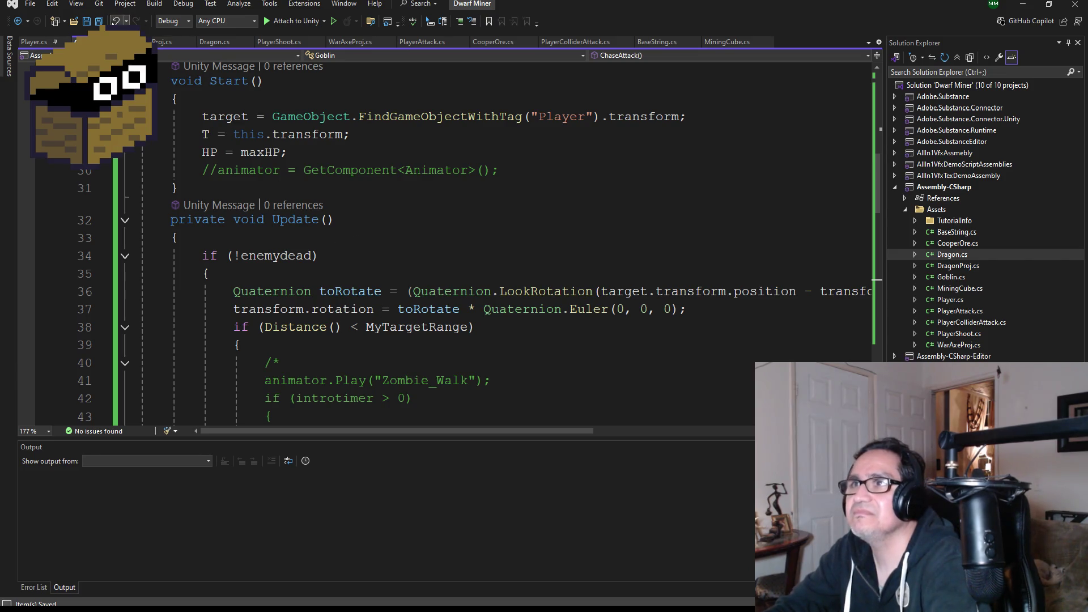
pyautogui.moveTo(353, 309)
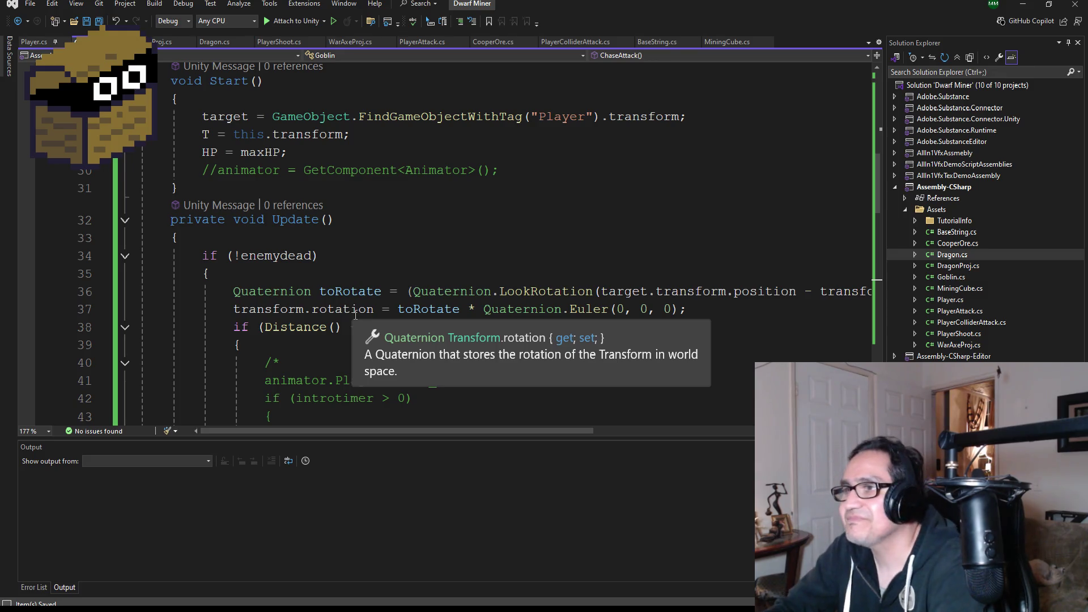
pyautogui.scroll(-5, 355, 313)
pyautogui.scroll(-3, 412, 249)
pyautogui.scroll(12, 412, 250)
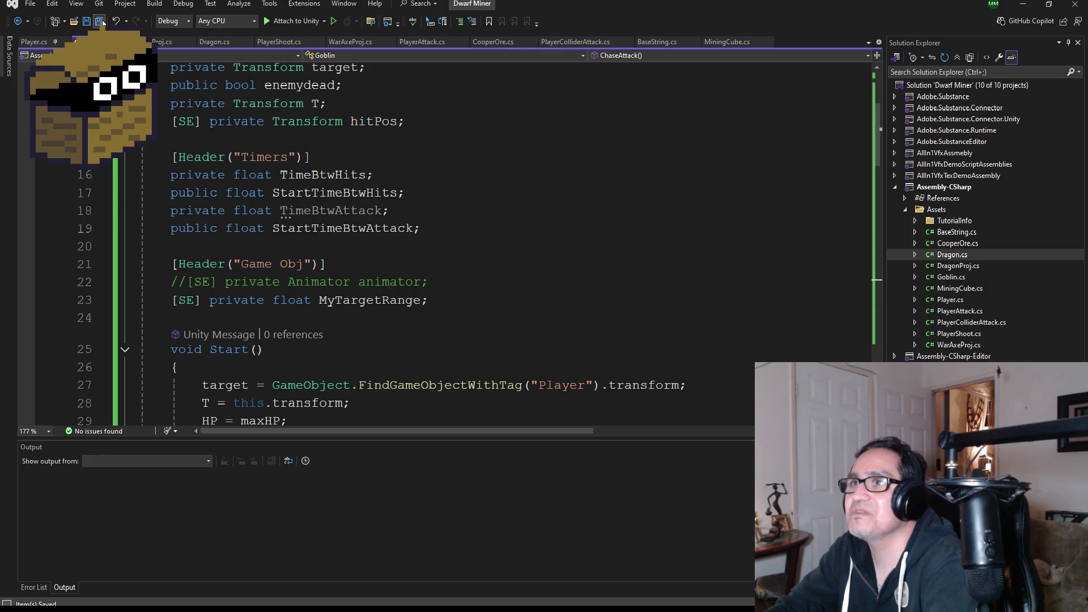
pyautogui.click(1023, 6)
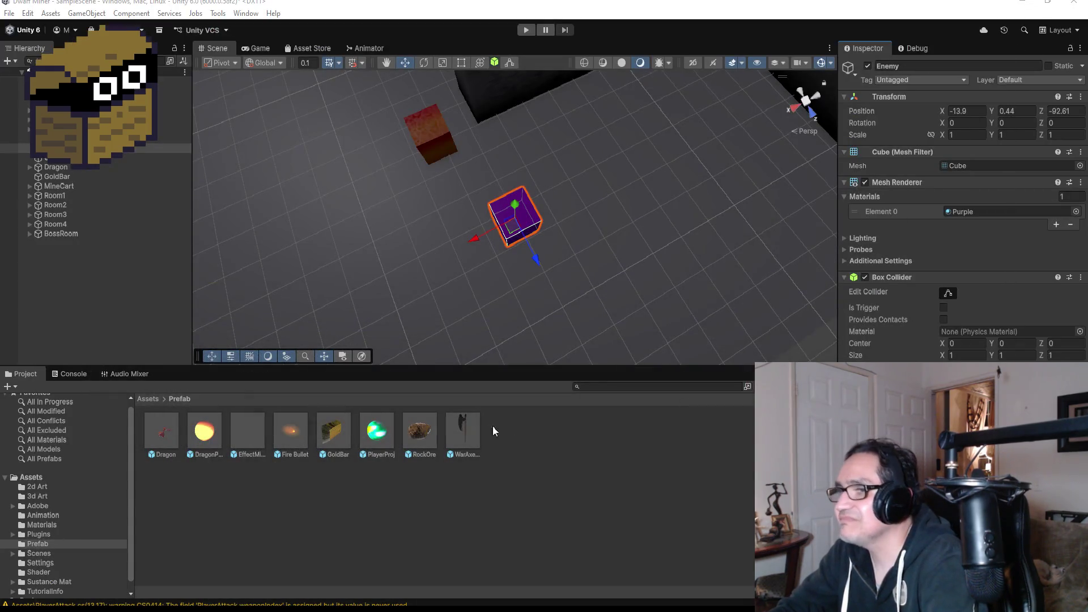
# In File Explorer, open the Unity folder inside My Documents.
pyautogui.hotkey('alt', 'Tab')
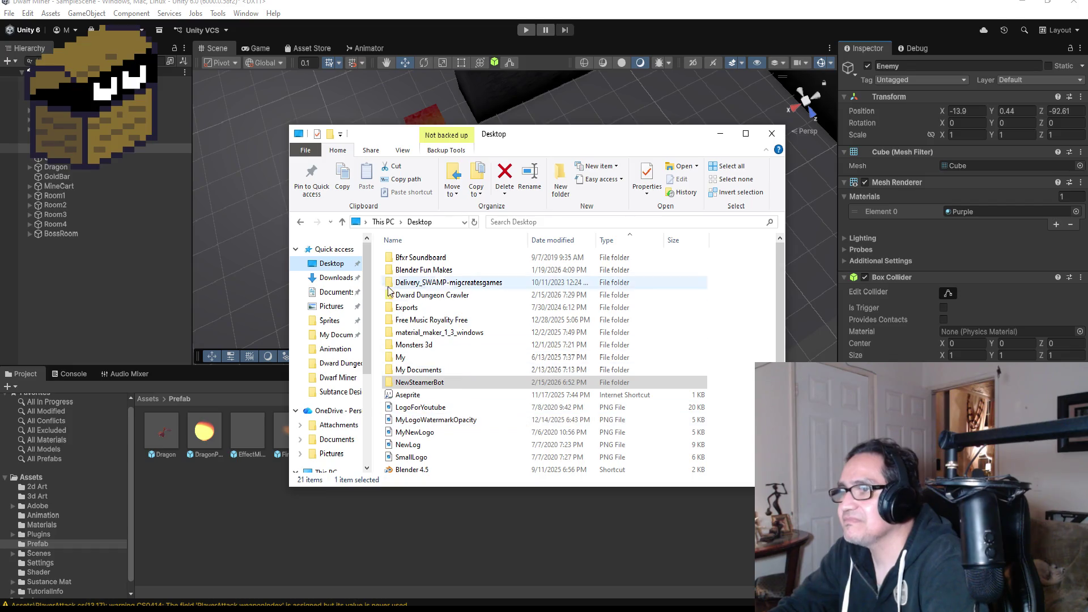
pyautogui.click(331, 337)
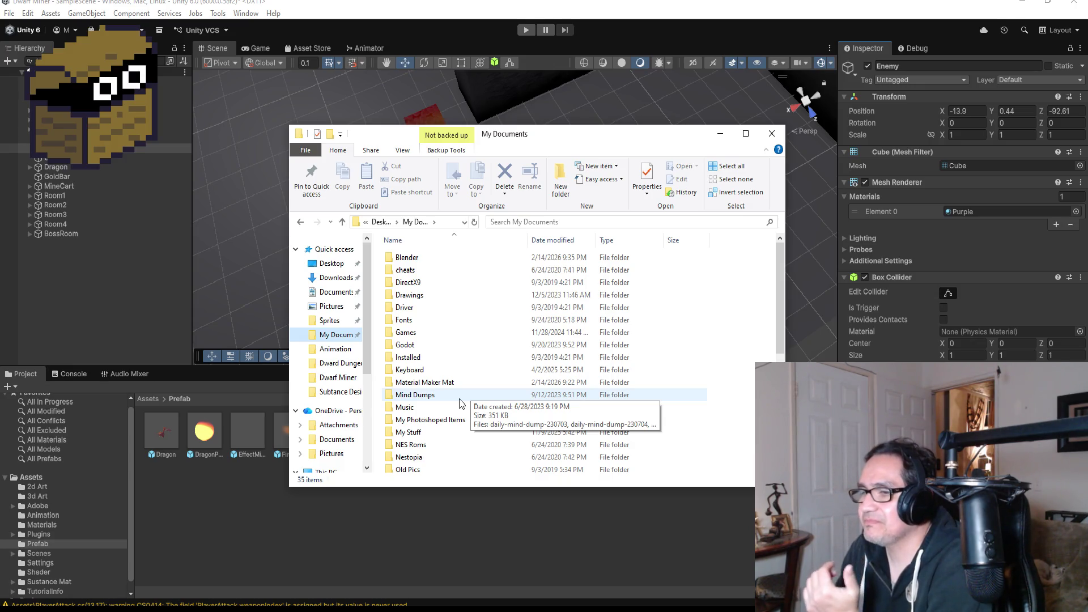
pyautogui.scroll(-3, 461, 391)
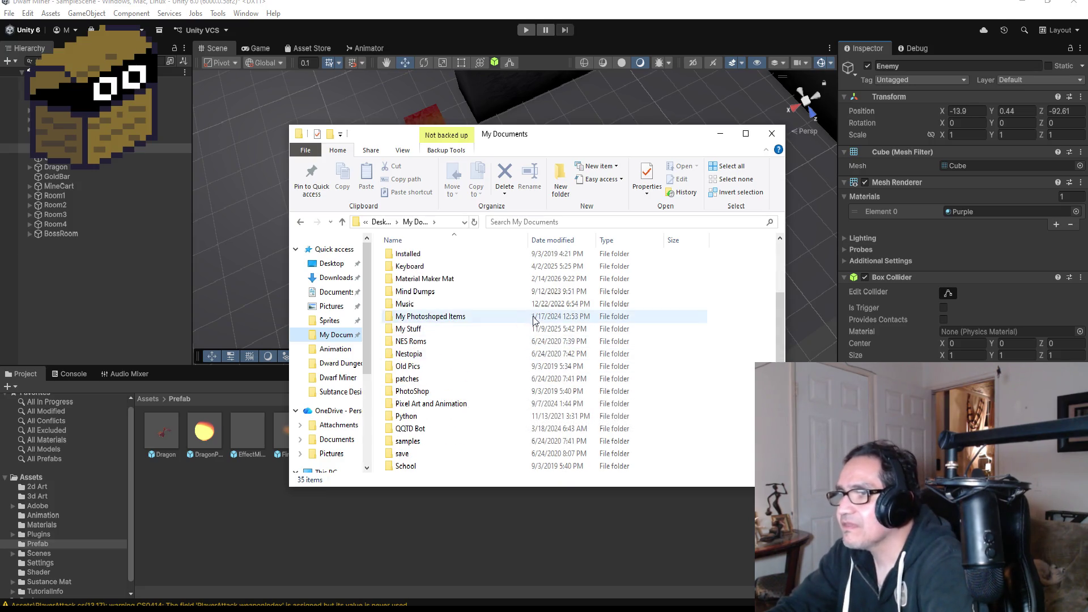
pyautogui.scroll(3, 465, 362)
pyautogui.scroll(-6, 440, 414)
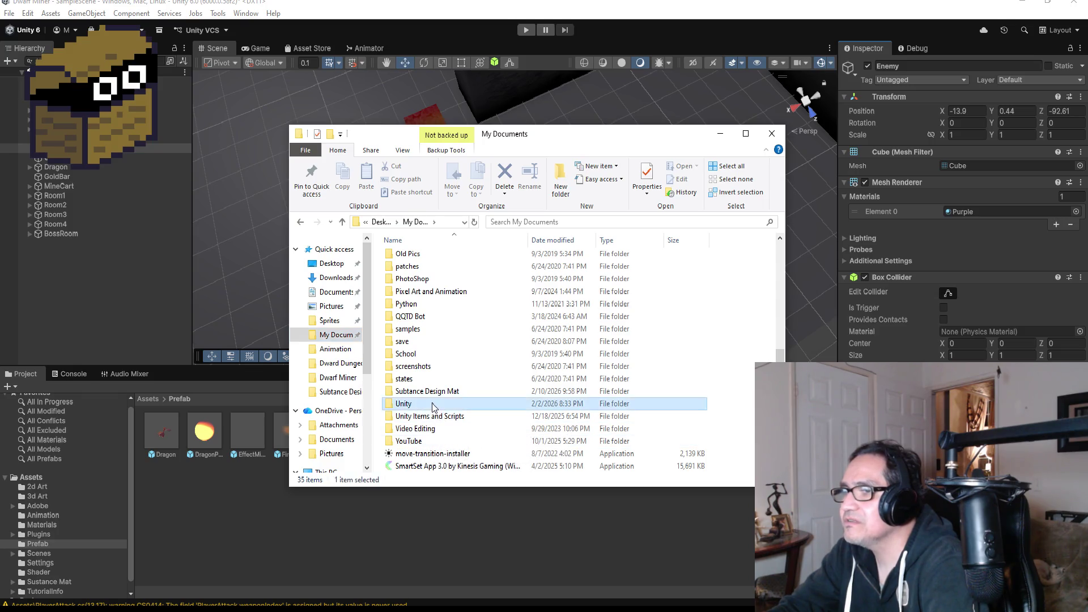
pyautogui.doubleClick(434, 404)
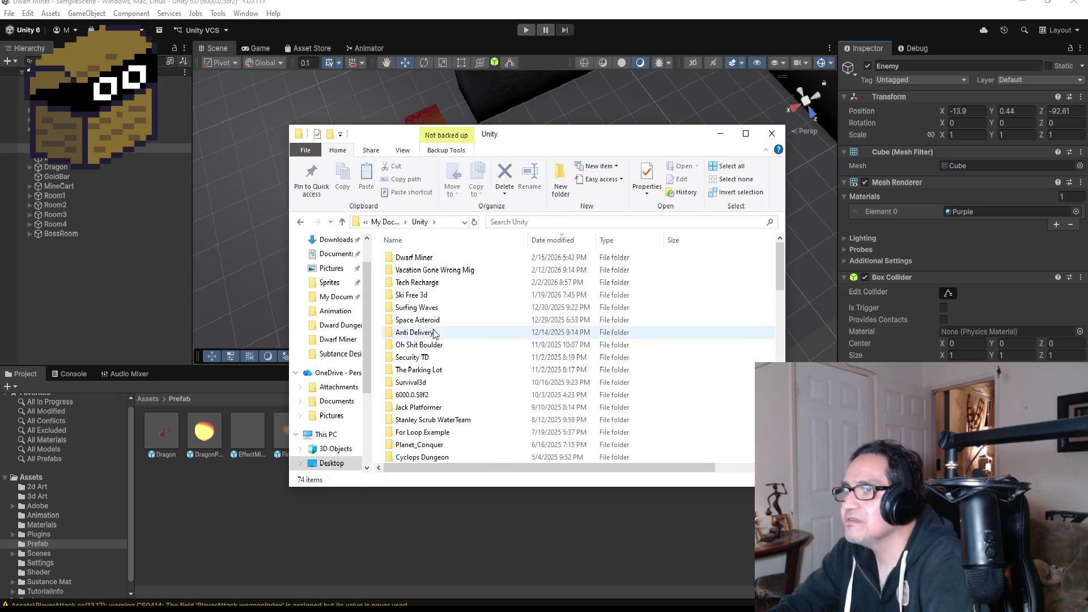
# Open the Survival3d project folder and select its solution file.
pyautogui.click(426, 286)
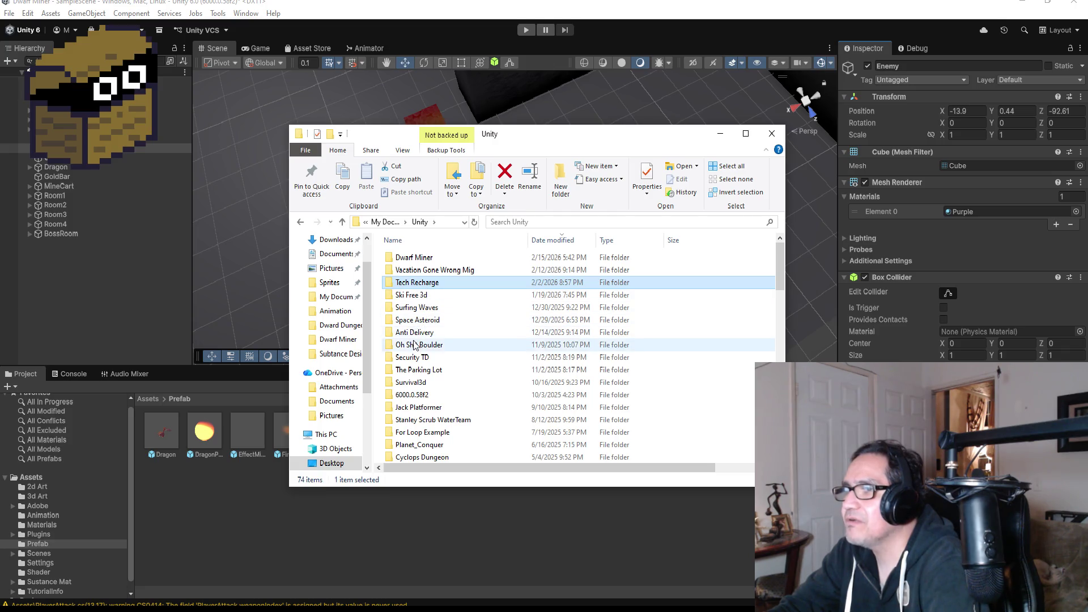
pyautogui.click(430, 420)
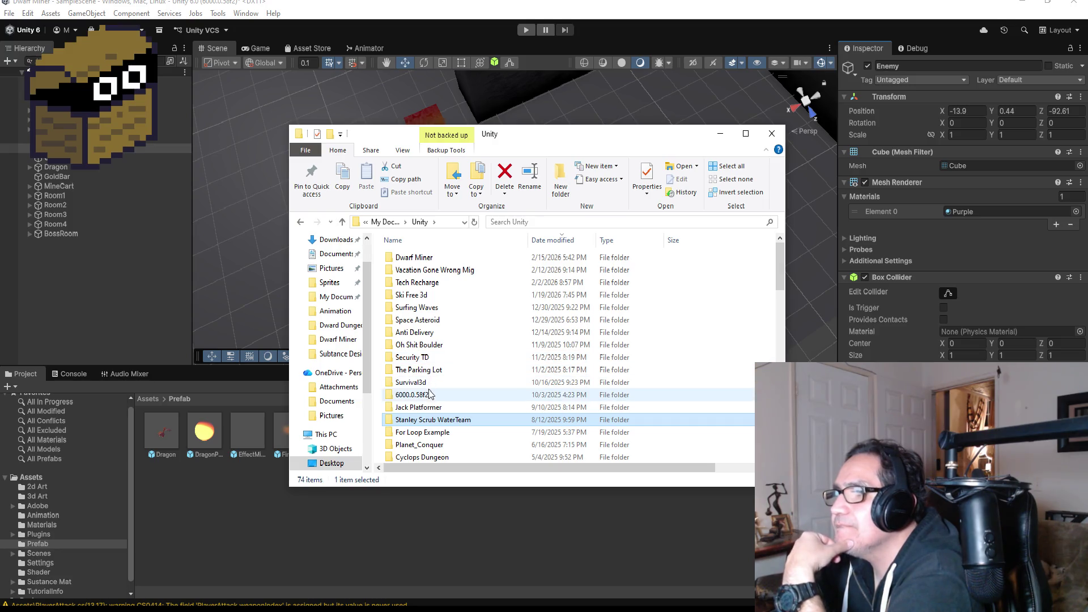
pyautogui.doubleClick(477, 383)
pyautogui.scroll(-1, 478, 385)
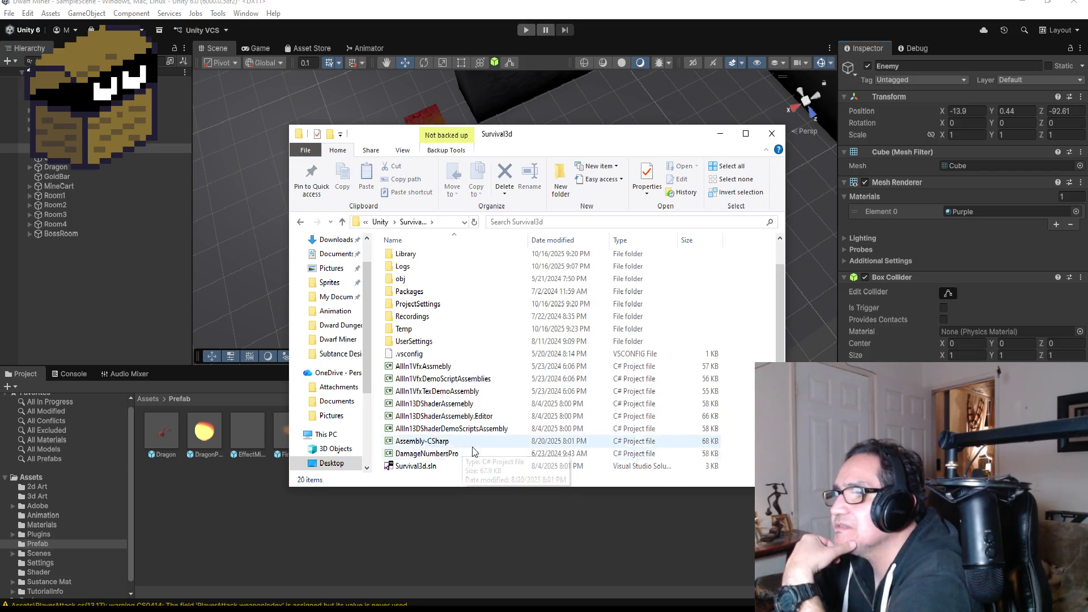
pyautogui.click(446, 467)
# Open Survival3d.sln in Visual Studio and open its ZombieBasic.cs script.
pyautogui.doubleClick(449, 468)
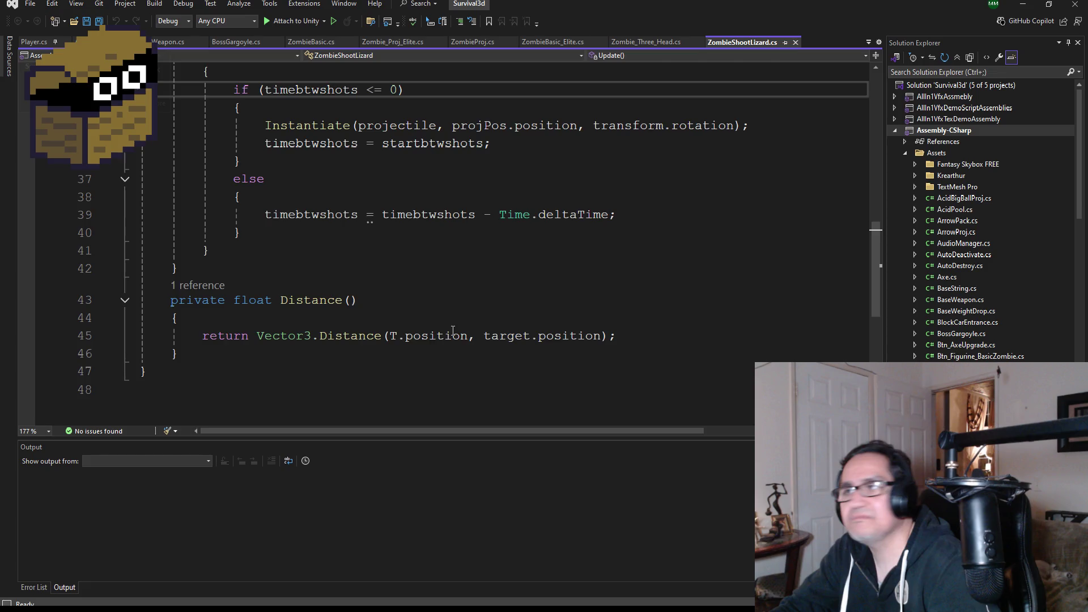
pyautogui.scroll(4, 453, 331)
pyautogui.scroll(-1, 1014, 341)
pyautogui.scroll(-20, 1014, 342)
pyautogui.scroll(-5, 980, 221)
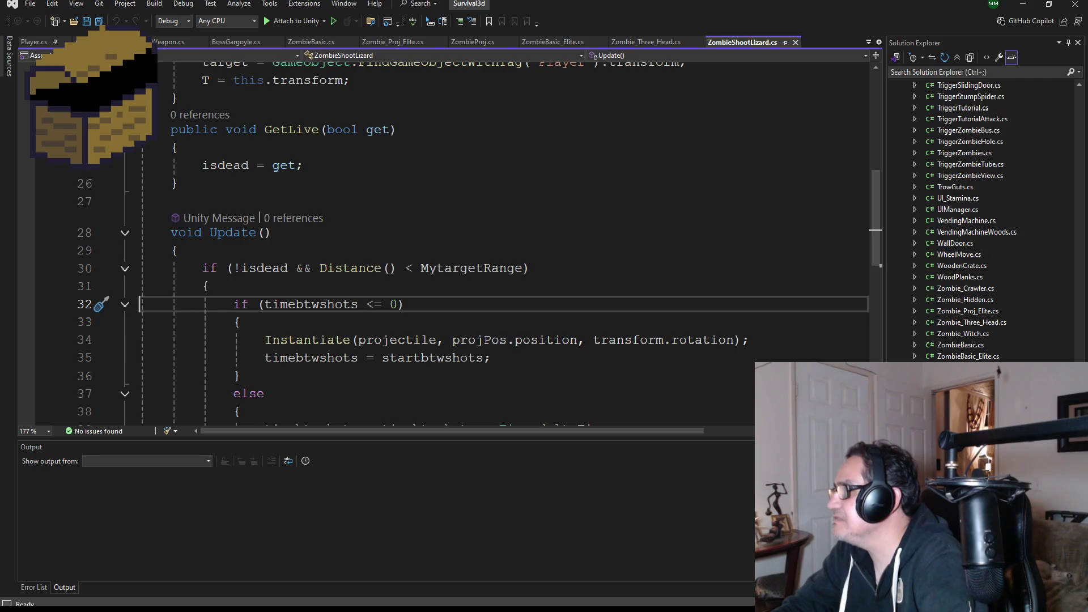
pyautogui.doubleClick(960, 345)
pyautogui.scroll(-4, 372, 305)
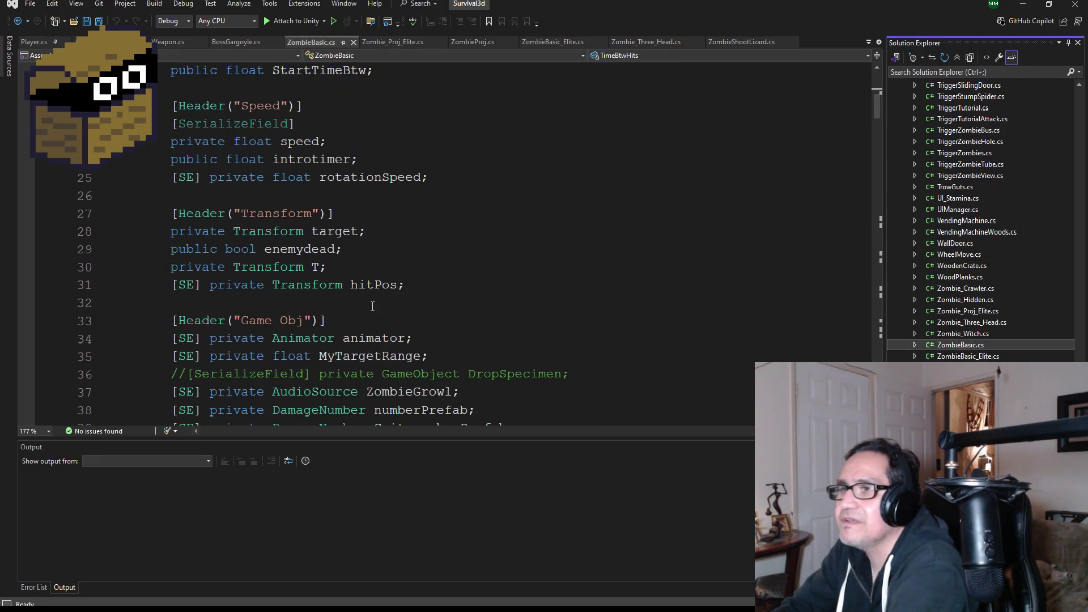
pyautogui.scroll(-12, 372, 306)
pyautogui.scroll(-5, 361, 348)
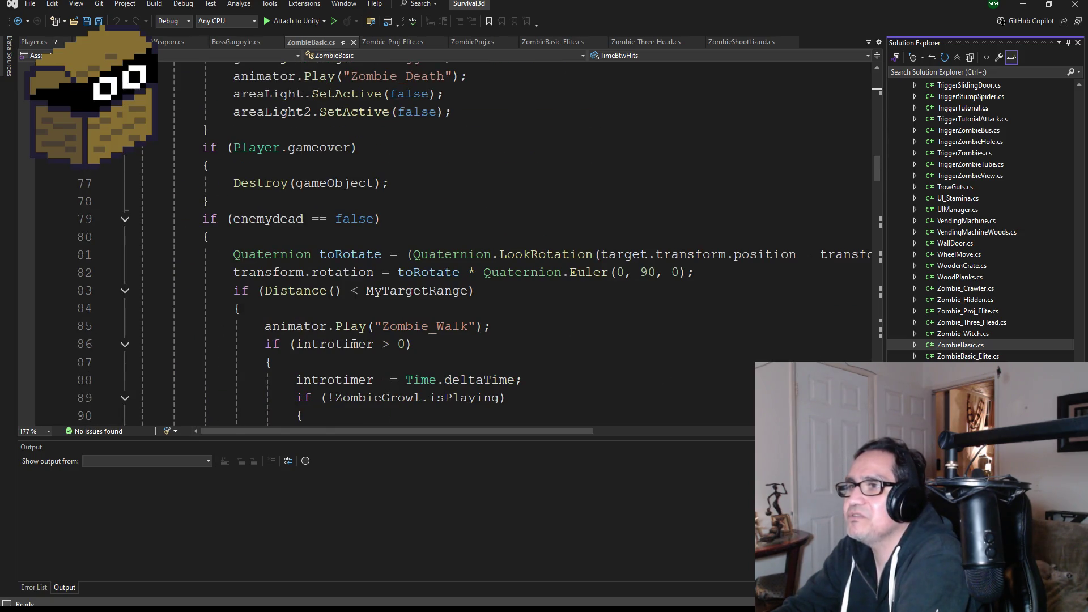
pyautogui.scroll(-3, 363, 340)
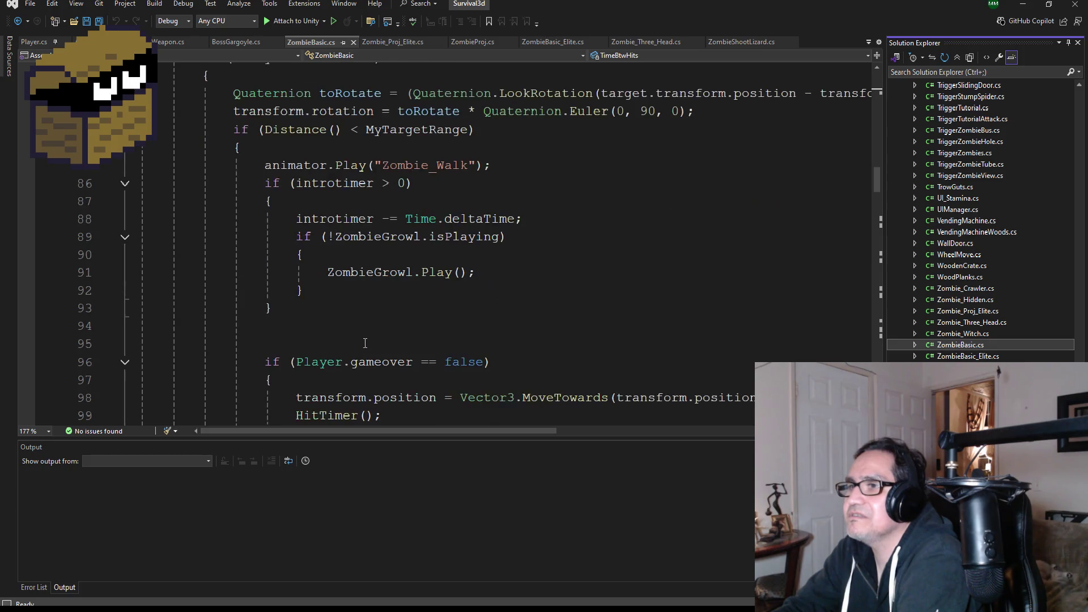
pyautogui.scroll(-2, 401, 308)
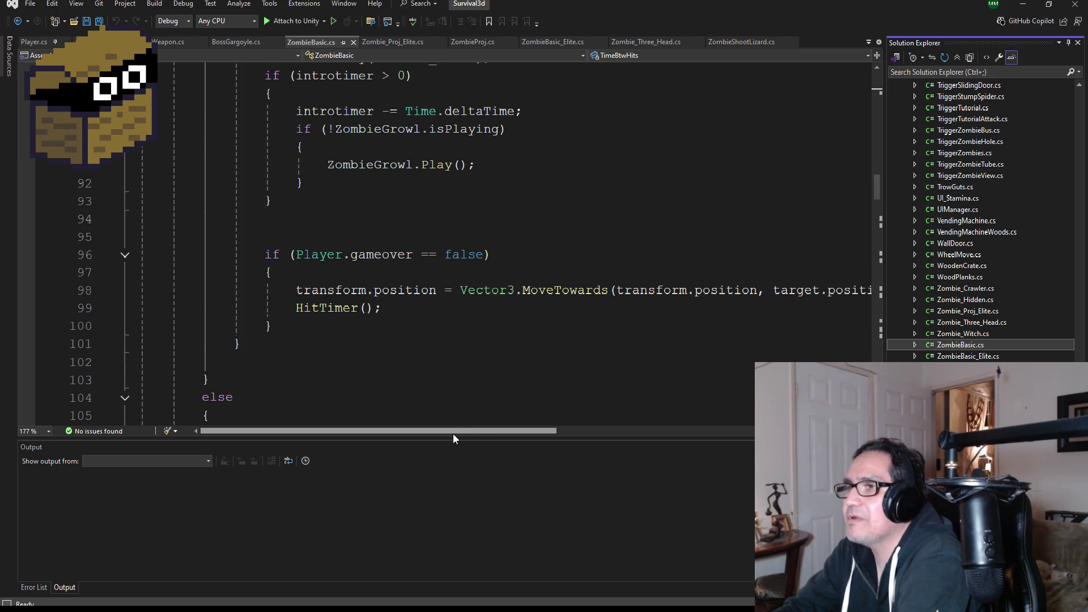
# Select and copy the MoveTowards chase line 98 in ZombieBasic.cs.
pyautogui.moveTo(477, 434)
pyautogui.mouseDown()
pyautogui.moveTo(677, 434)
pyautogui.moveTo(341, 429)
pyautogui.mouseUp()
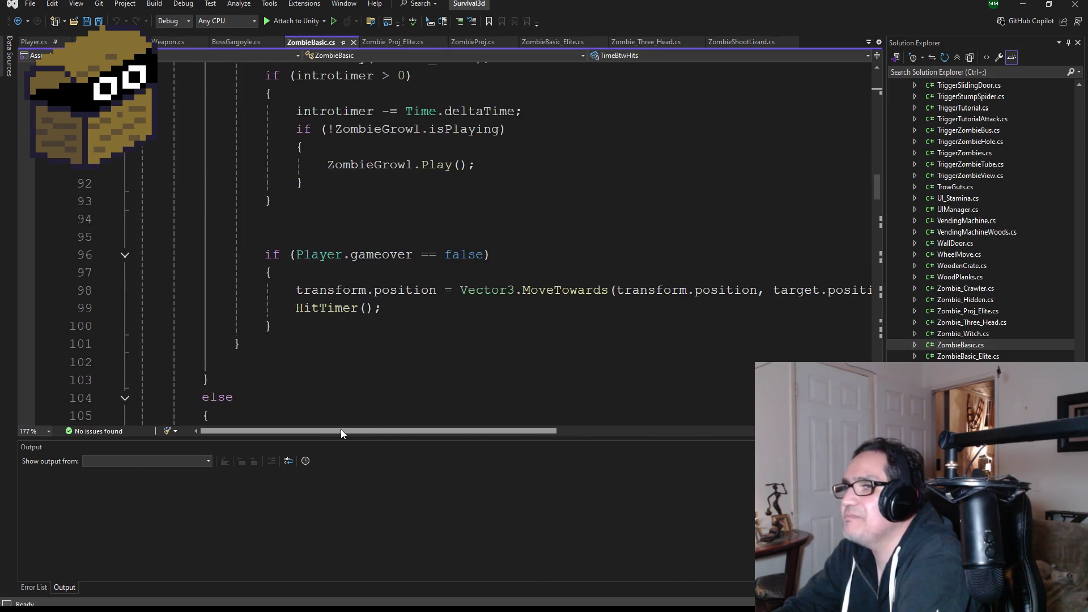
pyautogui.scroll(-3, 444, 379)
pyautogui.scroll(3, 461, 366)
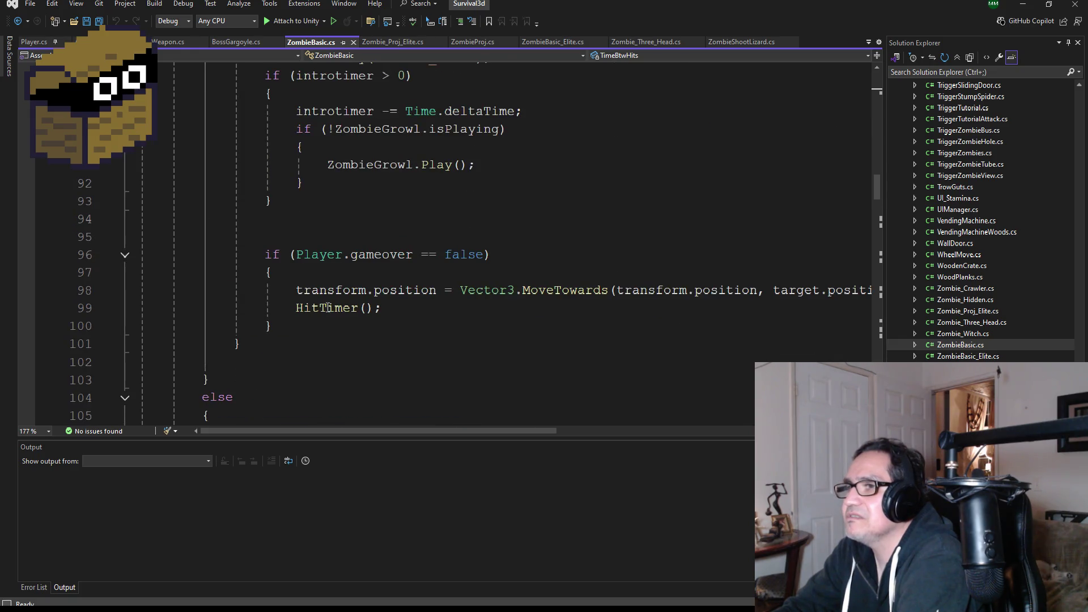
pyautogui.click(296, 290)
pyautogui.moveTo(478, 432); pyautogui.dragTo(684, 436)
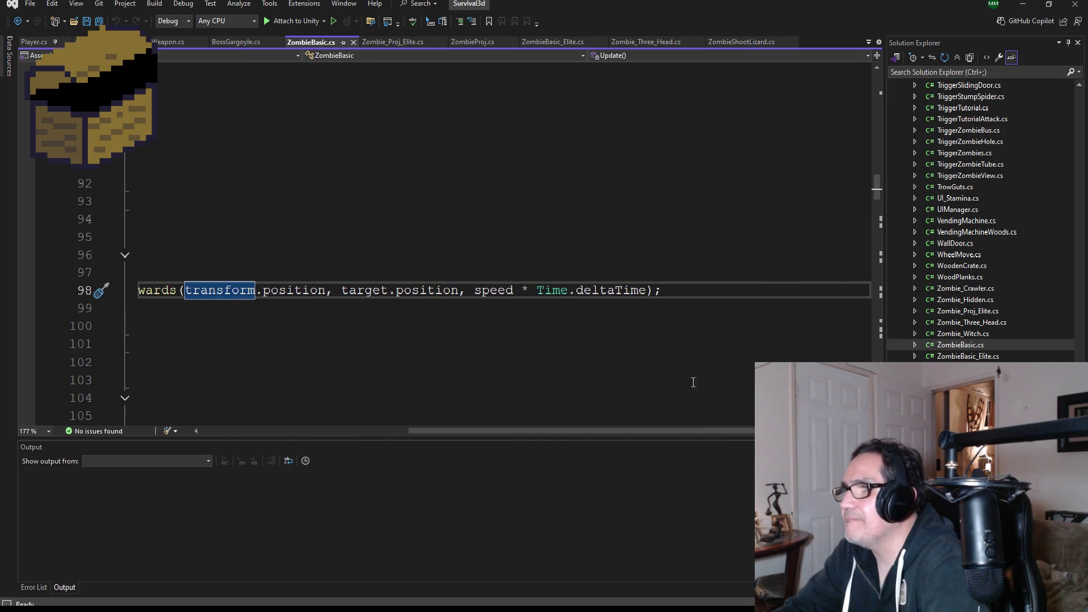
pyautogui.tripleClick(676, 292)
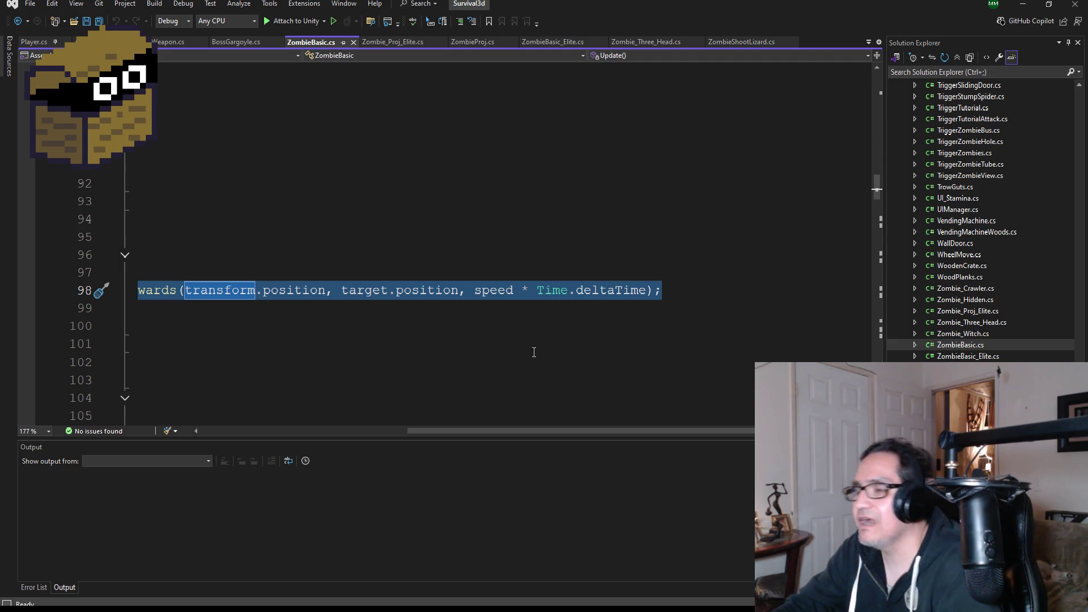
pyautogui.moveTo(482, 429); pyautogui.dragTo(207, 431)
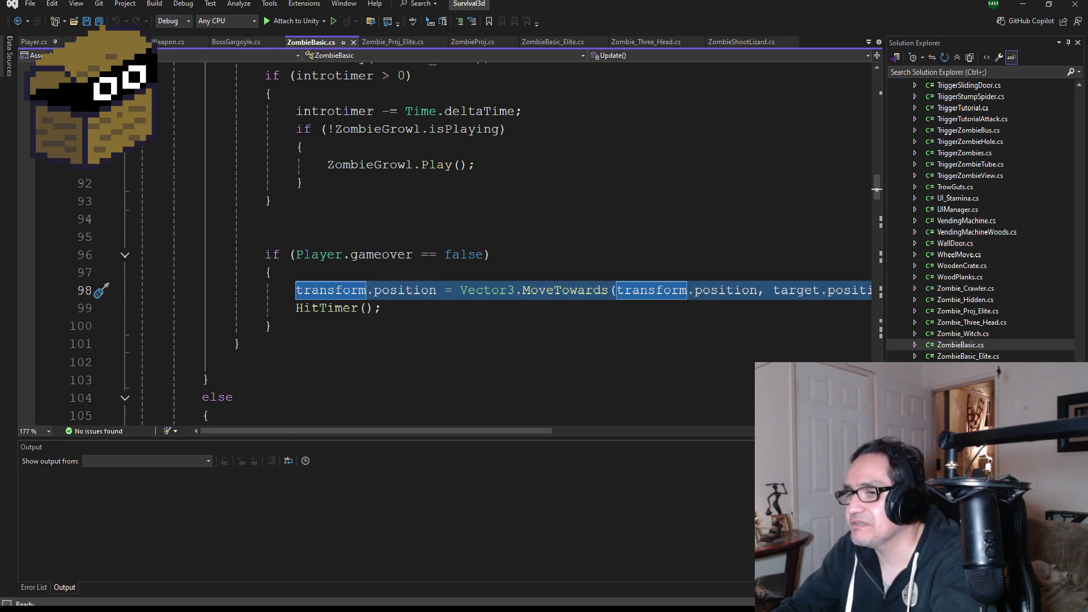
# Switch back to the Dwarf Miner solution's Goblin.cs.
pyautogui.click(251, 575)
pyautogui.scroll(-10, 316, 337)
pyautogui.scroll(-10, 316, 337)
pyautogui.scroll(5, 319, 345)
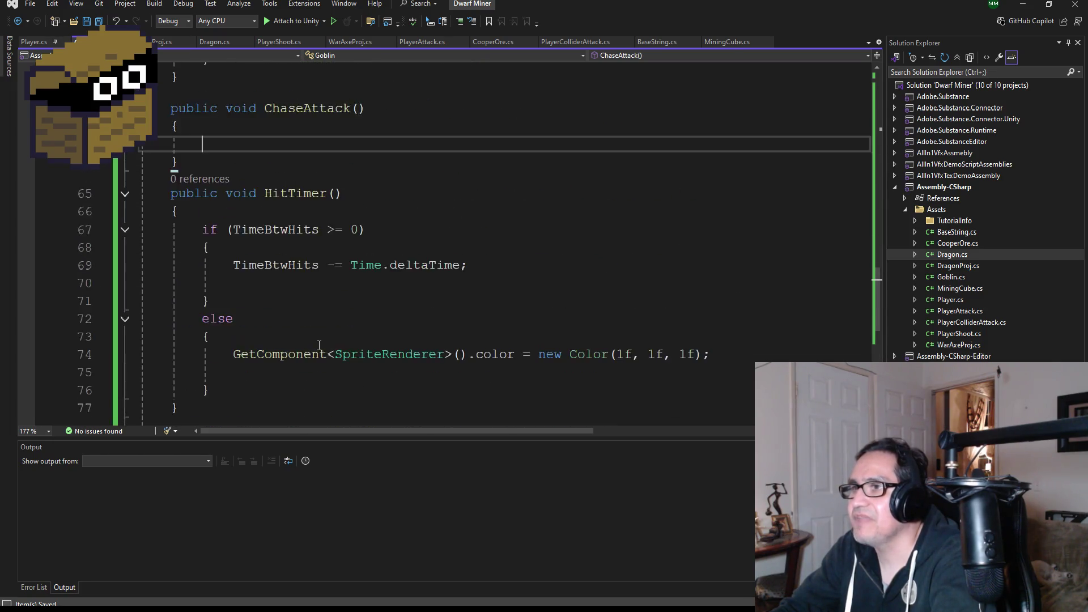
# Paste the MoveTowards chase line into Goblin's ChaseAttack method.
pyautogui.scroll(4, 319, 345)
pyautogui.hotkey('ctrl', 'v')
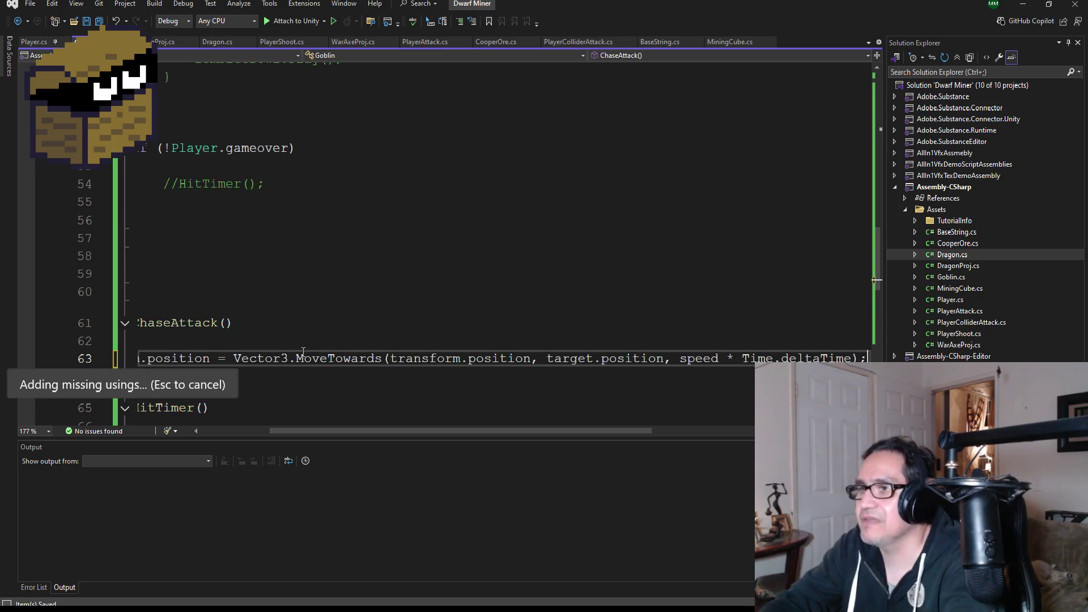
pyautogui.moveTo(437, 430)
pyautogui.mouseDown()
pyautogui.moveTo(317, 434)
pyautogui.moveTo(522, 417)
pyautogui.mouseUp()
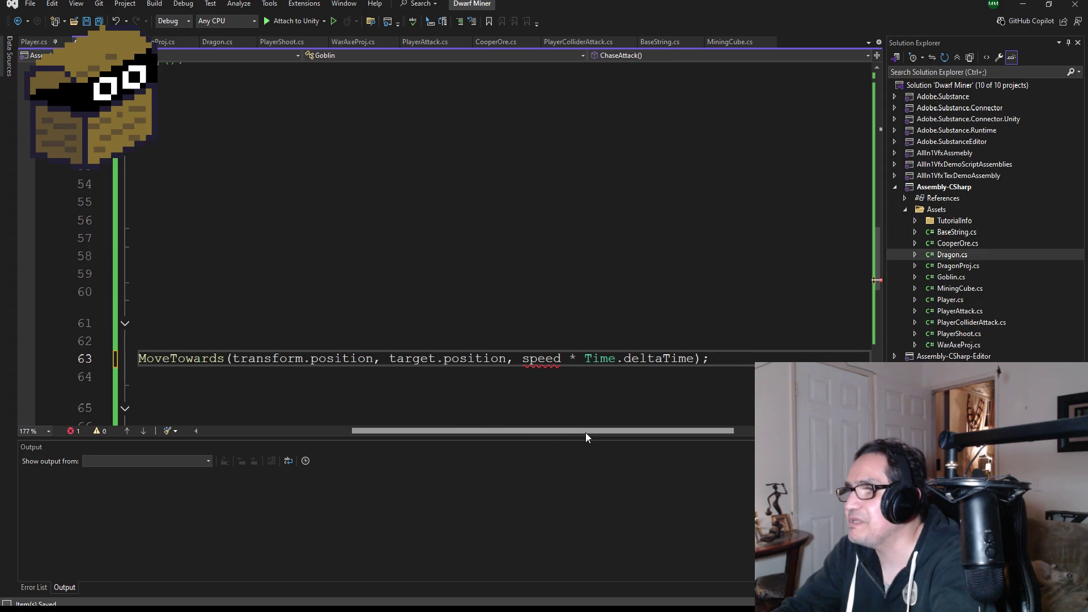
pyautogui.moveTo(586, 432); pyautogui.dragTo(402, 429)
pyautogui.scroll(15, 378, 316)
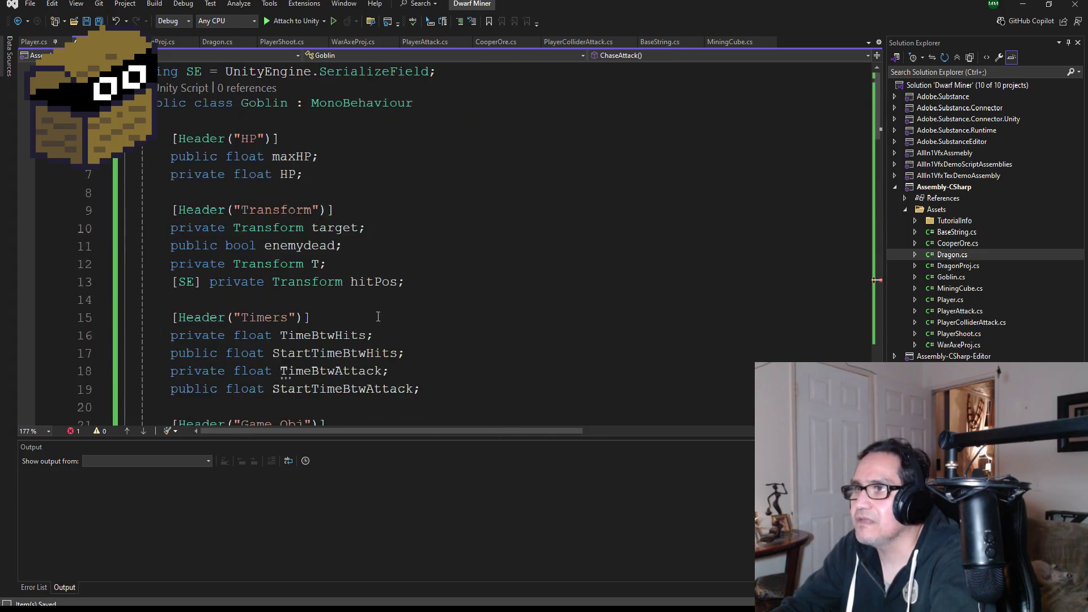
pyautogui.scroll(1, 379, 314)
pyautogui.scroll(-6, 382, 312)
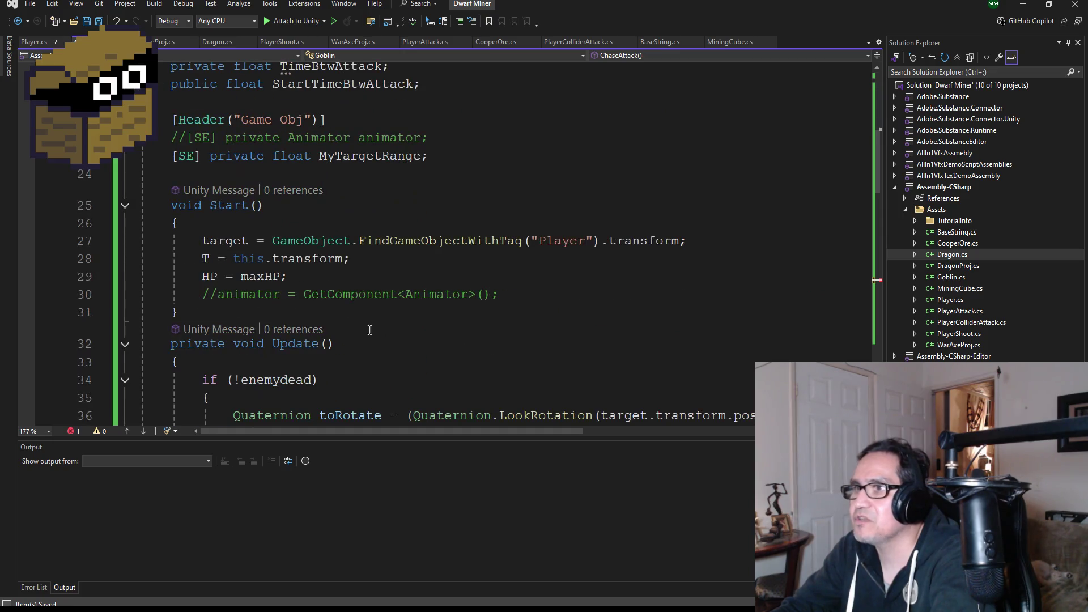
pyautogui.doubleClick(561, 241)
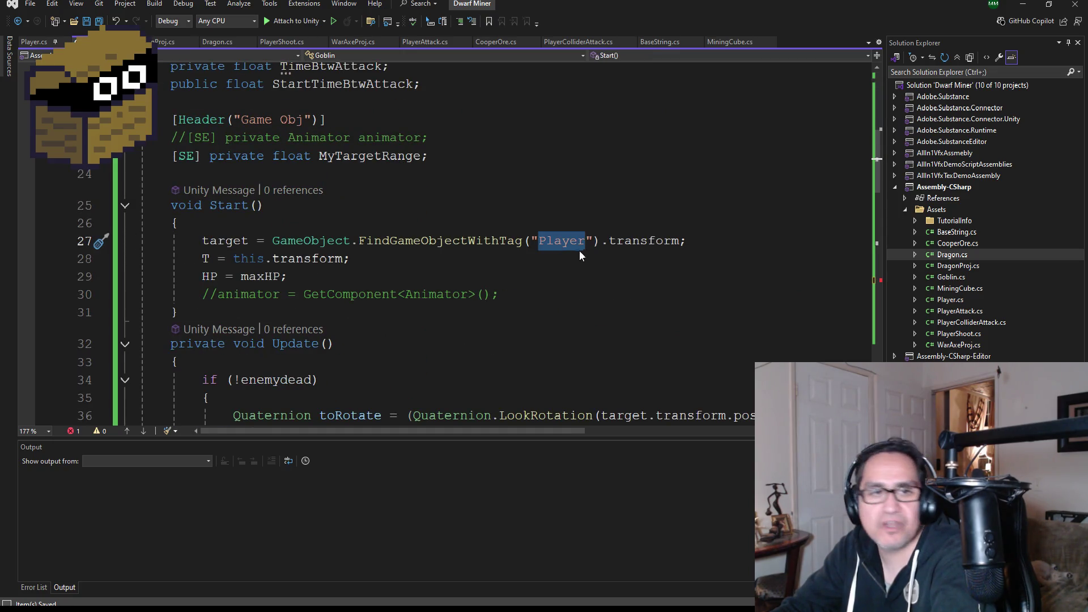
# Add '[SE] private float speed;' on a new line below the hitPos field.
pyautogui.scroll(6, 553, 249)
pyautogui.scroll(-4, 473, 242)
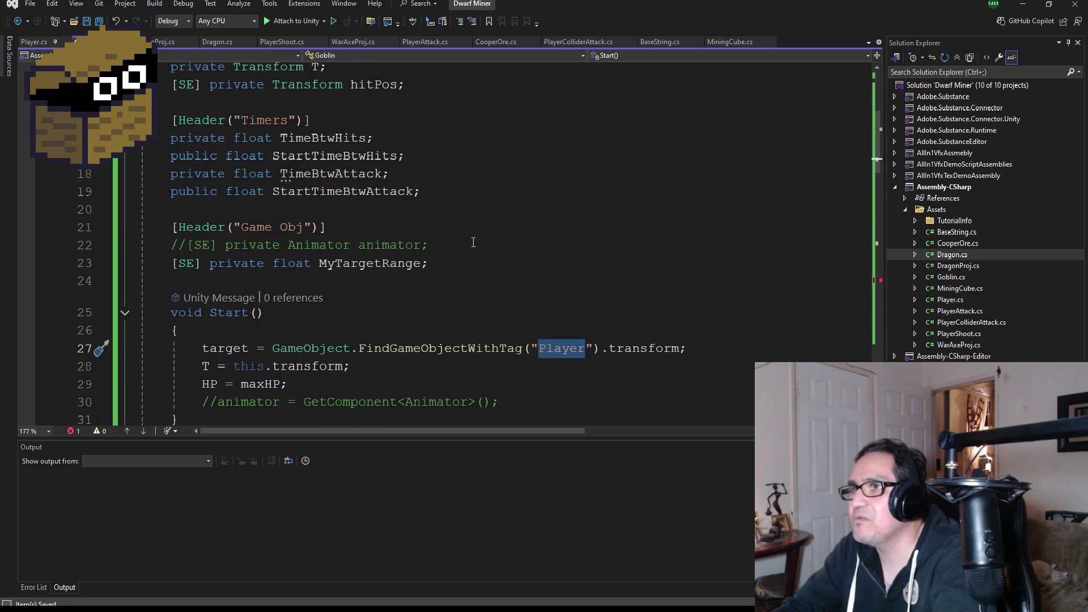
pyautogui.scroll(4, 473, 244)
pyautogui.scroll(-2, 432, 286)
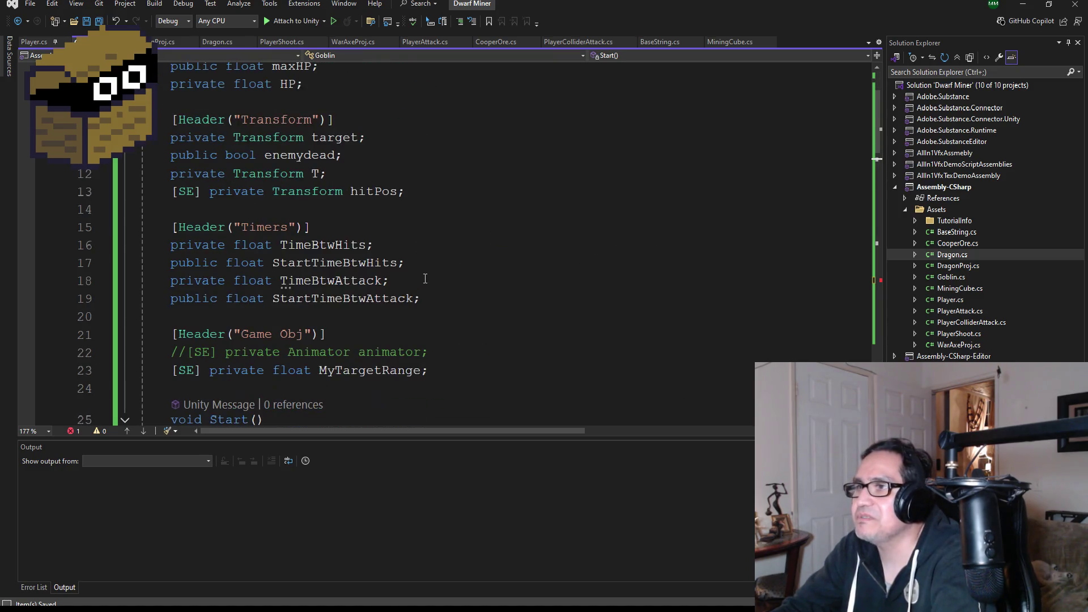
pyautogui.click(444, 195)
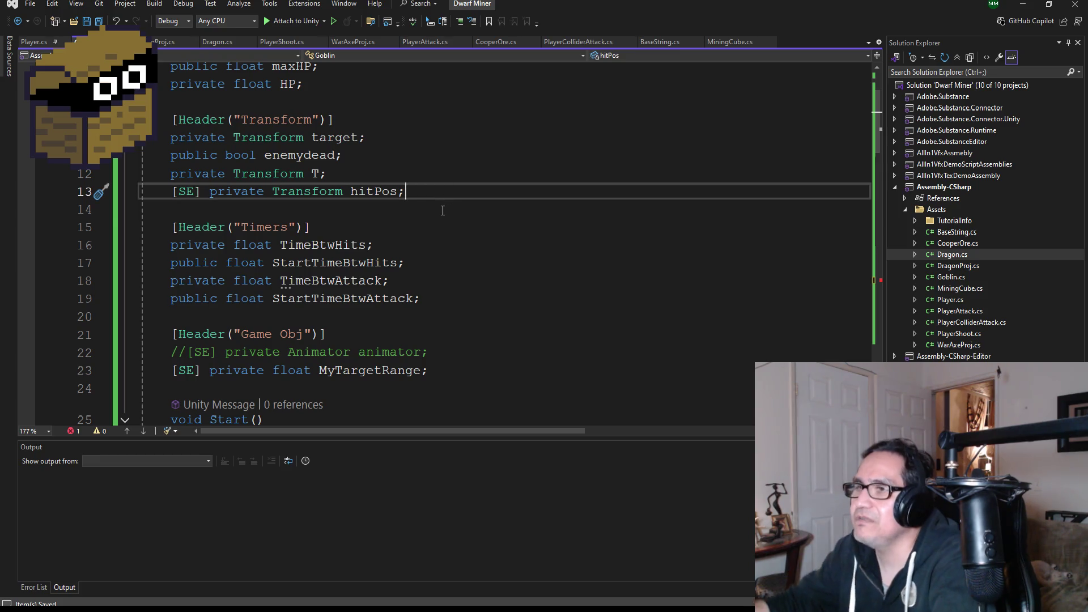
pyautogui.press('Return')
pyautogui.write('priv')
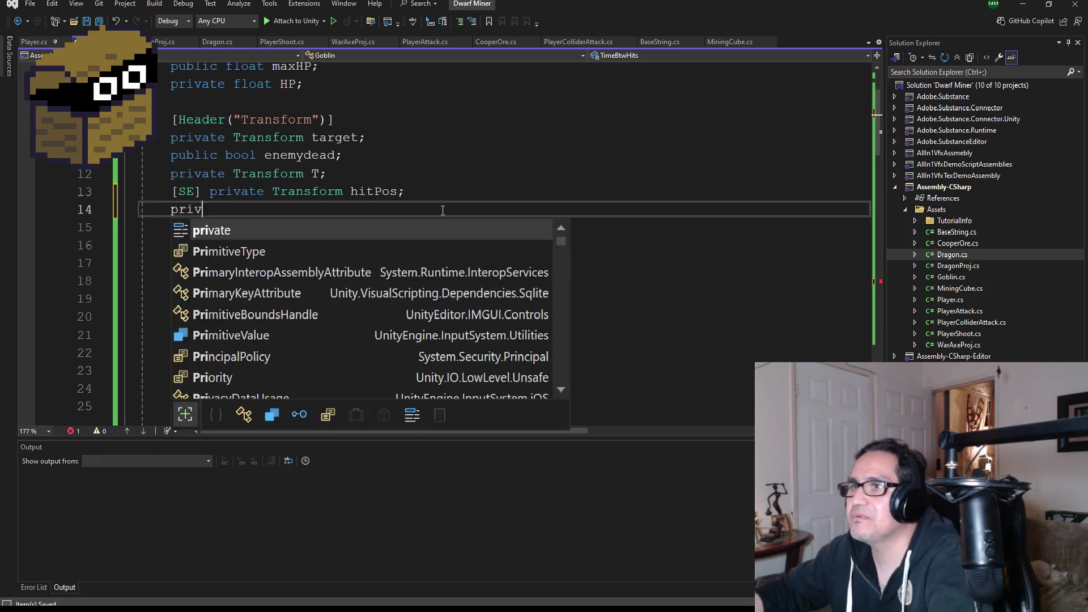
pyautogui.press('BackSpace')
pyautogui.press('BackSpace')
pyautogui.press('BackSpace')
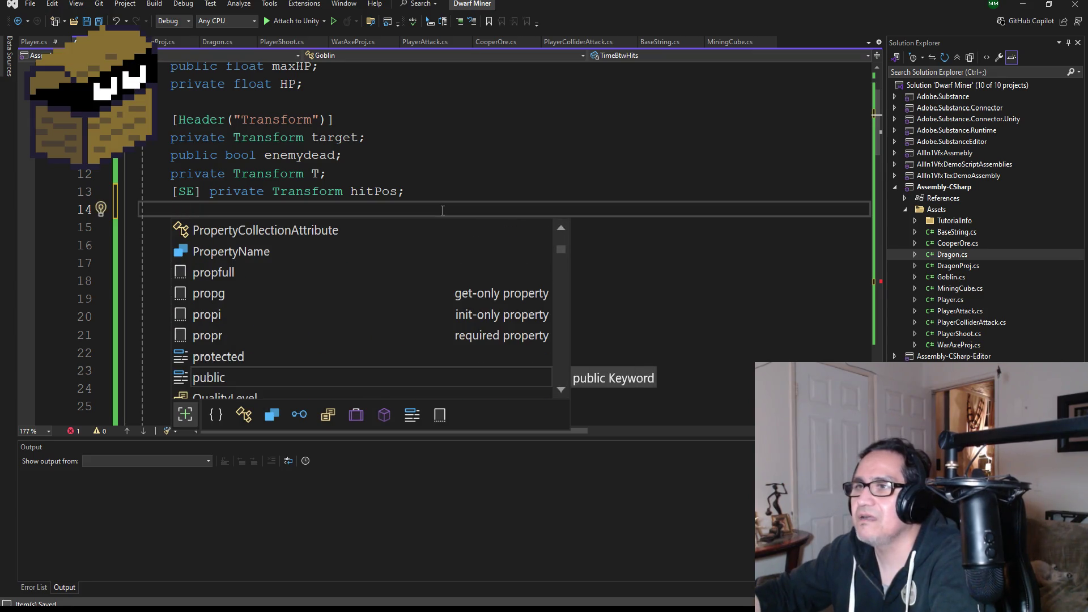
pyautogui.write('[SE]')
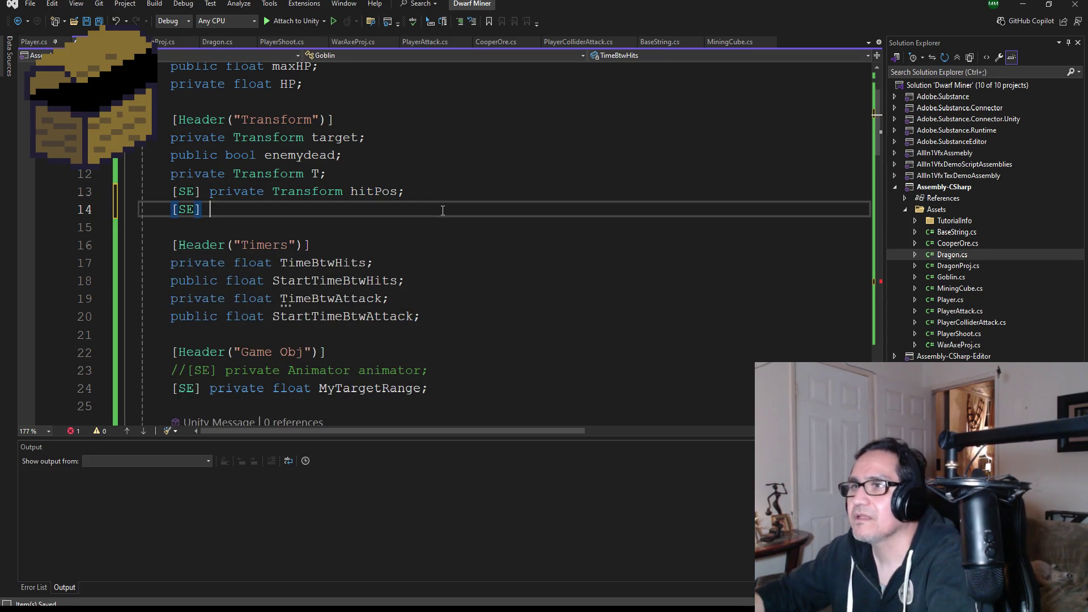
pyautogui.write(' privat')
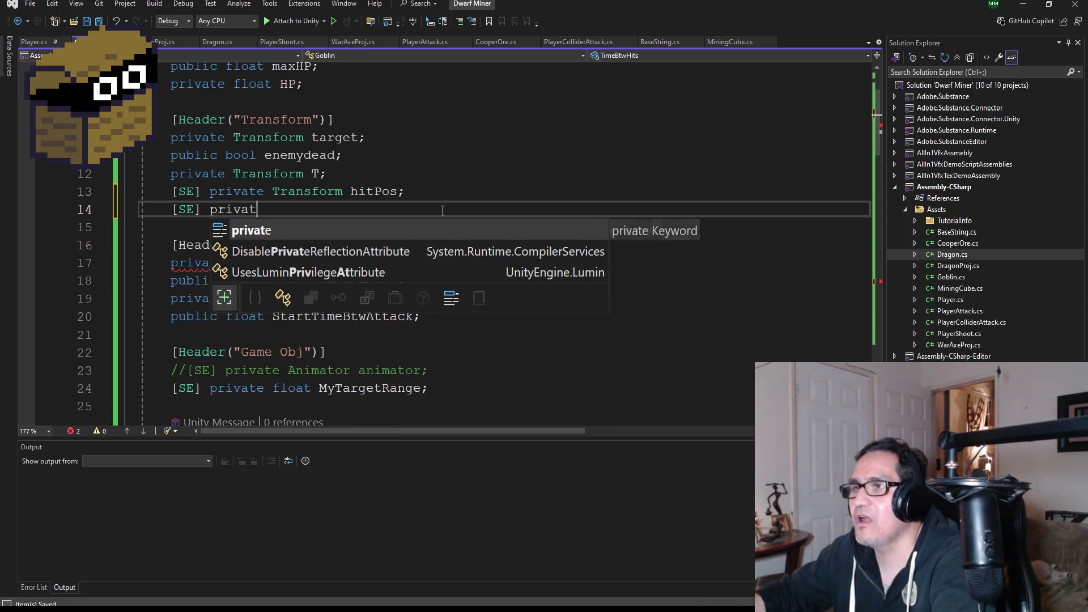
pyautogui.write('e ')
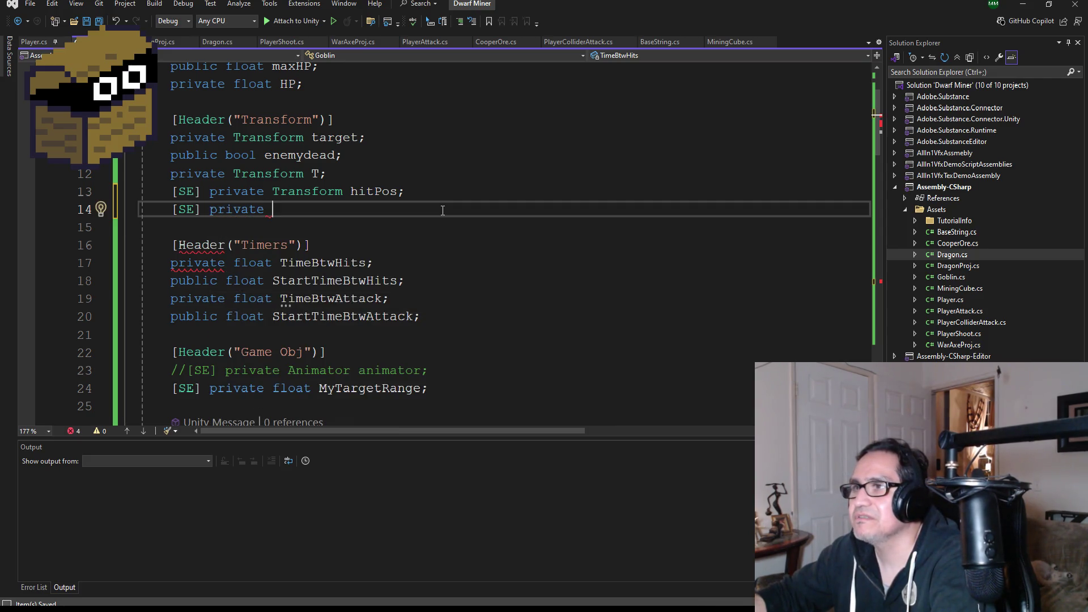
pyautogui.write('float speed;')
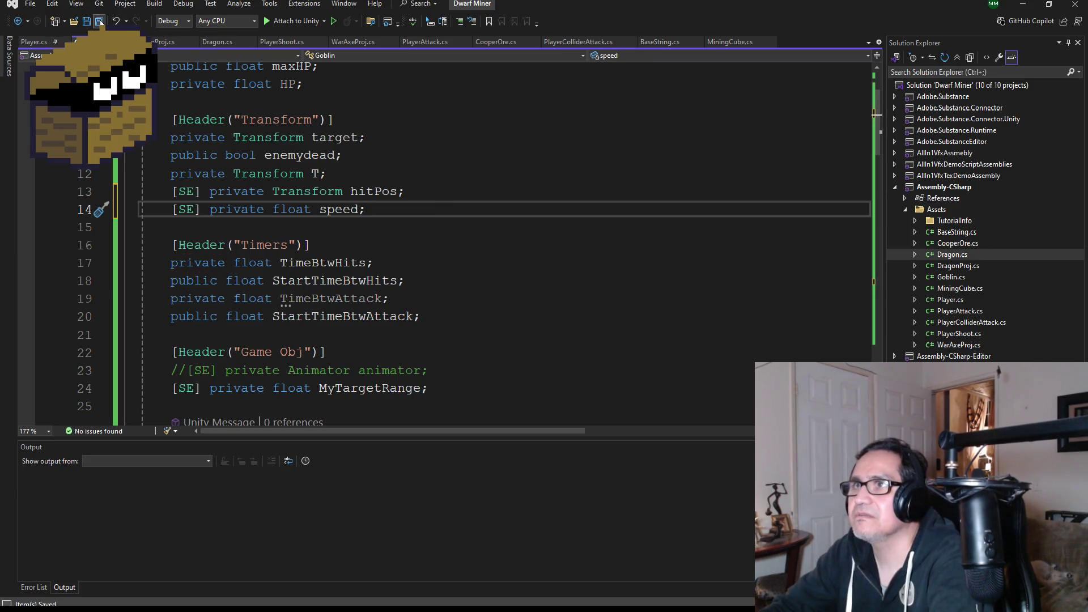
pyautogui.scroll(-17, 474, 210)
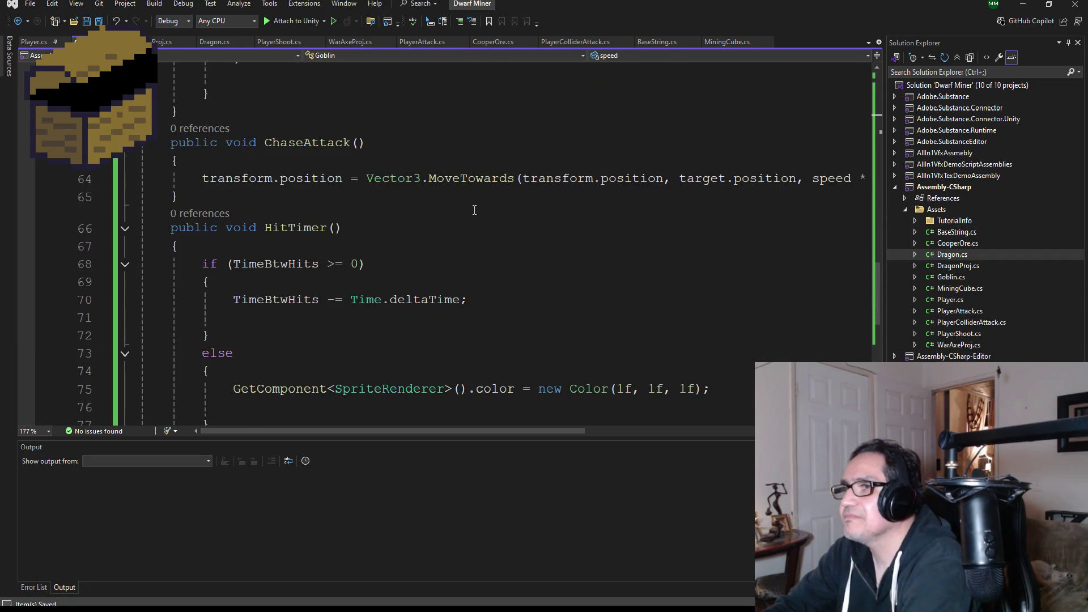
# Find ChaseAttack() in Goblin.cs and start a new line at the top of its body.
pyautogui.scroll(3, 635, 317)
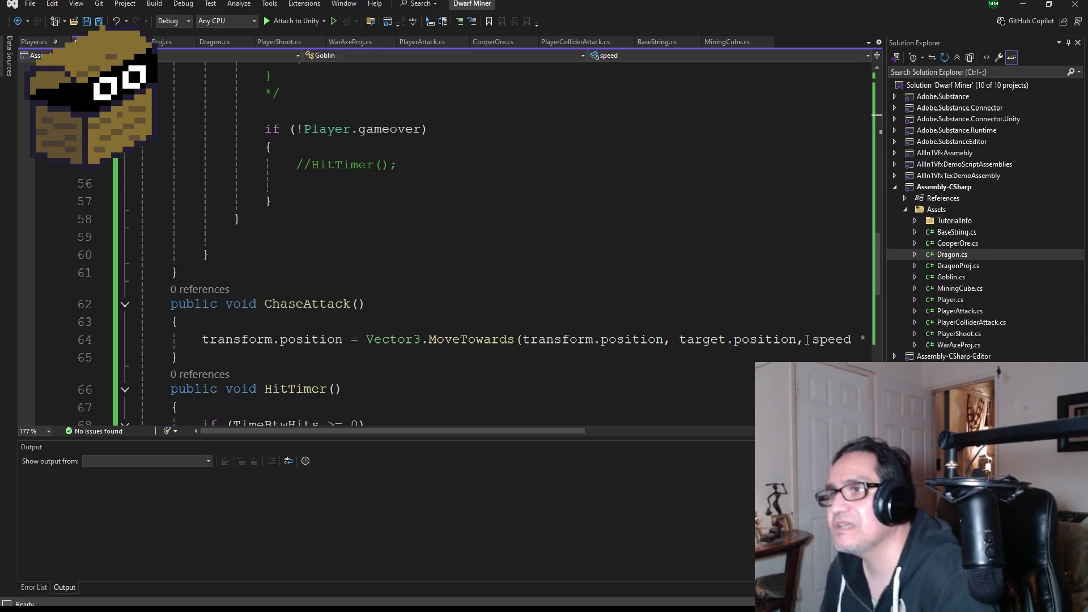
pyautogui.scroll(4, 508, 256)
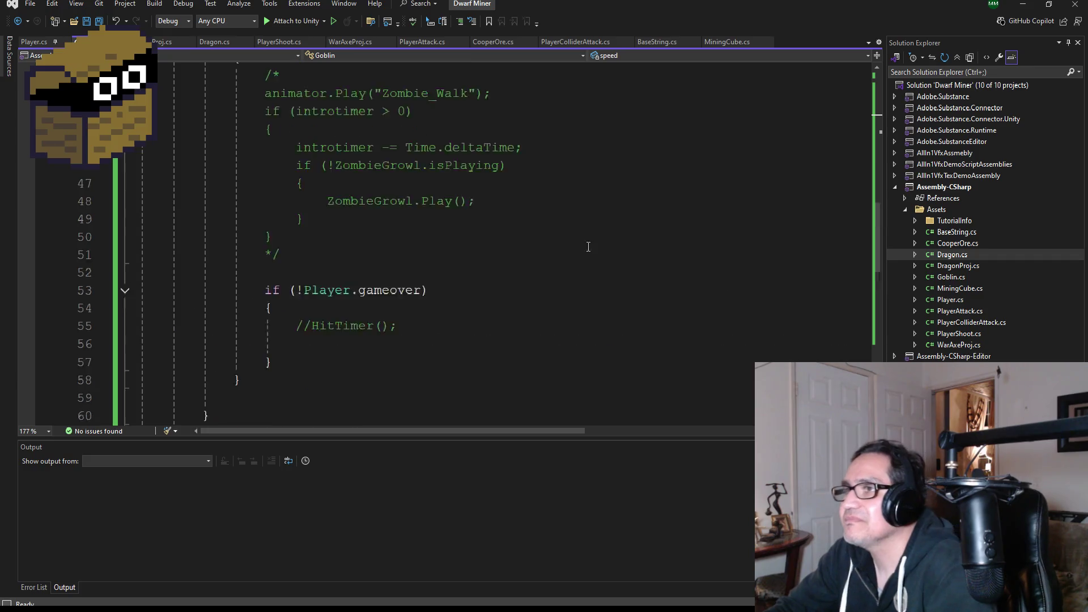
pyautogui.scroll(3, 508, 256)
pyautogui.scroll(-12, 507, 257)
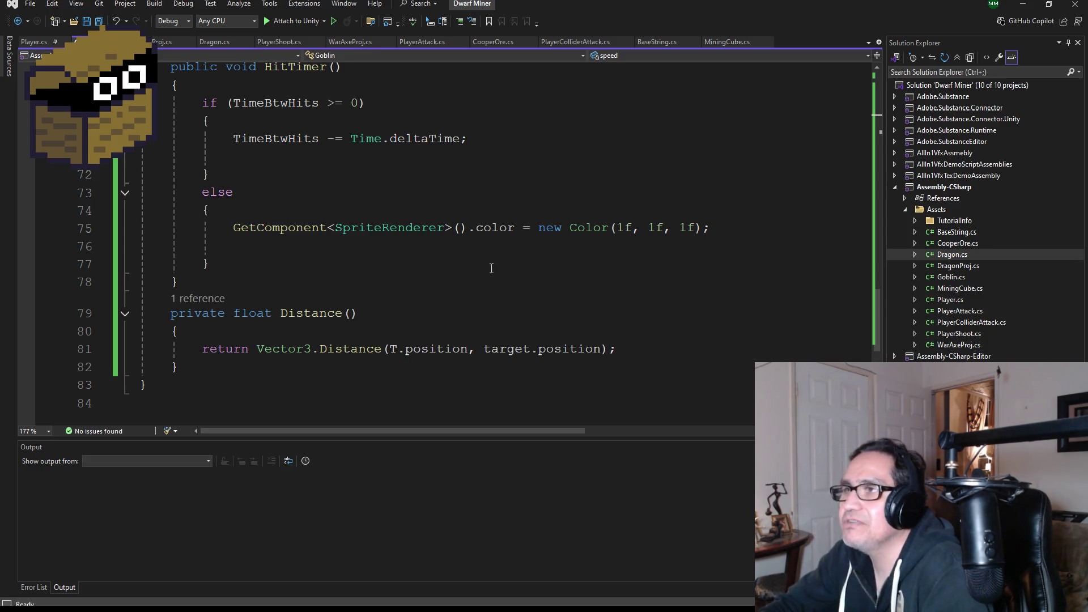
pyautogui.scroll(4, 467, 268)
pyautogui.scroll(6, 466, 267)
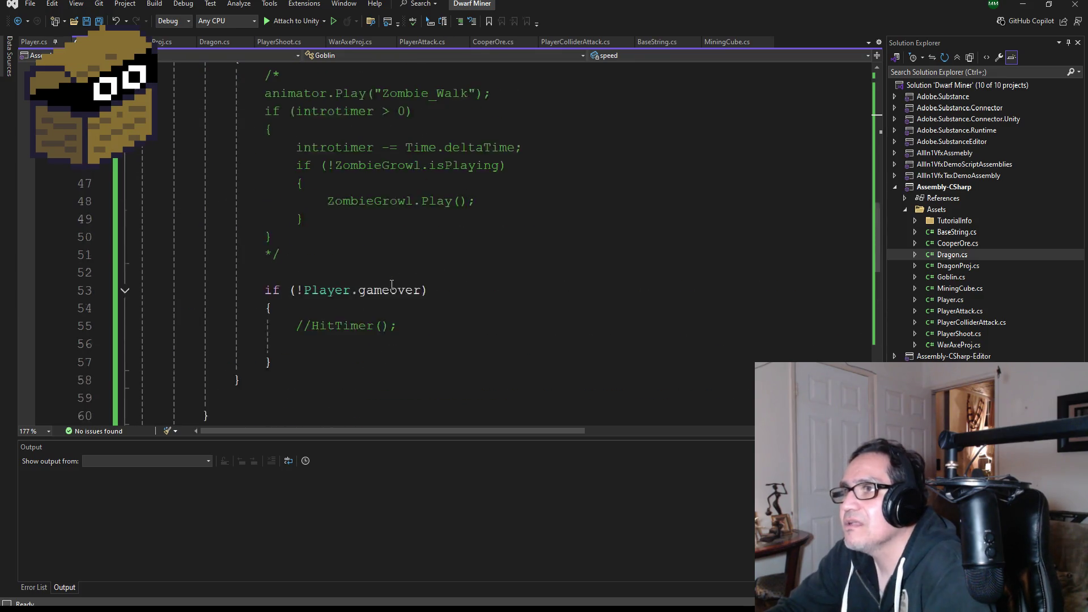
pyautogui.scroll(-3, 435, 309)
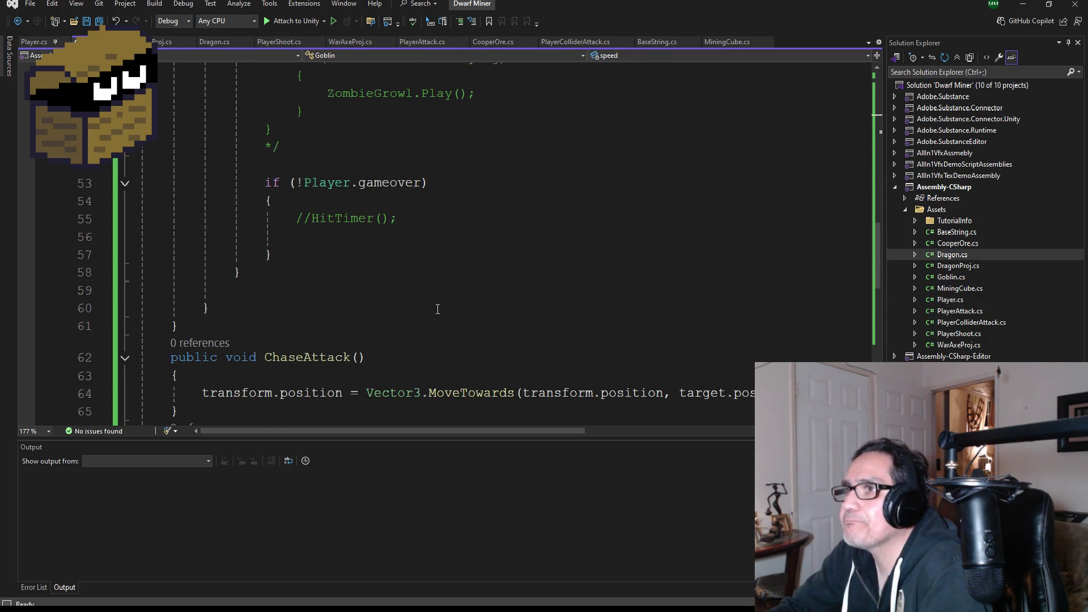
pyautogui.scroll(-2, 437, 309)
pyautogui.click(384, 268)
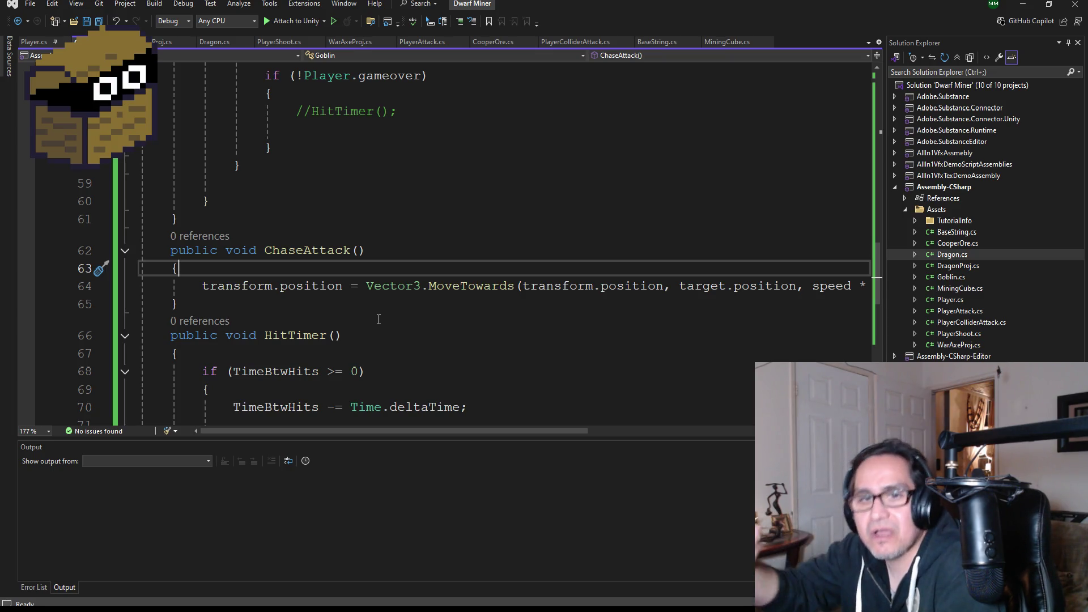
pyautogui.press('Return')
# Write an if(TimeBtwAttack <= 0) condition with an opening brace in ChaseAttack.
pyautogui.write('if(')
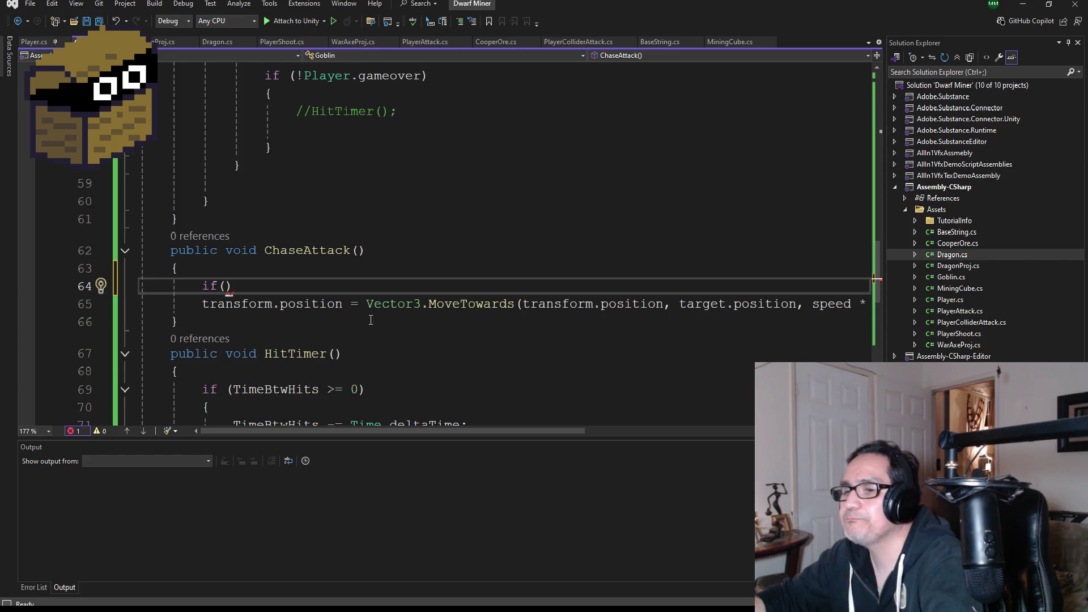
pyautogui.scroll(13, 366, 310)
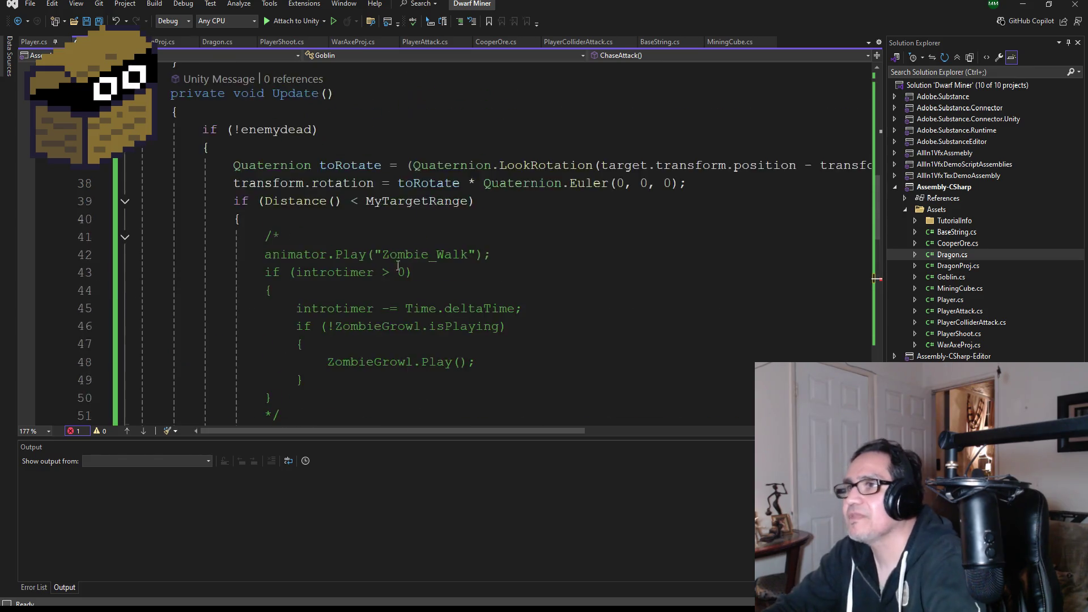
pyautogui.scroll(1, 396, 269)
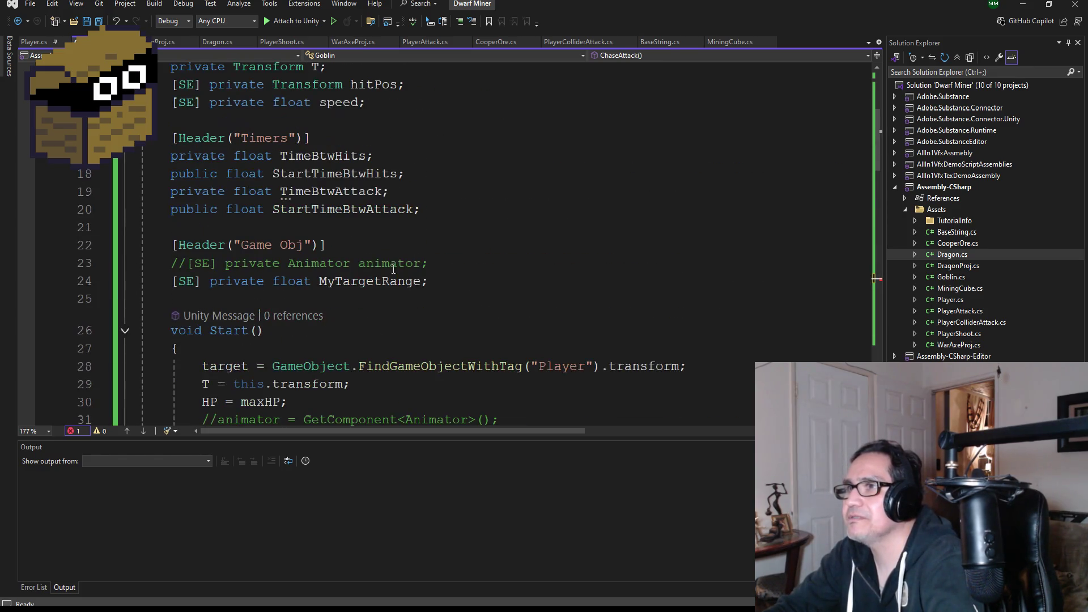
pyautogui.scroll(-15, 415, 280)
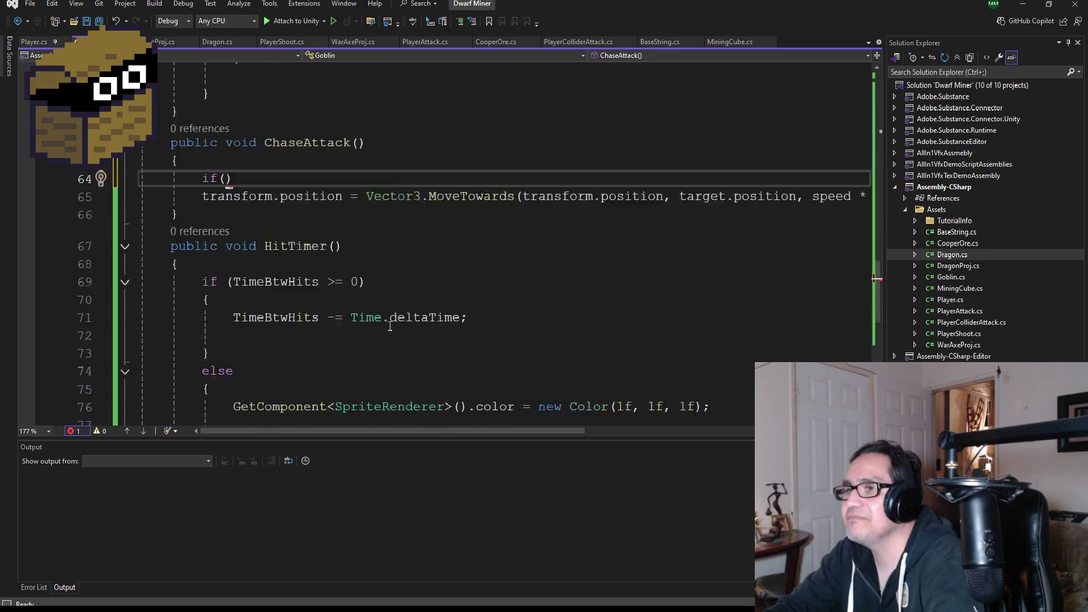
pyautogui.scroll(1, 388, 324)
pyautogui.write('Time')
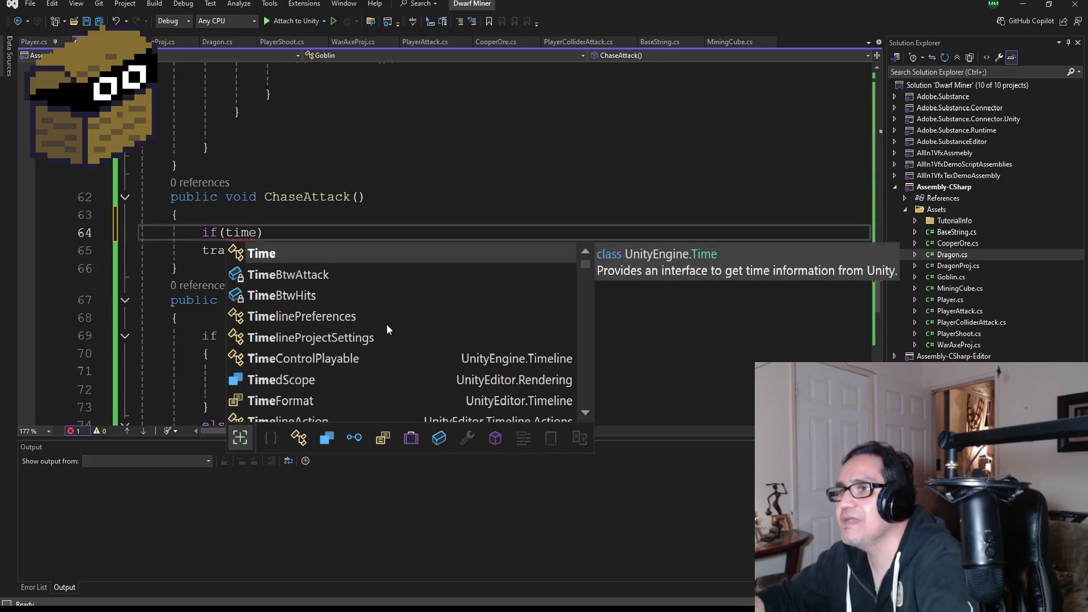
pyautogui.press('Down')
pyautogui.press('Tab')
pyautogui.write('<')
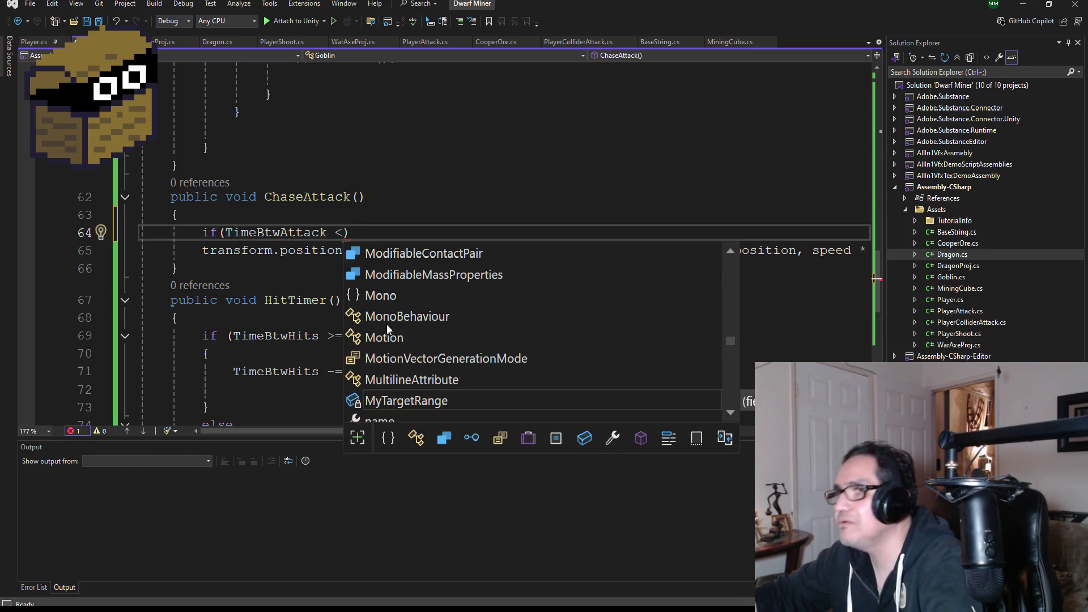
pyautogui.write('= 0)')
pyautogui.press('Return')
pyautogui.write('{')
pyautogui.press('Return')
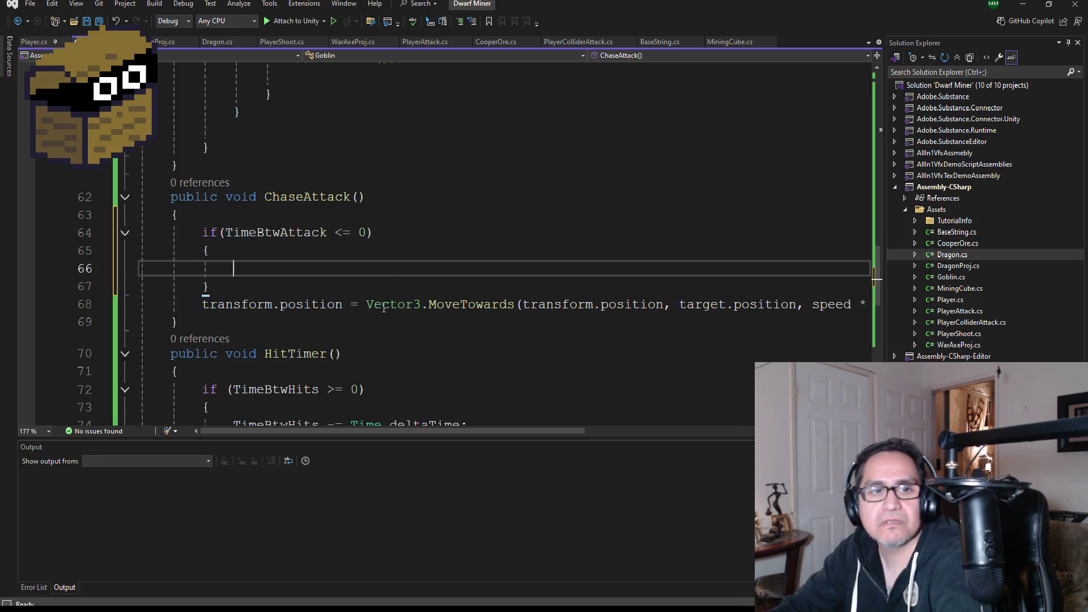
# Move the MoveTowards chase line inside the if block and remove the leftover blank line.
pyautogui.click(202, 304)
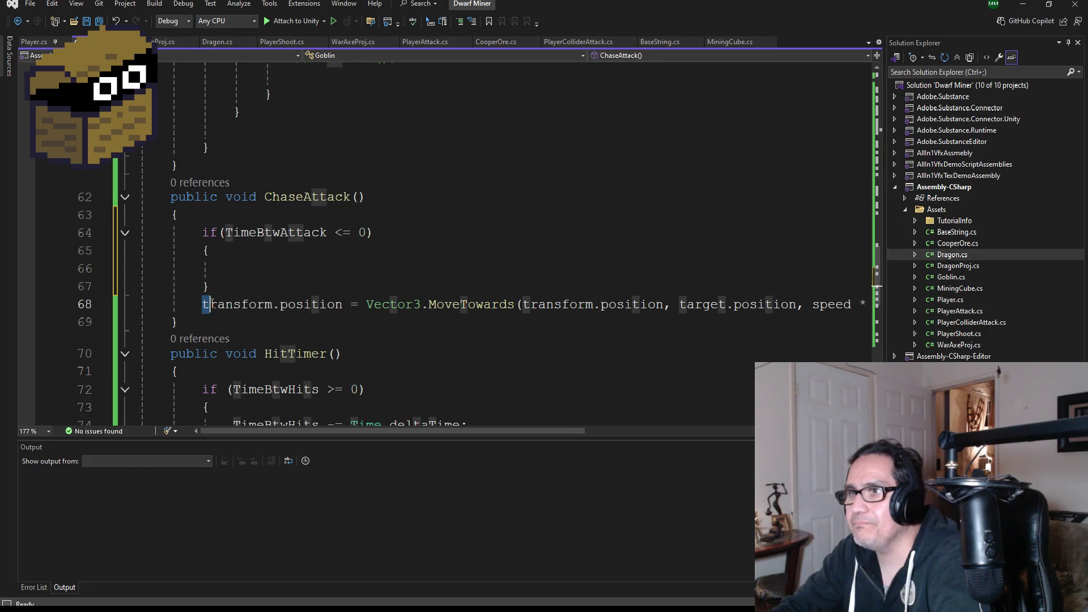
pyautogui.moveTo(453, 432); pyautogui.dragTo(648, 431)
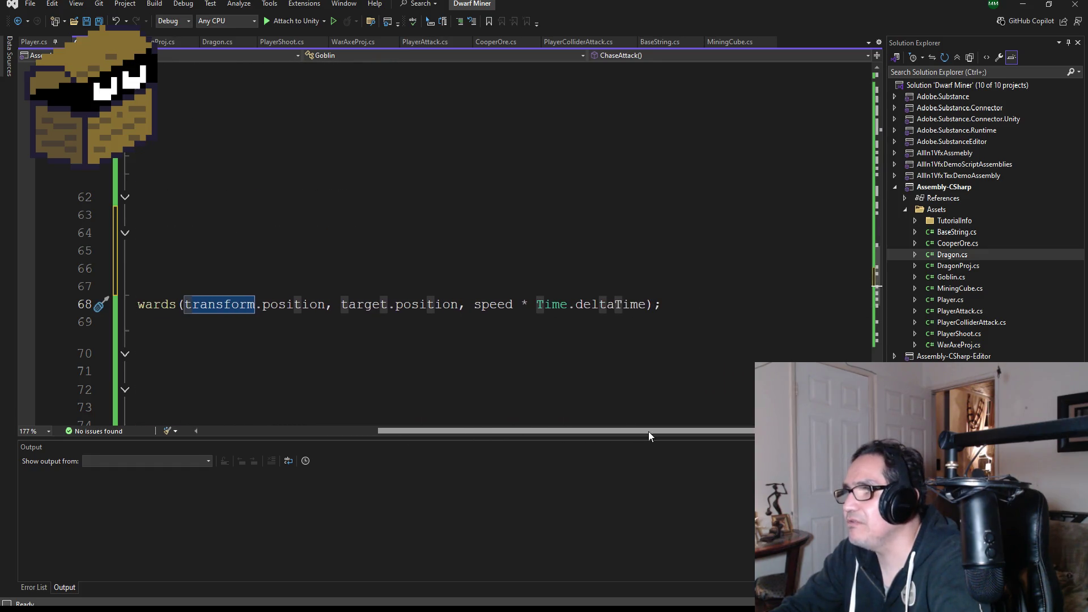
pyautogui.hotkey('shift', 'End')
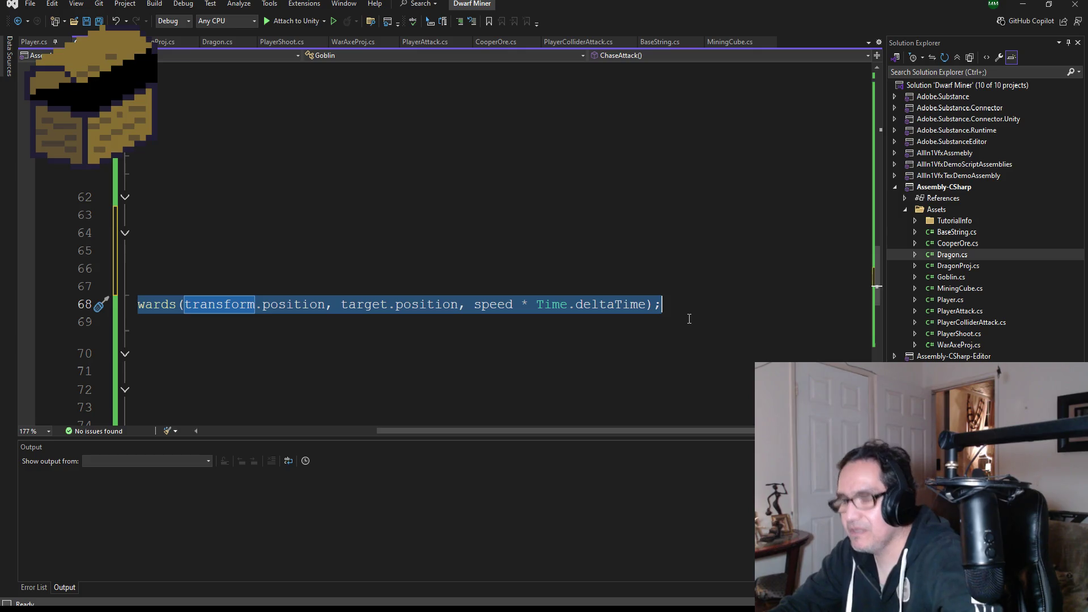
pyautogui.moveTo(579, 431); pyautogui.dragTo(408, 433)
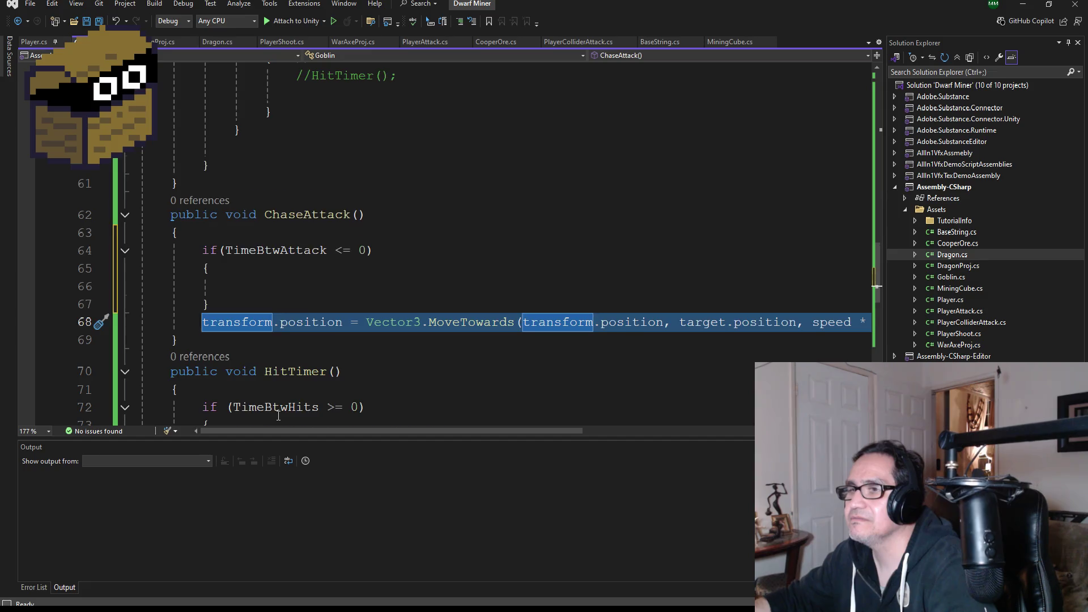
pyautogui.scroll(-1, 278, 415)
pyautogui.hotkey('alt', 'Up')
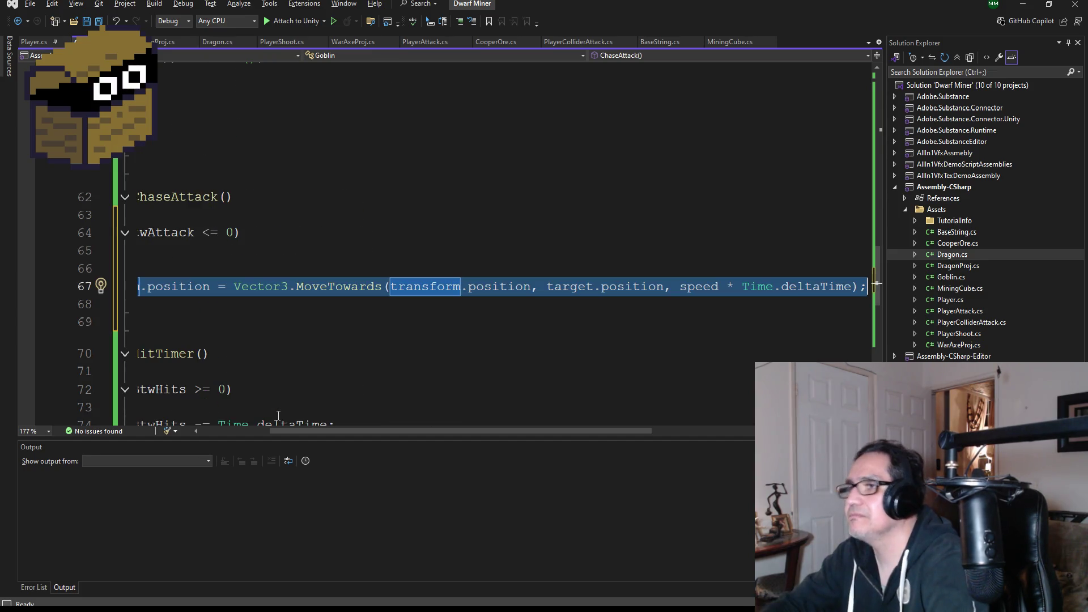
pyautogui.moveTo(494, 432); pyautogui.dragTo(228, 423)
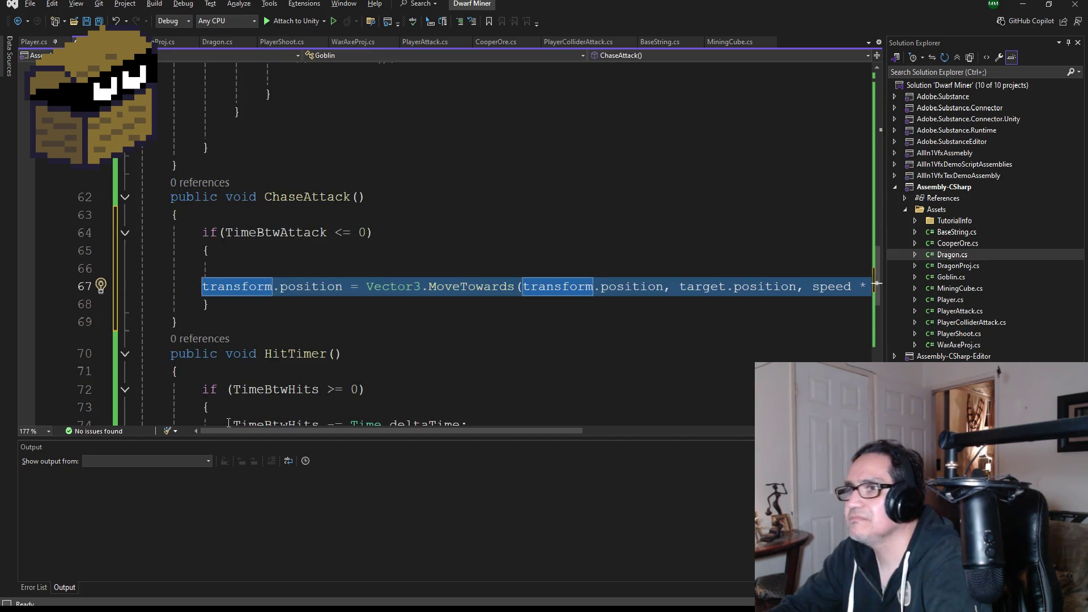
pyautogui.press('Delete')
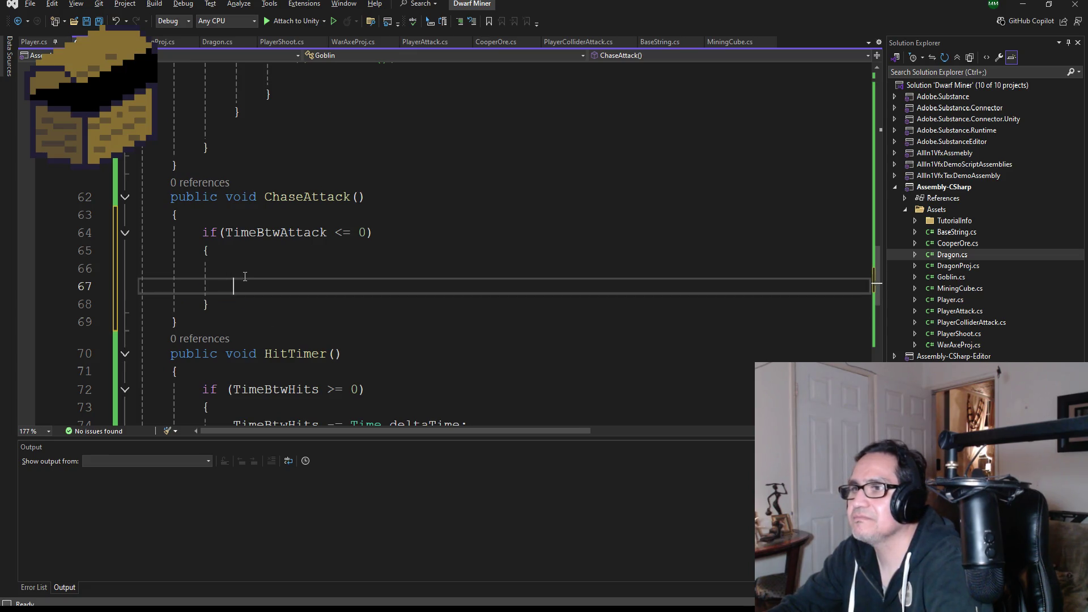
pyautogui.hotkey('ctrl', 'z')
pyautogui.moveTo(483, 436); pyautogui.dragTo(403, 431)
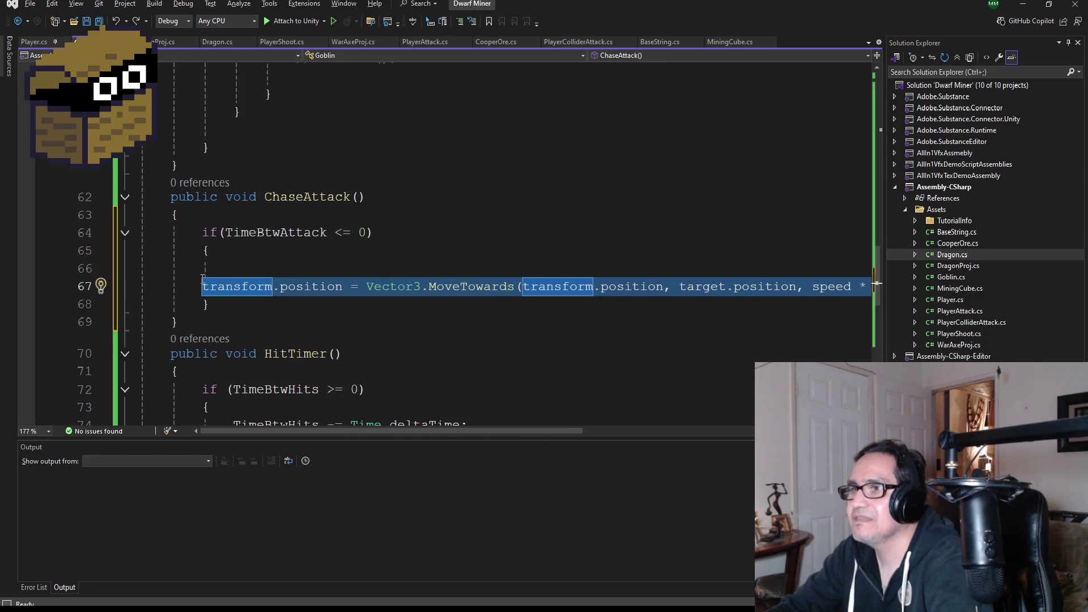
pyautogui.click(229, 294)
pyautogui.click(216, 275)
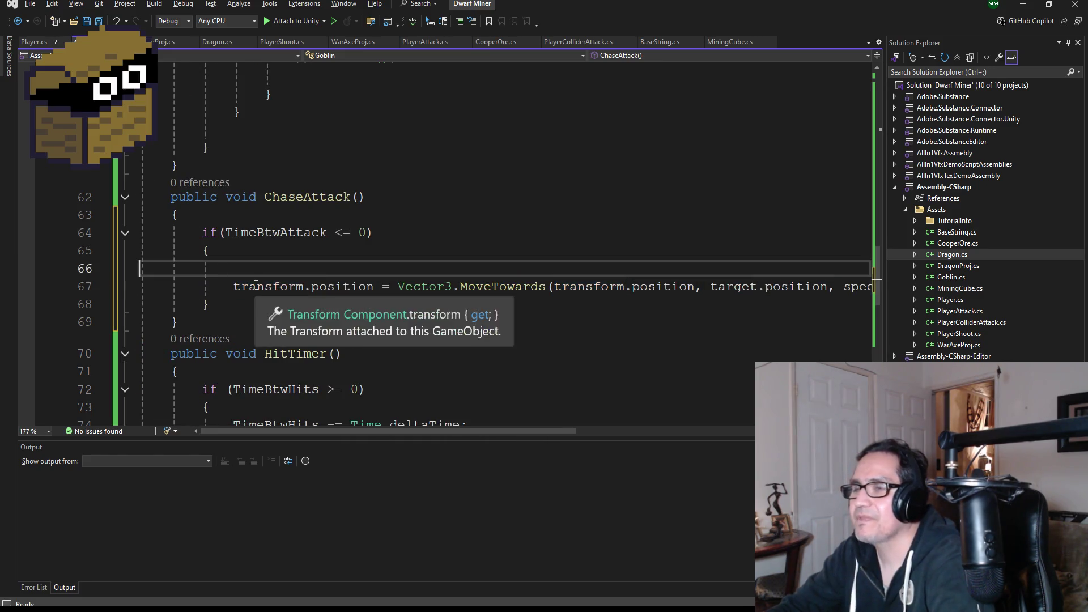
pyautogui.press('BackSpace')
# Save all scripts and add an empty else block after the if block.
pyautogui.click(246, 281)
pyautogui.click(98, 21)
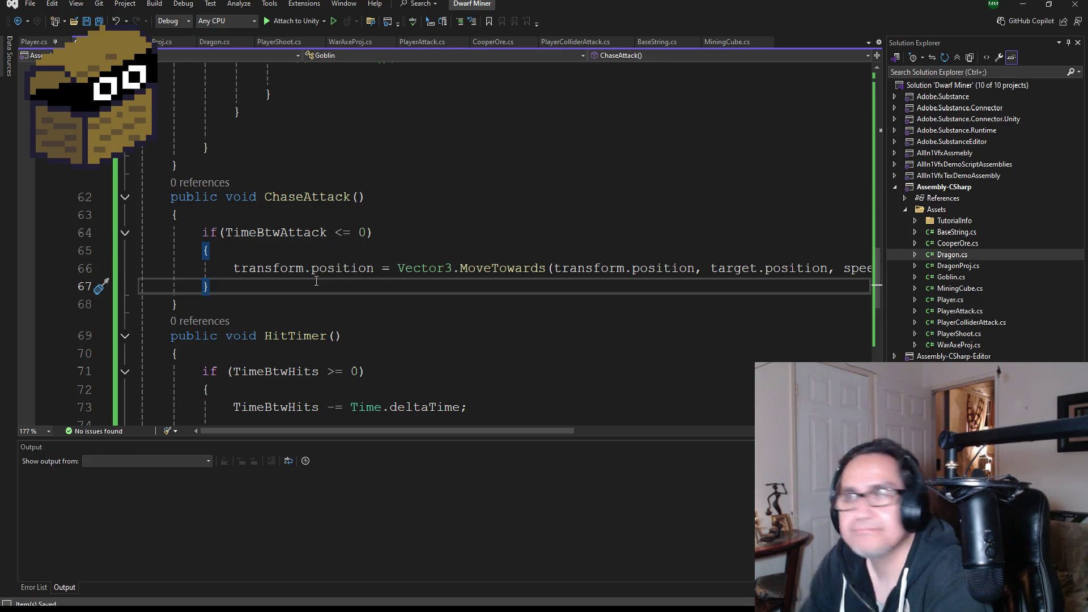
pyautogui.press('Return')
pyautogui.write('else')
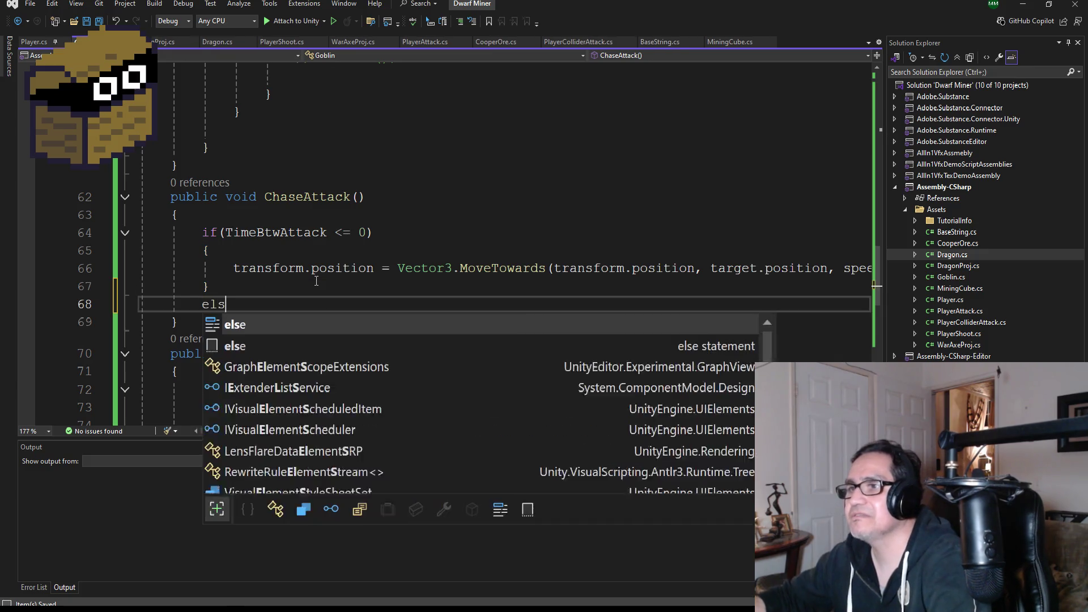
pyautogui.press('Return')
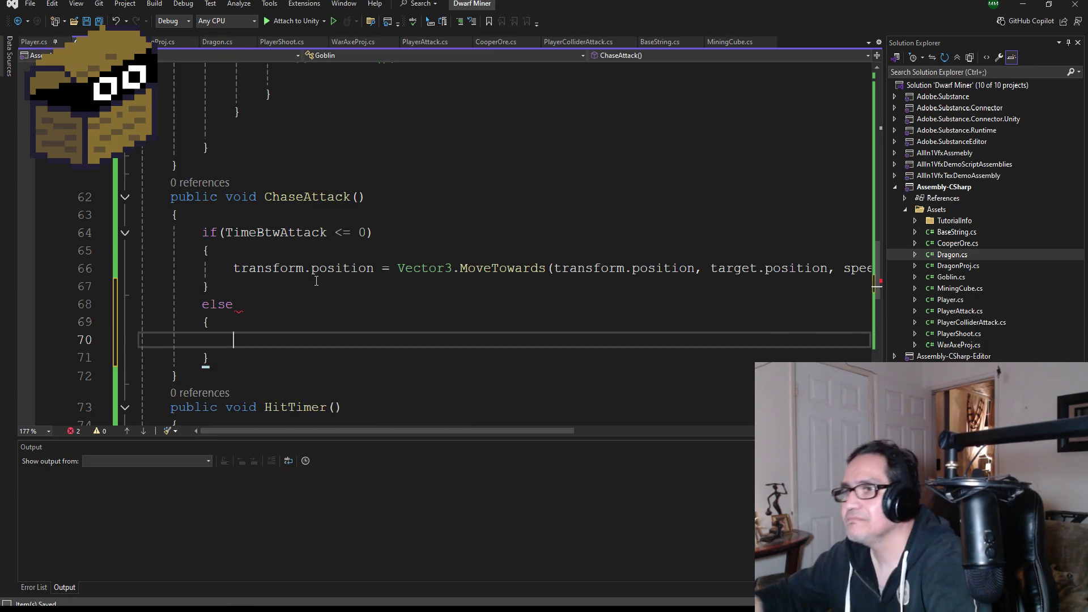